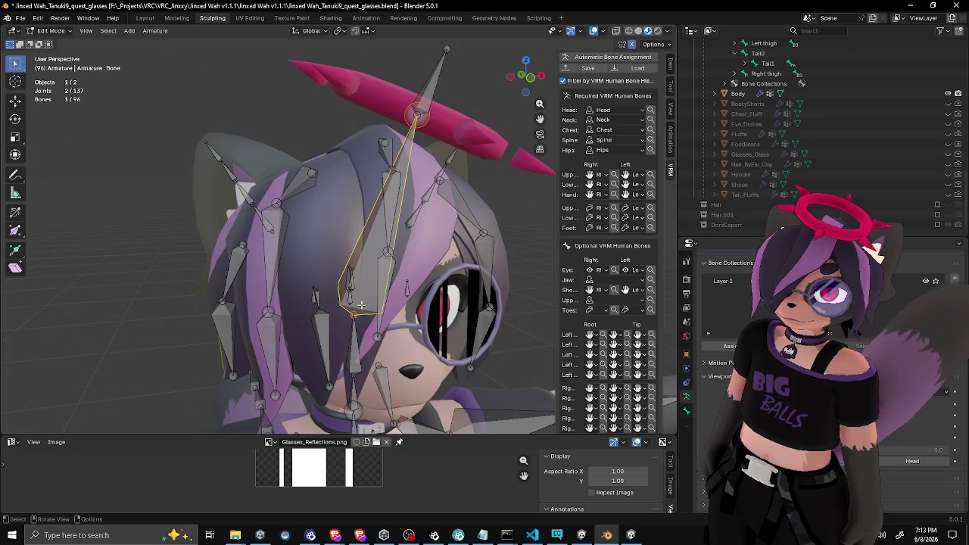
Subdivide the long bone from the halo to the eye and delete its lower half
key("F3")
type("dub")
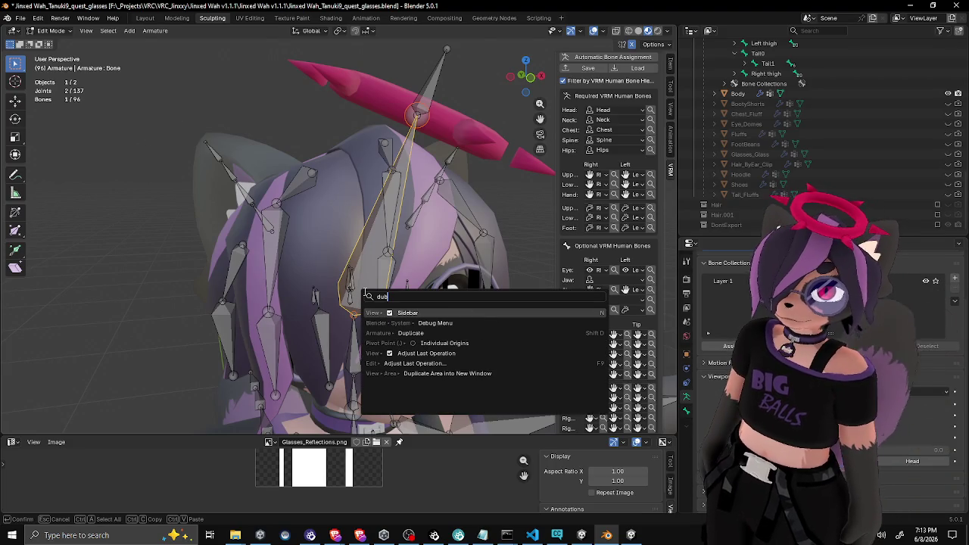
key("BackSpace")
key("BackSpace")
key("BackSpace")
type("subdiv")
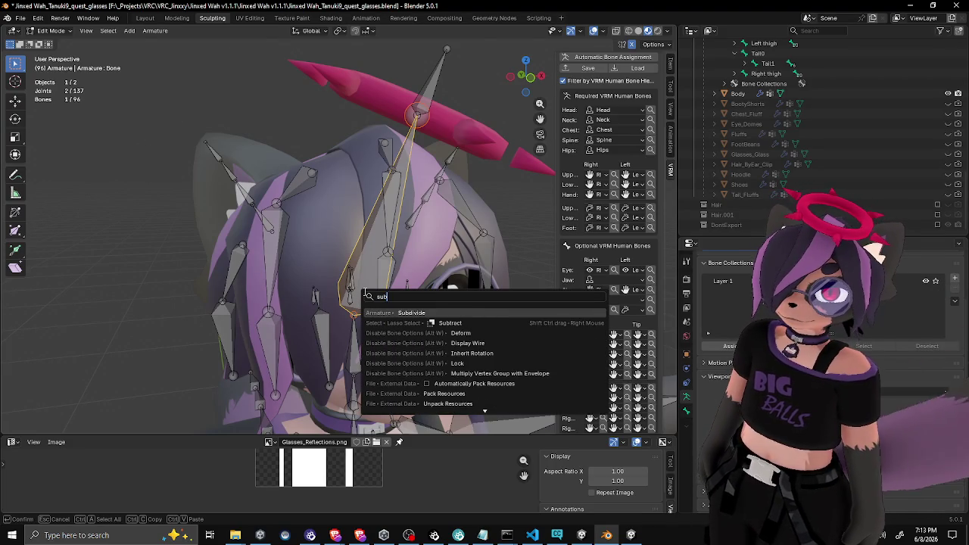
key("Return")
left_click(363, 290)
key("x")
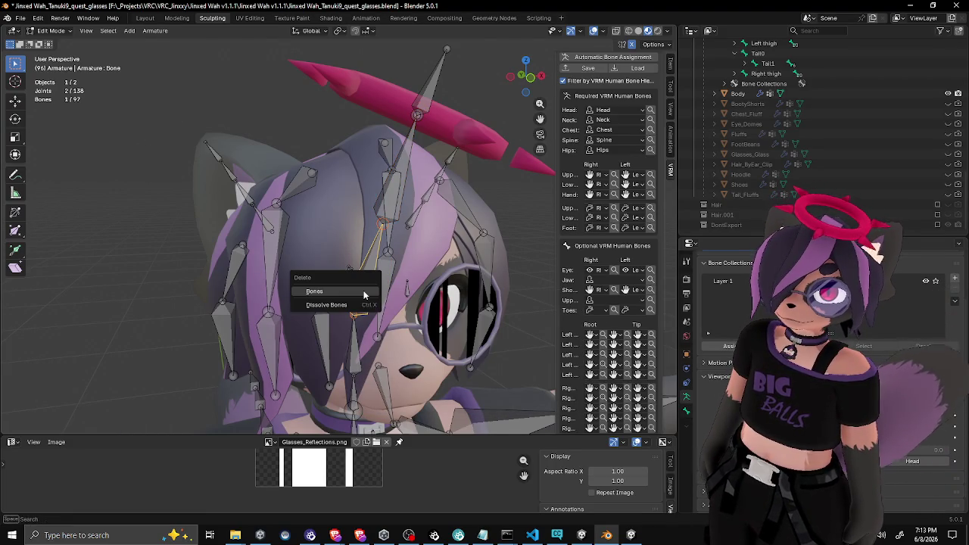
left_click(363, 292)
Inspect the shortened bone and the Halo bone from a side view of the head
left_click(384, 221)
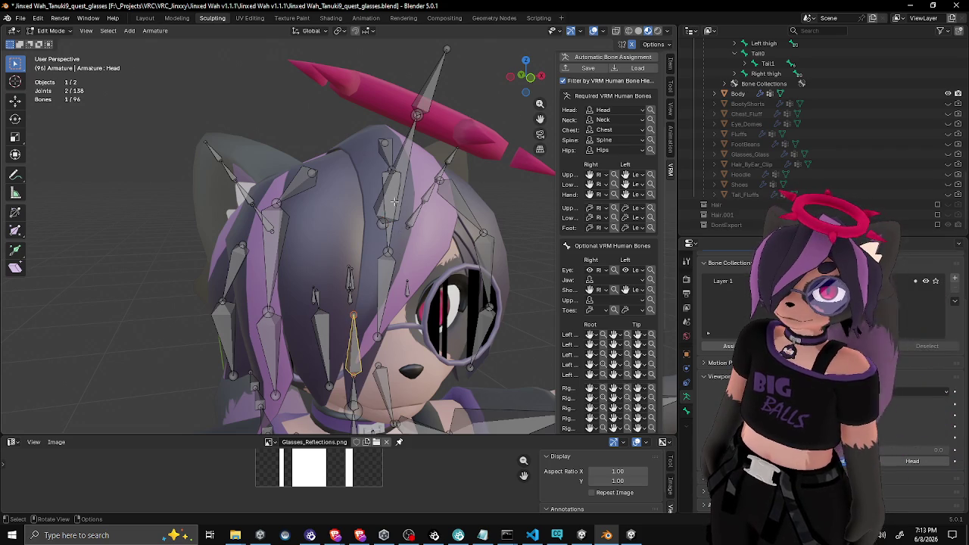
left_click(406, 154)
left_click(432, 92)
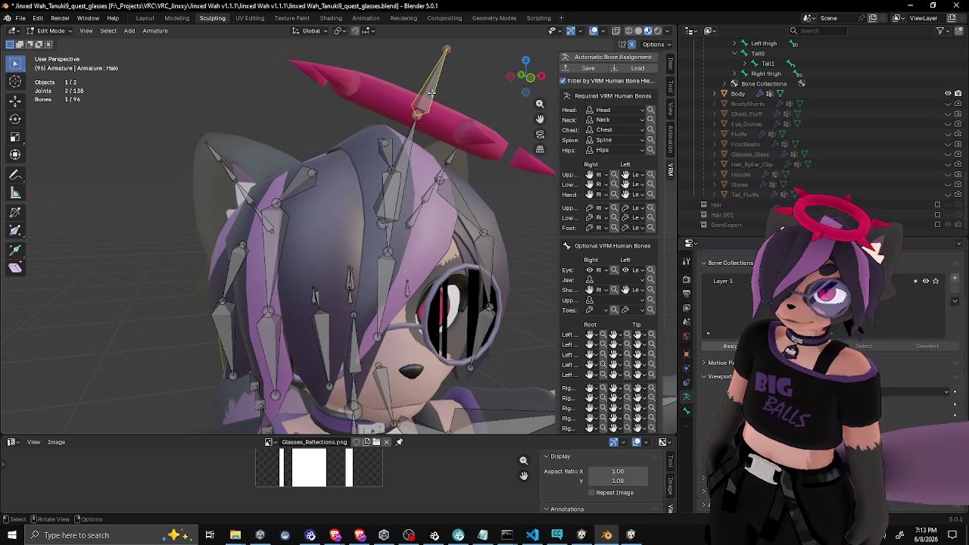
left_click(409, 165)
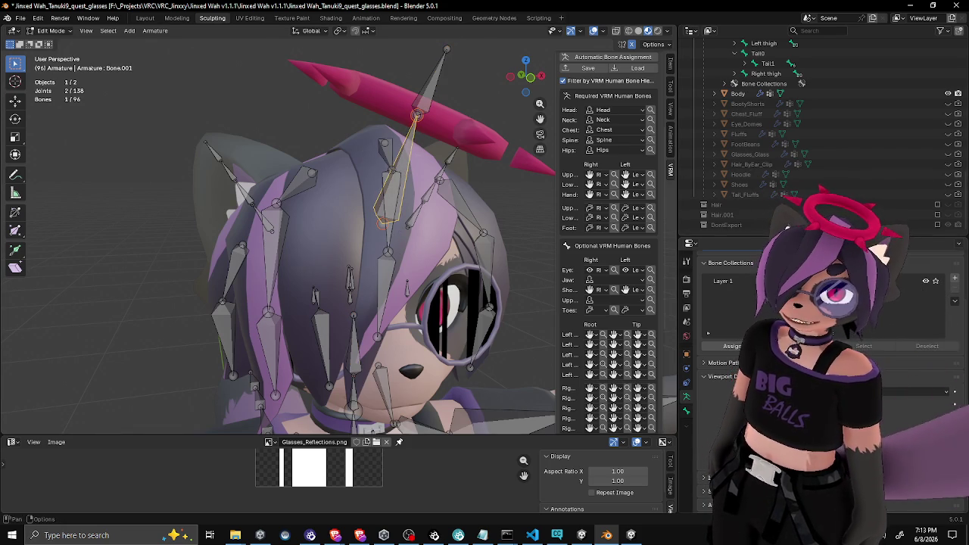
mouse_move(428, 208)
left_mouse_down()
mouse_move(299, 193)
mouse_move(326, 183)
mouse_move(373, 202)
mouse_move(326, 210)
mouse_move(379, 232)
mouse_move(457, 226)
mouse_move(381, 205)
mouse_move(351, 180)
left_mouse_up()
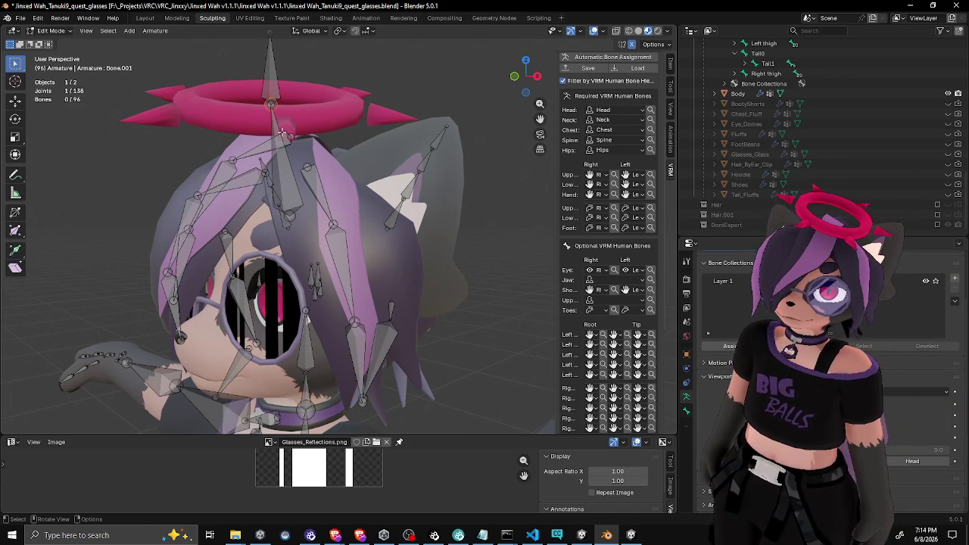
Try moving the selected bone, then undo back to the original long bone
key("g")
left_click(307, 145)
left_click_drag(309, 146, 368, 153)
key("ctrl+z")
key("ctrl+z")
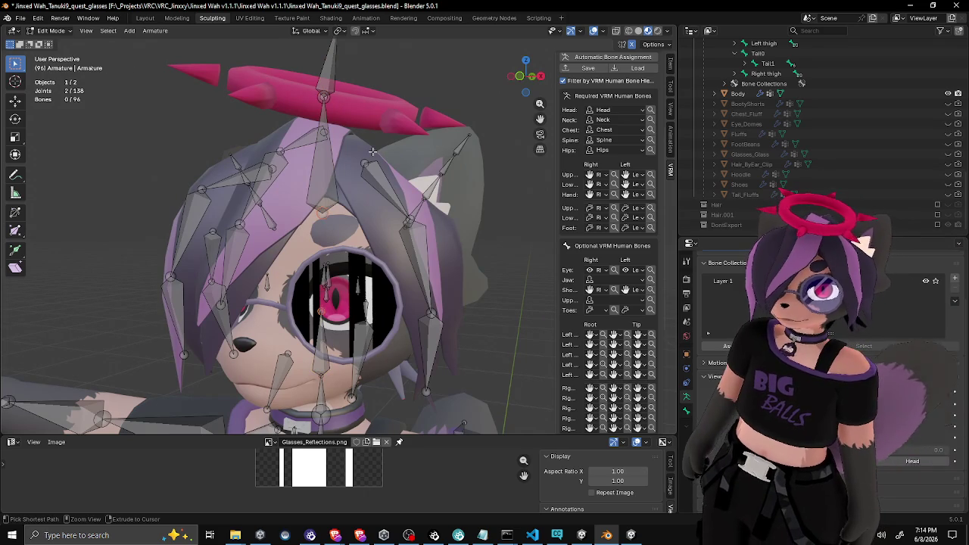
key("ctrl+z")
key("ctrl+z")
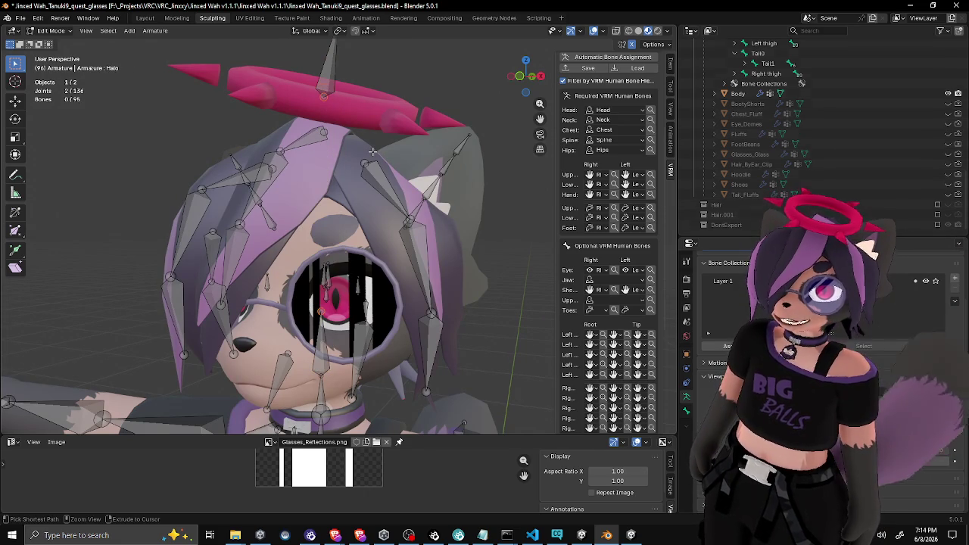
Check the head and Halo bone in straight-on front and side views
mouse_move(371, 147)
left_mouse_down()
mouse_move(311, 169)
mouse_move(405, 179)
mouse_move(376, 146)
mouse_move(365, 148)
left_mouse_up()
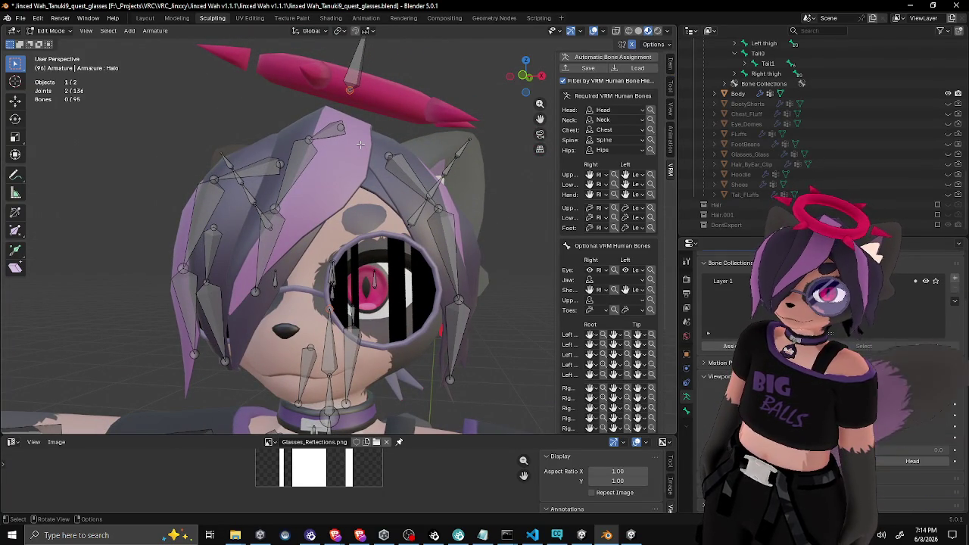
left_click_drag(360, 144, 364, 144)
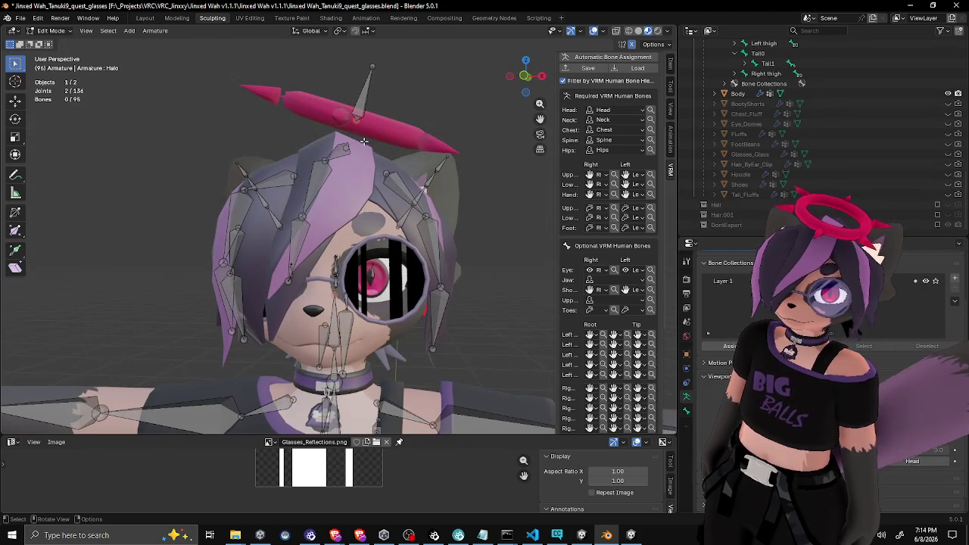
key("KP_1")
key("KP_3")
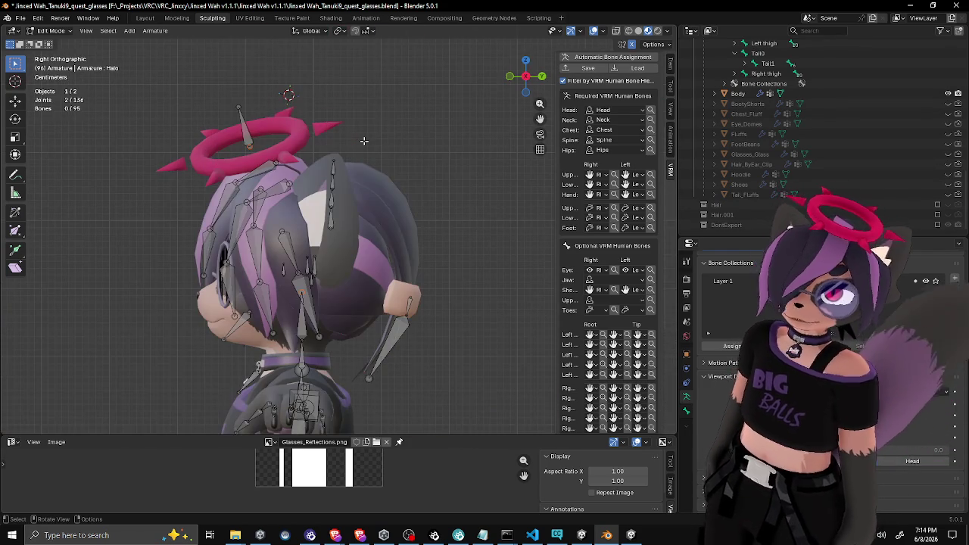
key("KP_1")
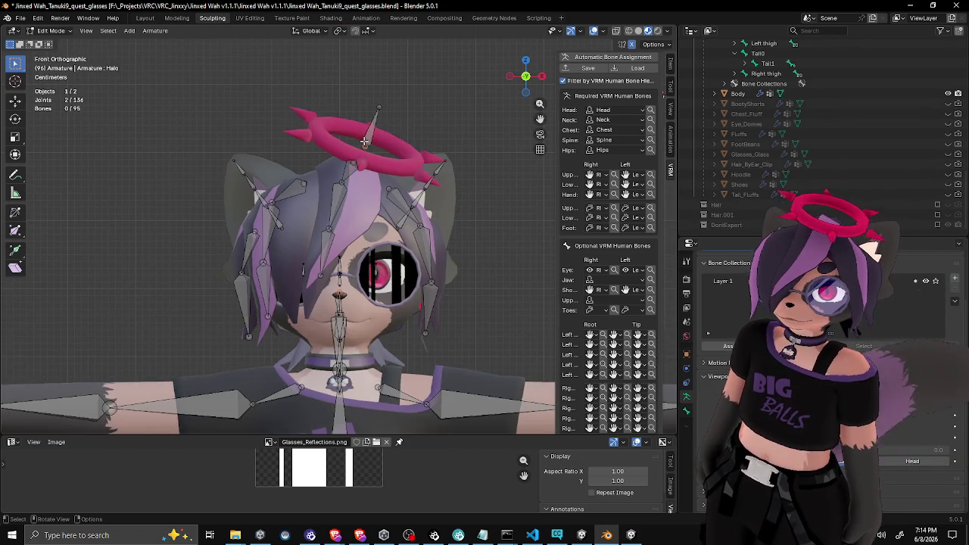
scroll(389, 159, "down", 2)
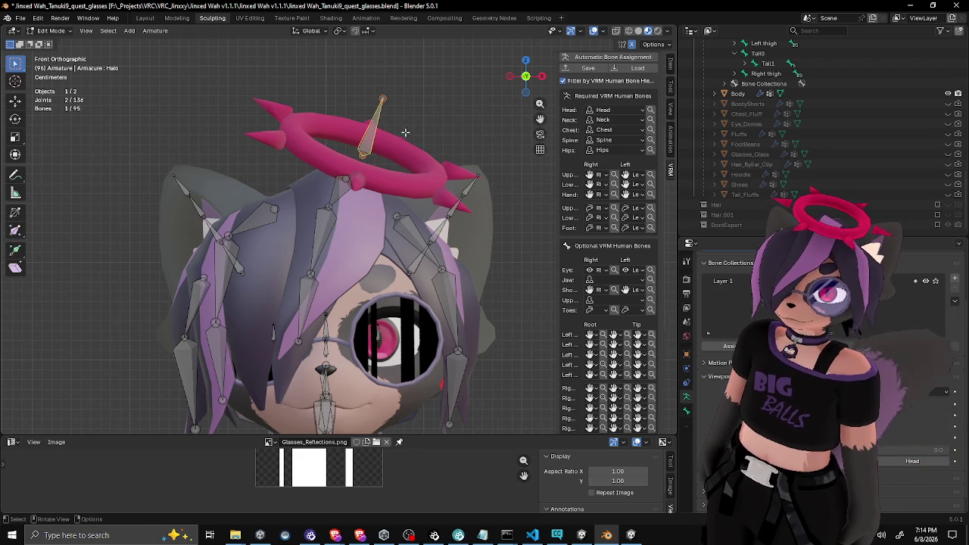
key("g")
key("y")
key("y")
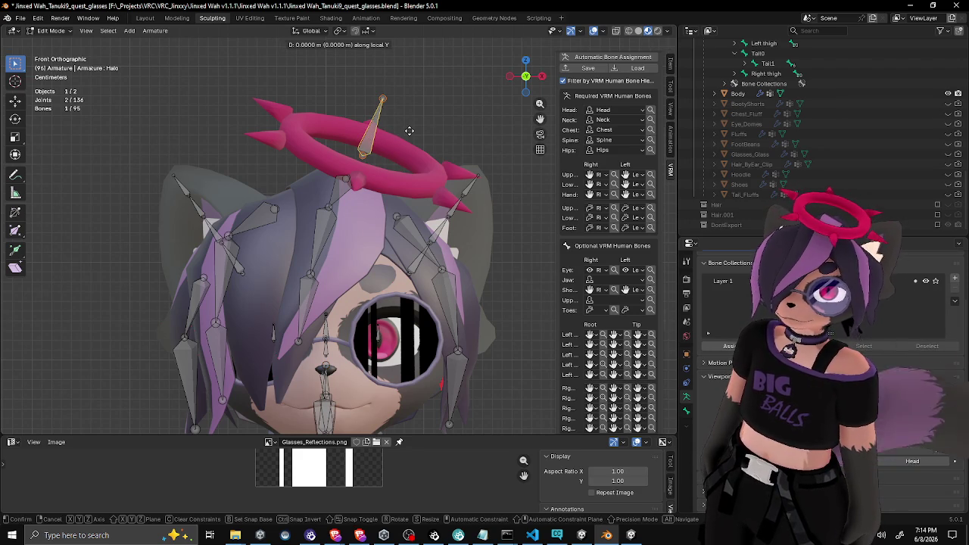
key("z")
key("z")
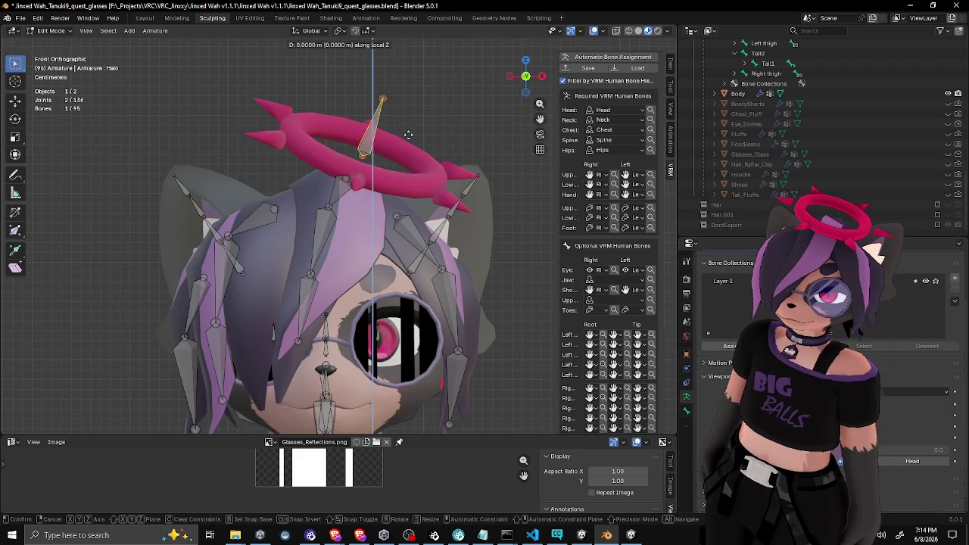
key("x")
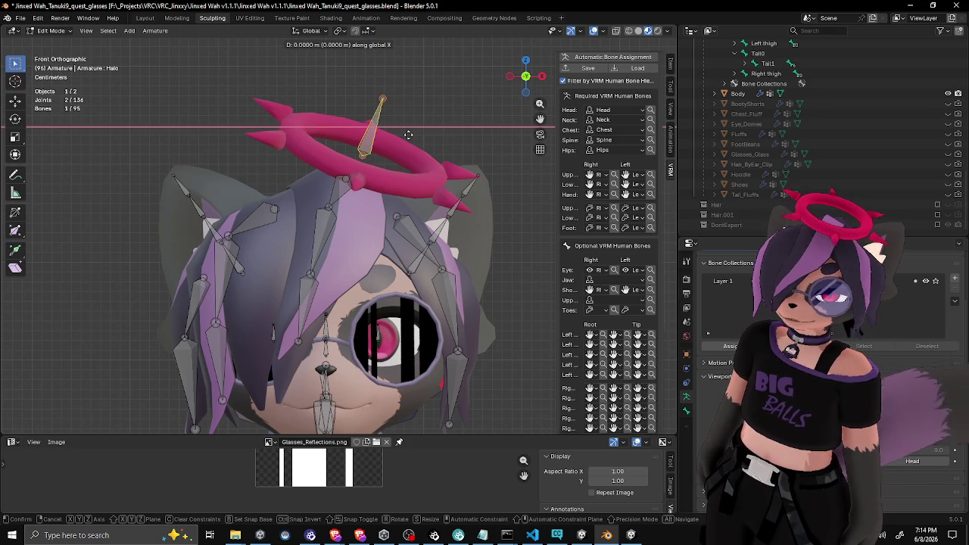
key("y")
key("y")
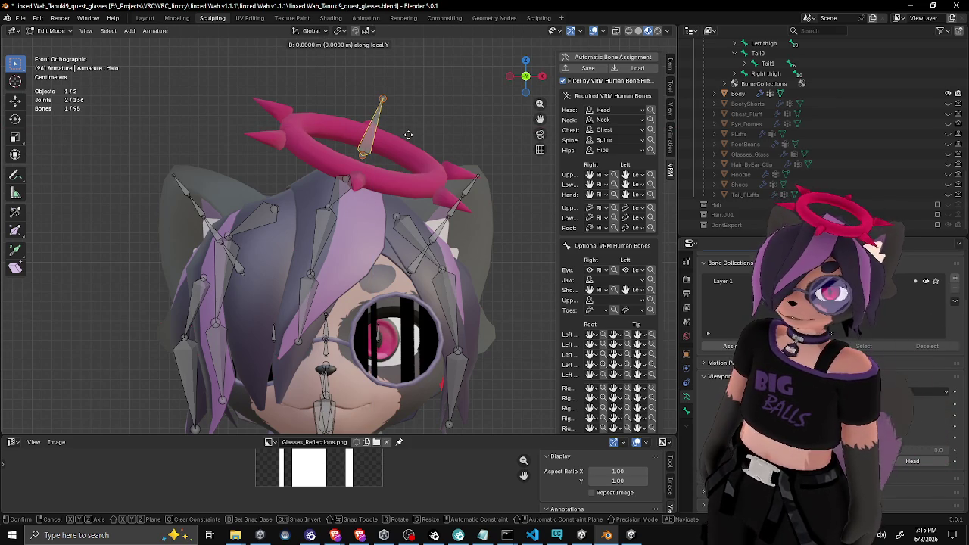
key("y")
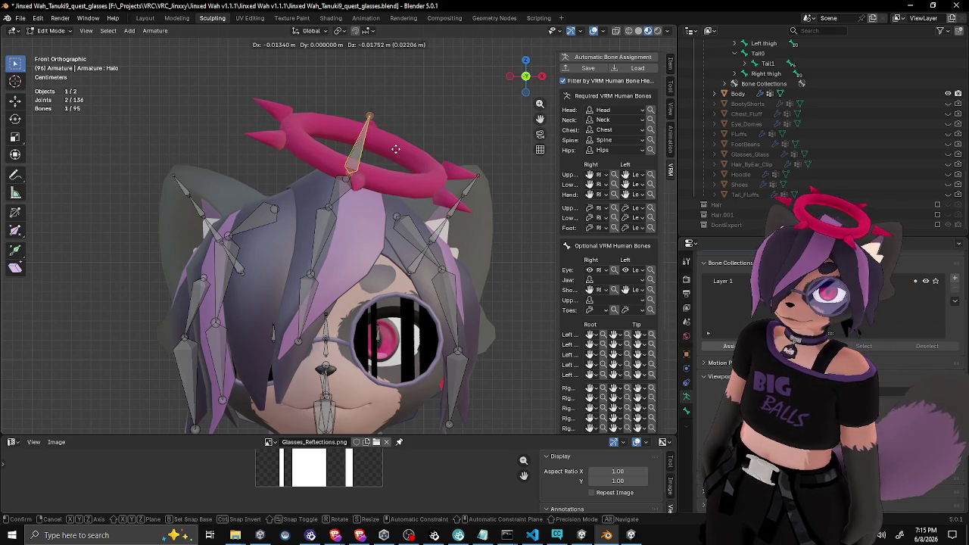
key("y")
left_click(434, 130)
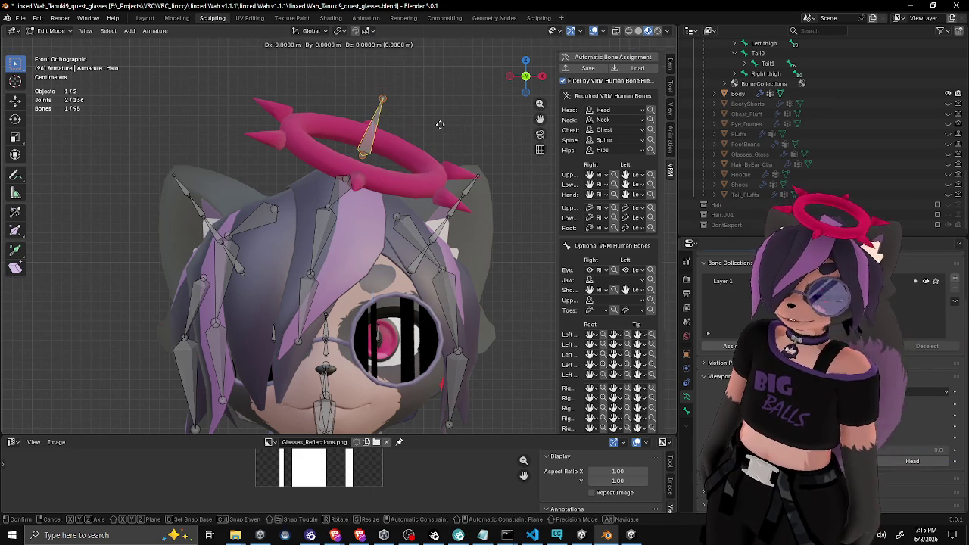
key("g")
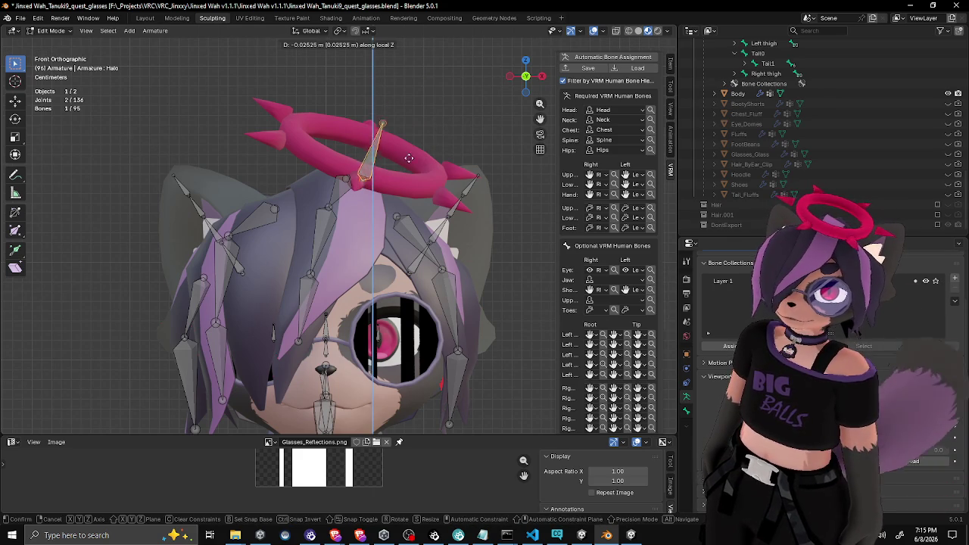
key("Escape")
mouse_move(416, 130)
left_mouse_down()
mouse_move(461, 182)
mouse_move(368, 188)
mouse_move(428, 179)
mouse_move(485, 136)
left_mouse_up()
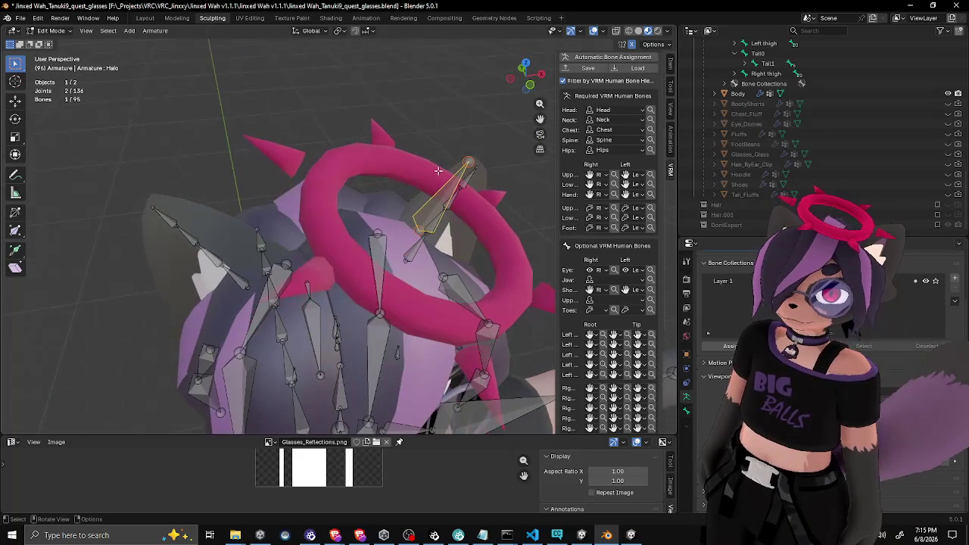
Show the Halo bone's head, tail and roll values and display axes on every bone
left_click(671, 69)
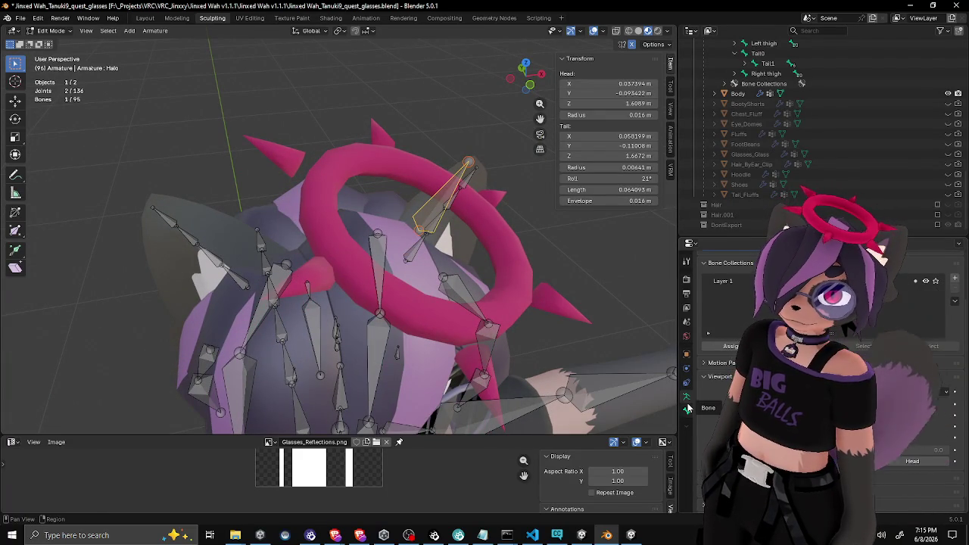
scroll(727, 318, "down", 1)
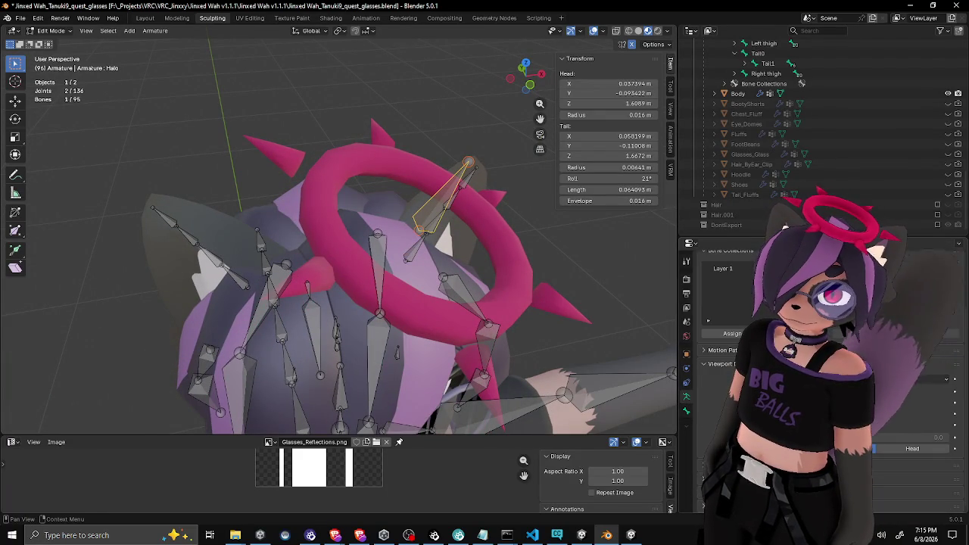
left_click(761, 447)
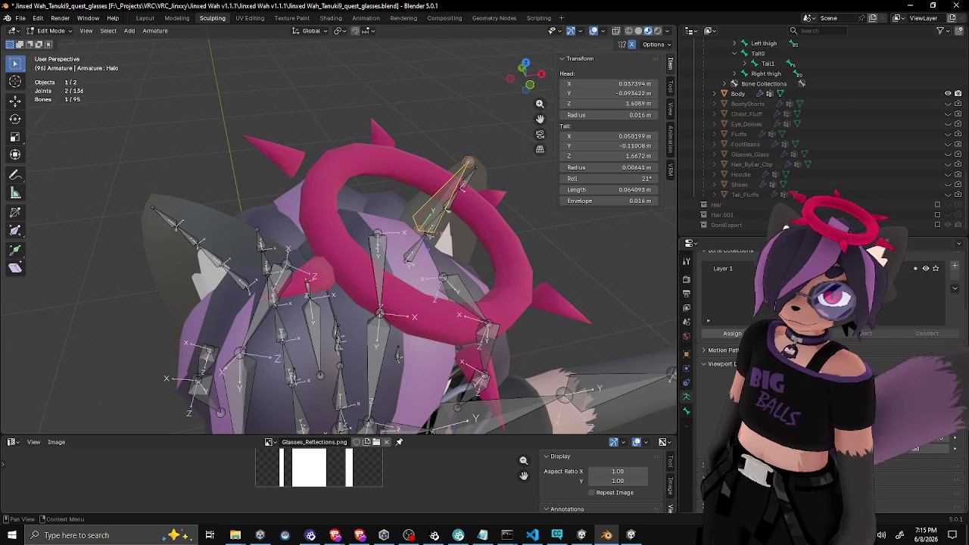
left_click_drag(500, 248, 526, 254)
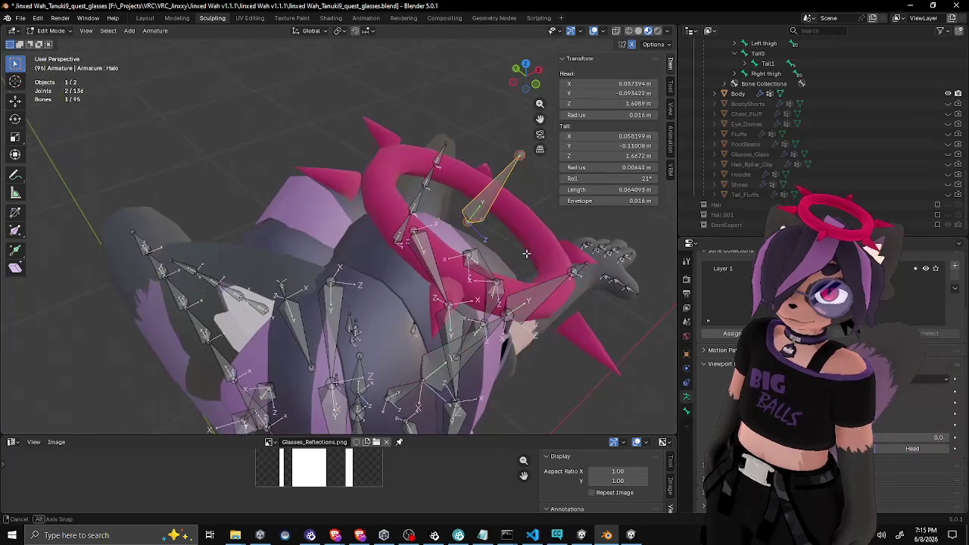
Move the Halo bone along its own Y axis to centre it in the halo
key("g")
key("y")
key("y")
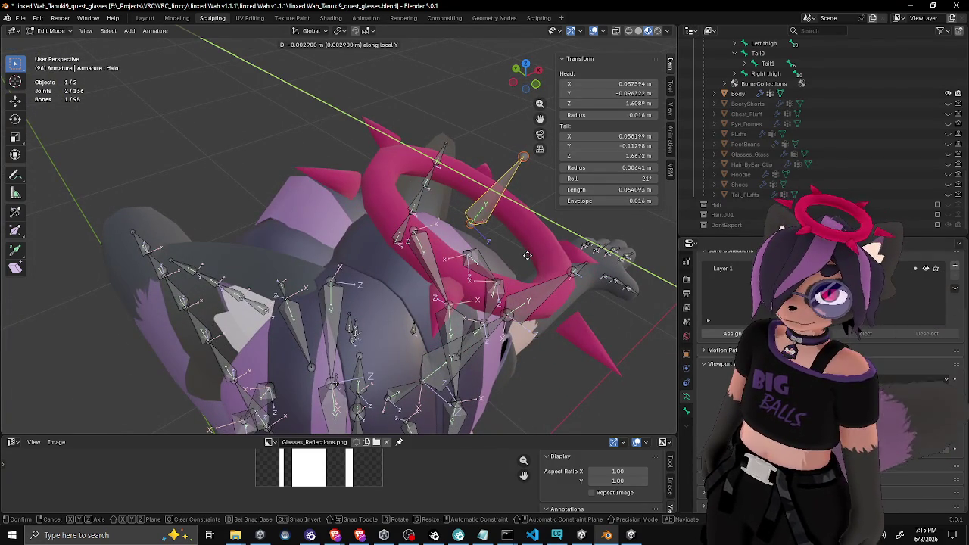
key("y")
key("y")
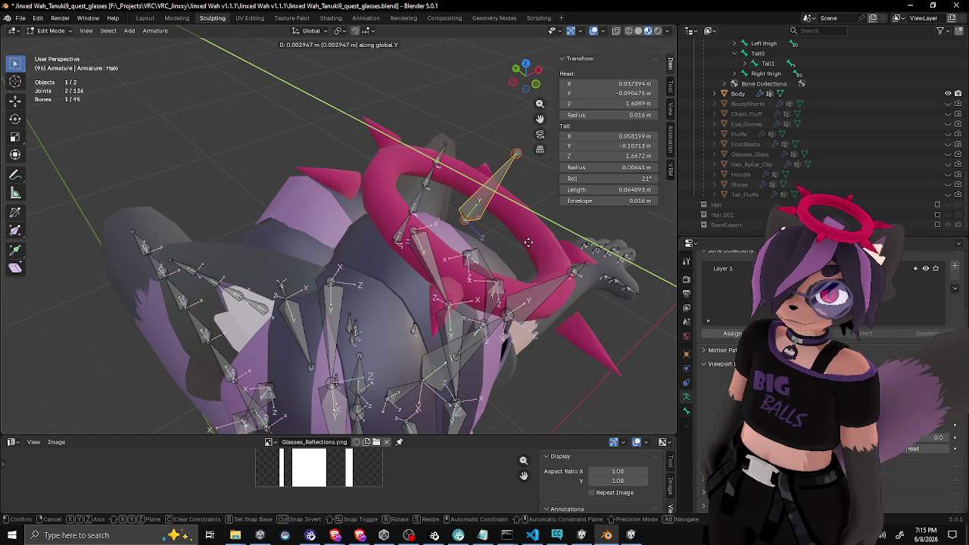
key("y")
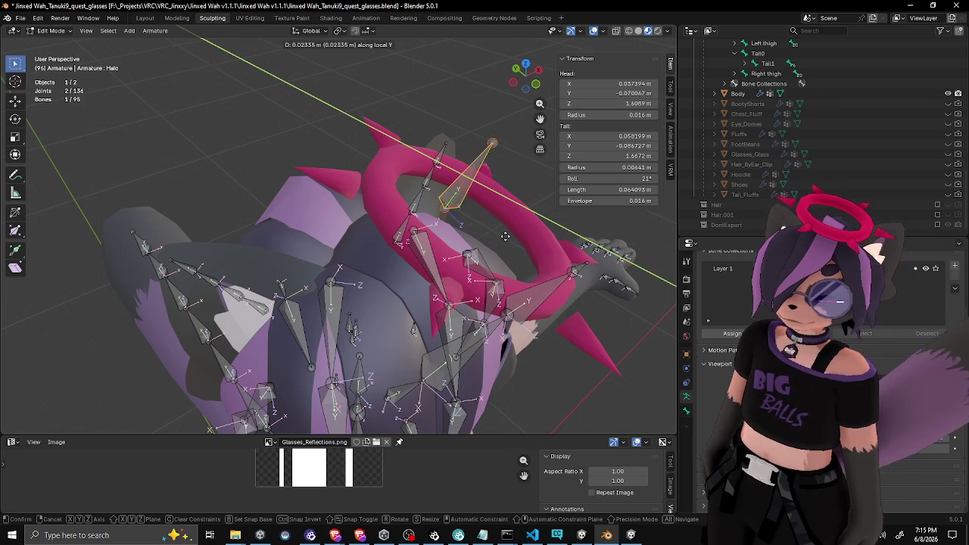
left_click(529, 263)
mouse_move(528, 264)
left_mouse_down()
mouse_move(566, 242)
mouse_move(406, 219)
left_mouse_up()
Try a global-Y move on the Halo bone, then cancel it
key("g")
key("y")
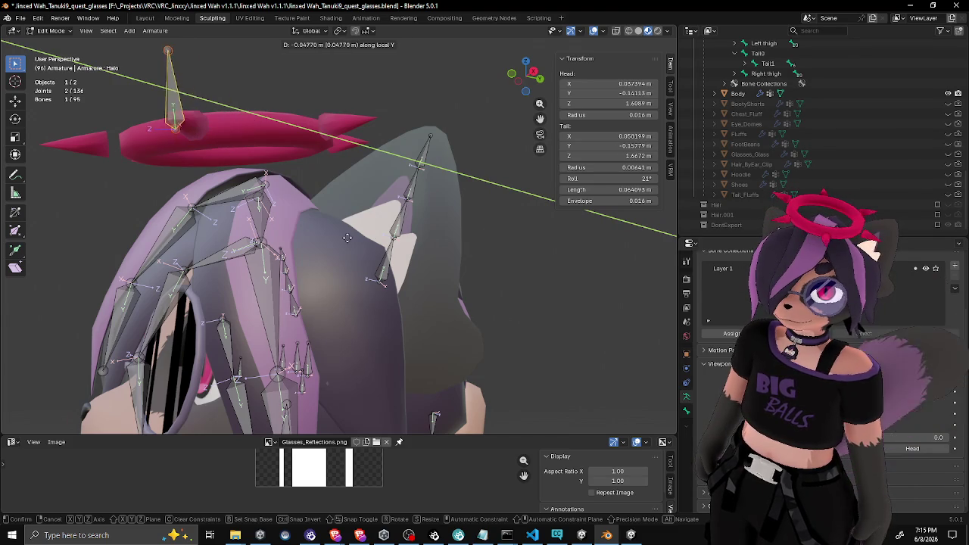
key("Escape")
mouse_move(353, 238)
left_mouse_down()
mouse_move(387, 253)
mouse_move(428, 235)
left_mouse_up()
Enable the move gizmo and set Transform Orientation to Normal
left_click(15, 100)
left_click(311, 30)
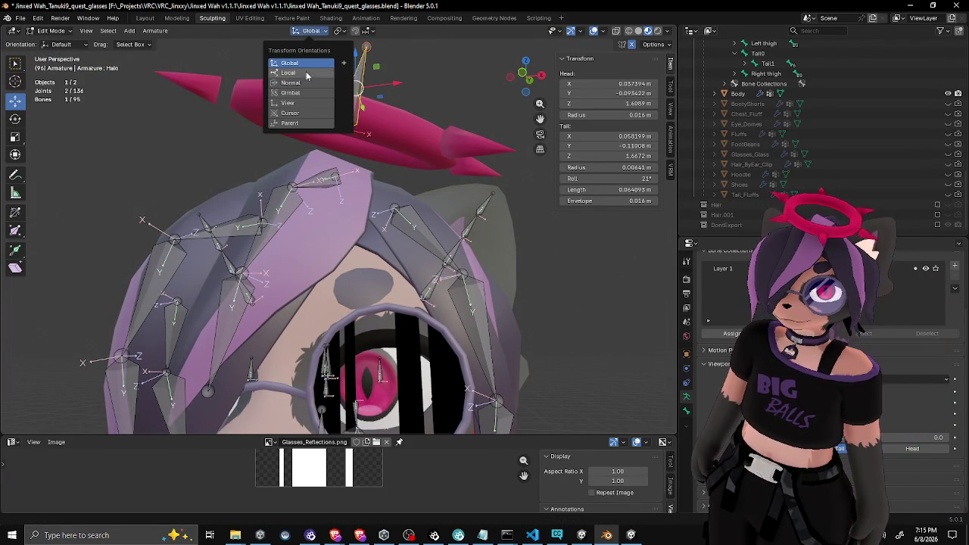
left_click(309, 73)
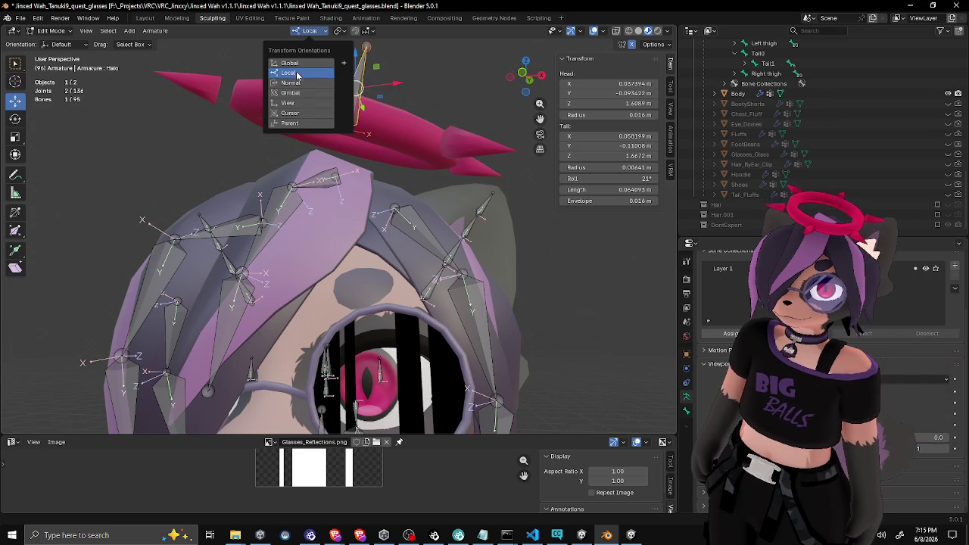
left_click(296, 83)
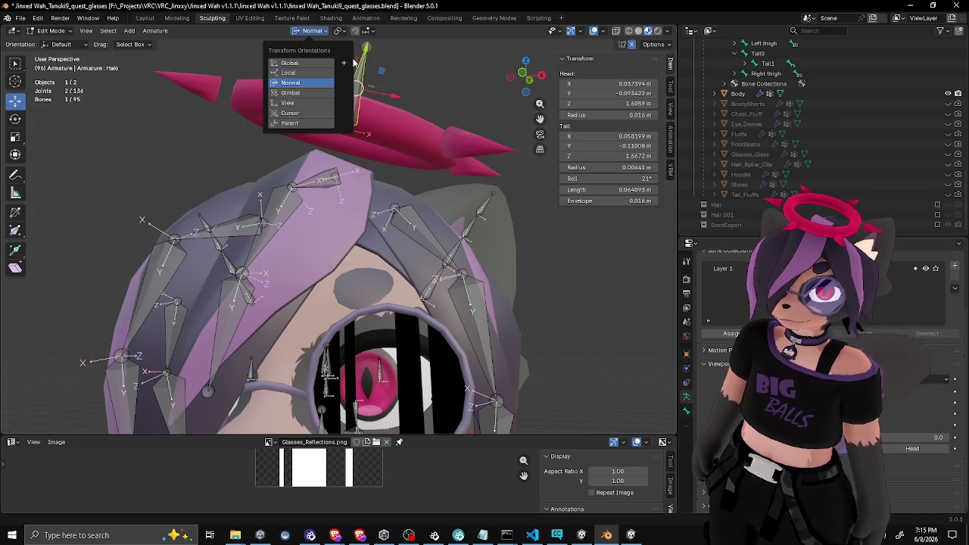
Drag the Halo bone down twice to head Z 1.575 m and tail 1.6333 m, then exit Edit Mode
left_click_drag(366, 47, 353, 79)
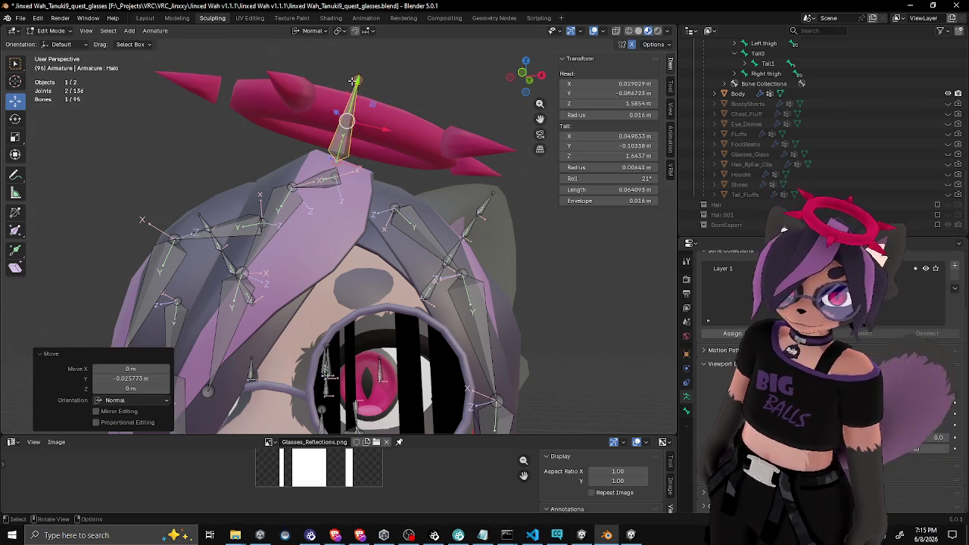
key("KP_1")
mouse_move(387, 143)
left_mouse_down()
mouse_move(390, 163)
mouse_move(234, 151)
mouse_move(181, 109)
left_mouse_up()
key("Tab")
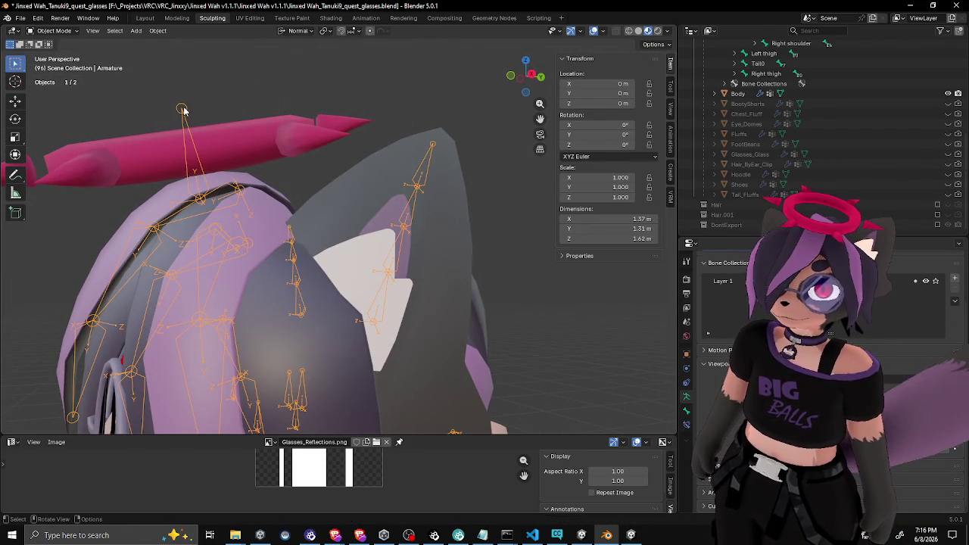
Lower the Halo bone's joint so its tail sits at Z 1.6096 m
key("Tab")
left_click(181, 109)
mouse_move(174, 76)
left_mouse_down()
mouse_move(180, 110)
mouse_move(282, 141)
left_mouse_up()
mouse_move(318, 115)
left_mouse_down()
mouse_move(346, 140)
mouse_move(338, 123)
left_mouse_up()
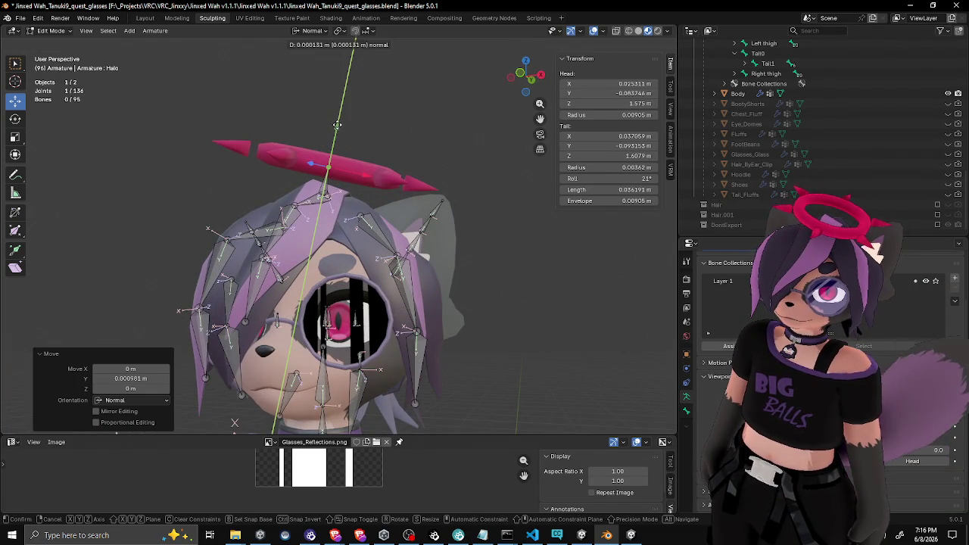
left_click(337, 123)
mouse_move(337, 123)
left_mouse_down()
mouse_move(253, 145)
mouse_move(254, 134)
mouse_move(302, 151)
mouse_move(416, 221)
mouse_move(437, 198)
mouse_move(433, 187)
left_mouse_up()
scroll(253, 133, "up", 3)
Select the Body mesh and enter its Edit Mode
key("Tab")
left_click(424, 222)
key("Tab")
Select the halo ring geometry and place the 3D cursor at its centre
key("l")
key("F3")
type("c")
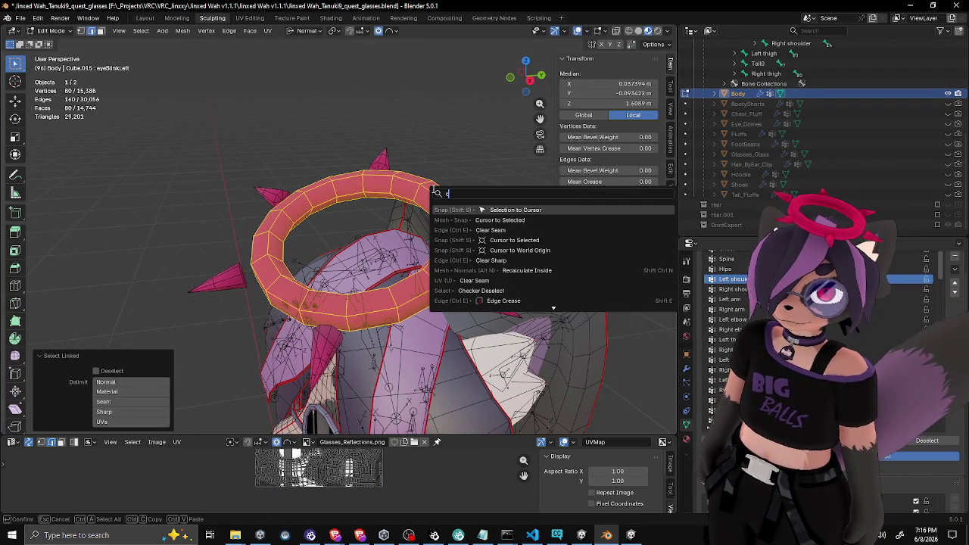
type("ursor to")
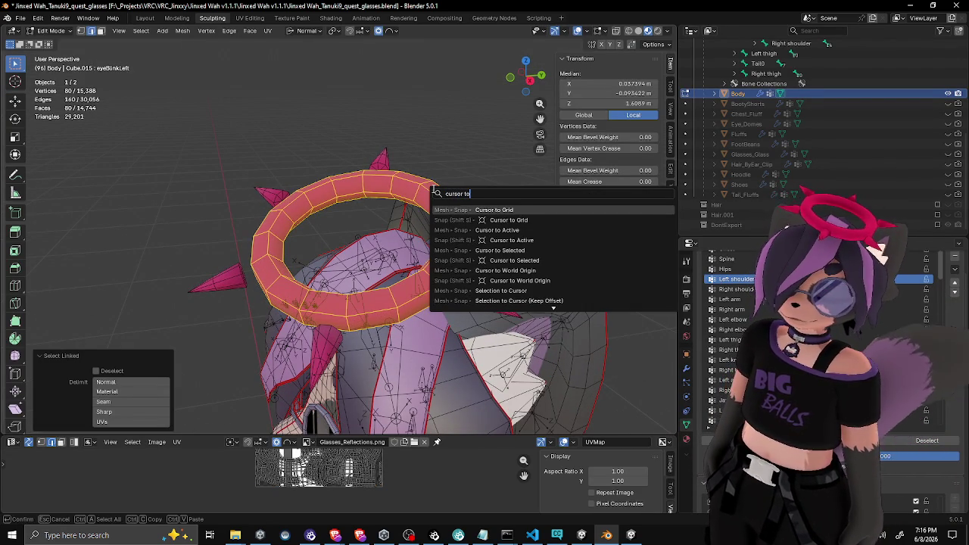
key("Down")
key("Down")
key("Down")
key("Return")
key("Tab")
Snap the armature's Halo bone to the 3D cursor, putting its tail at Z 1.6069 m
left_click_drag(426, 189, 415, 182)
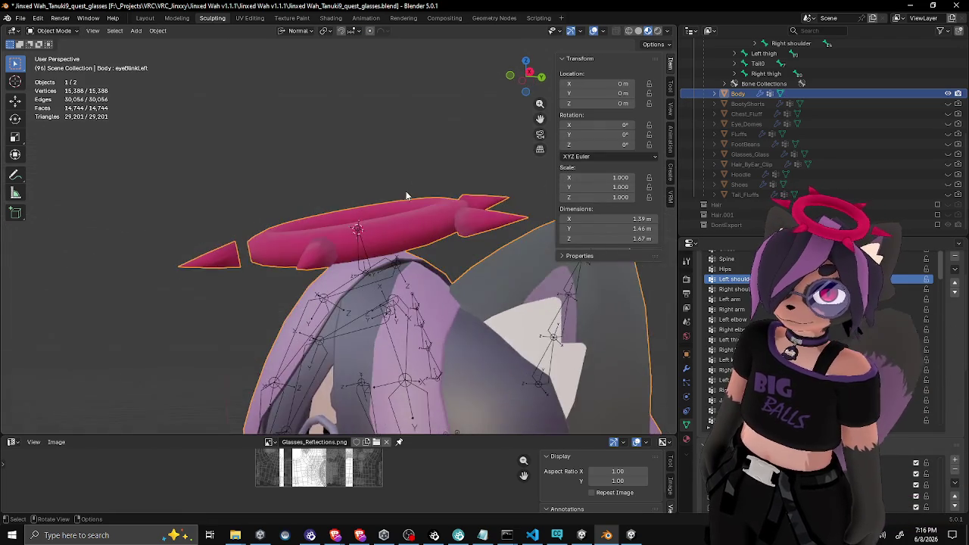
left_click(365, 258)
key("Tab")
left_click_drag(365, 259, 358, 227)
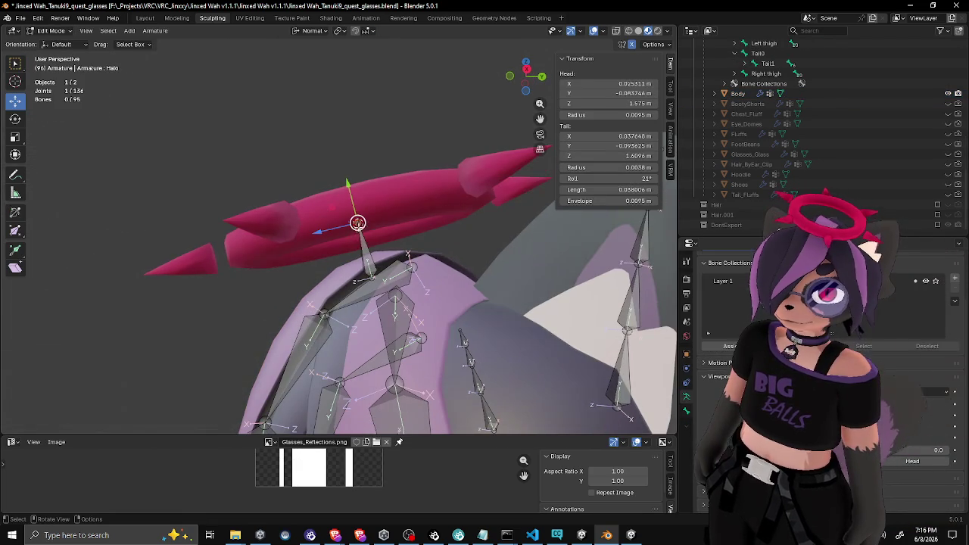
key("F3")
type("snap to c")
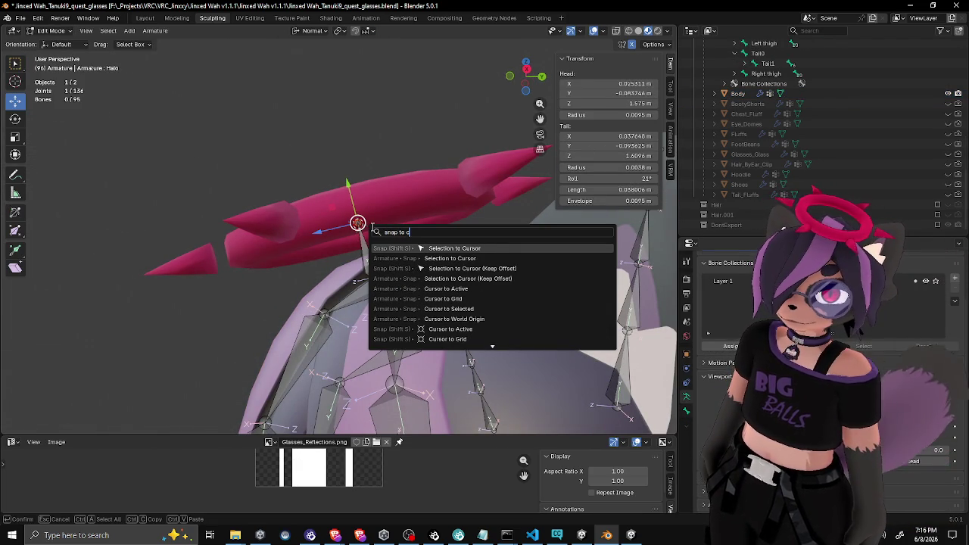
key("Return")
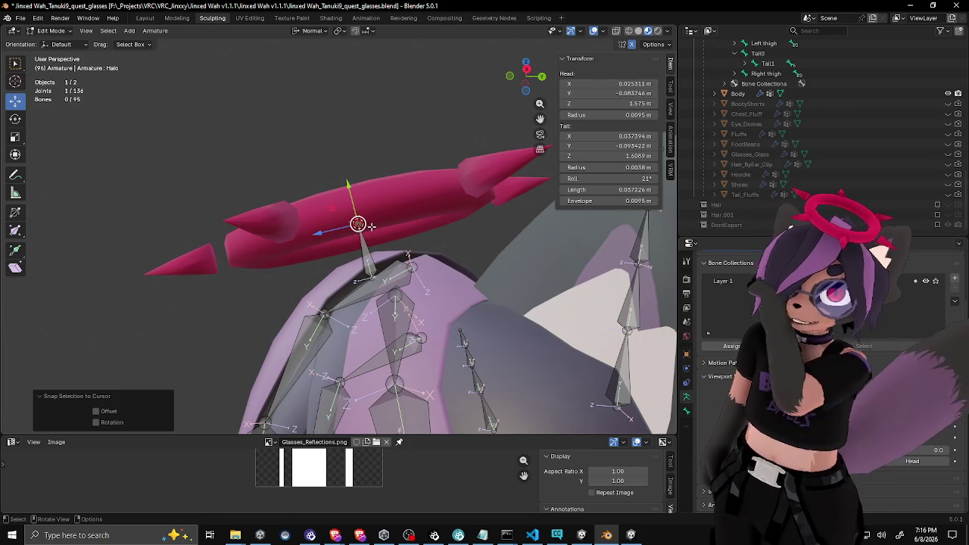
key("Tab")
Inspect the snapped halo from around the avatar, briefly re-entering bone editing
mouse_move(348, 228)
left_mouse_down()
mouse_move(444, 277)
mouse_move(422, 313)
mouse_move(386, 274)
left_mouse_up()
scroll(387, 274, "up", 5)
scroll(374, 219, "down", 8)
mouse_move(374, 220)
left_mouse_down()
mouse_move(284, 327)
mouse_move(373, 295)
mouse_move(421, 226)
mouse_move(450, 220)
mouse_move(416, 247)
mouse_move(412, 287)
left_mouse_up()
scroll(405, 269, "up", 6)
key("Tab")
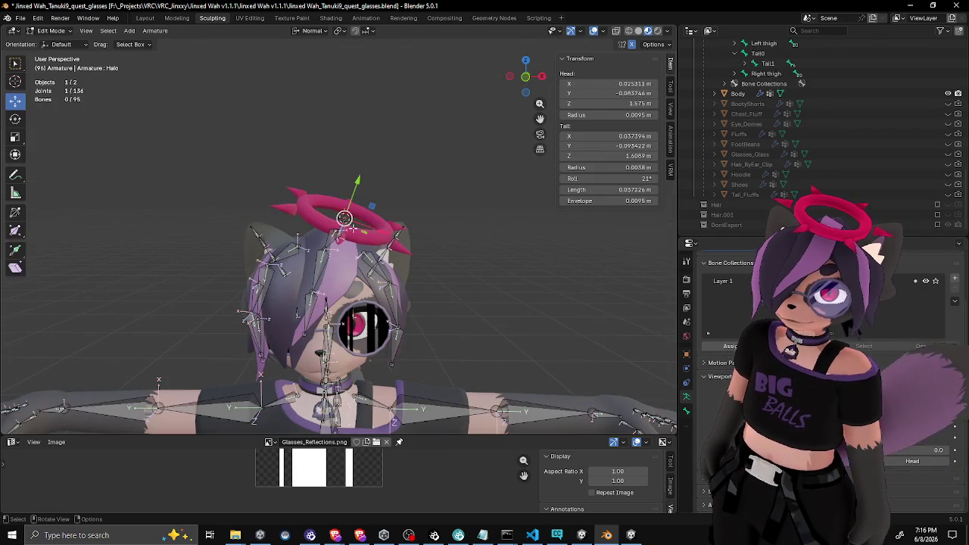
key("Tab")
scroll(366, 226, "up", 5)
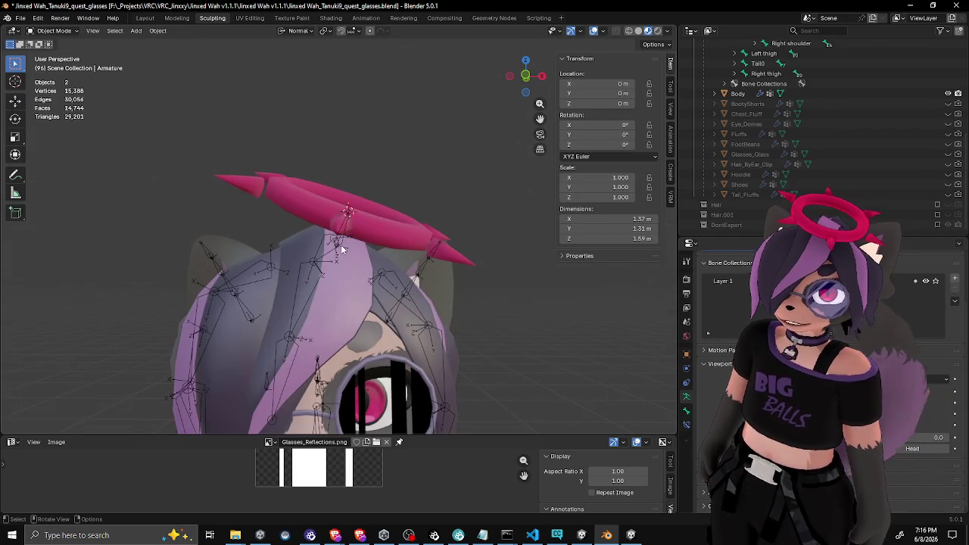
Switch the armature to Pose Mode and test-spin the Halo bone around Y, then cancel
left_click(50, 31)
left_click(75, 66)
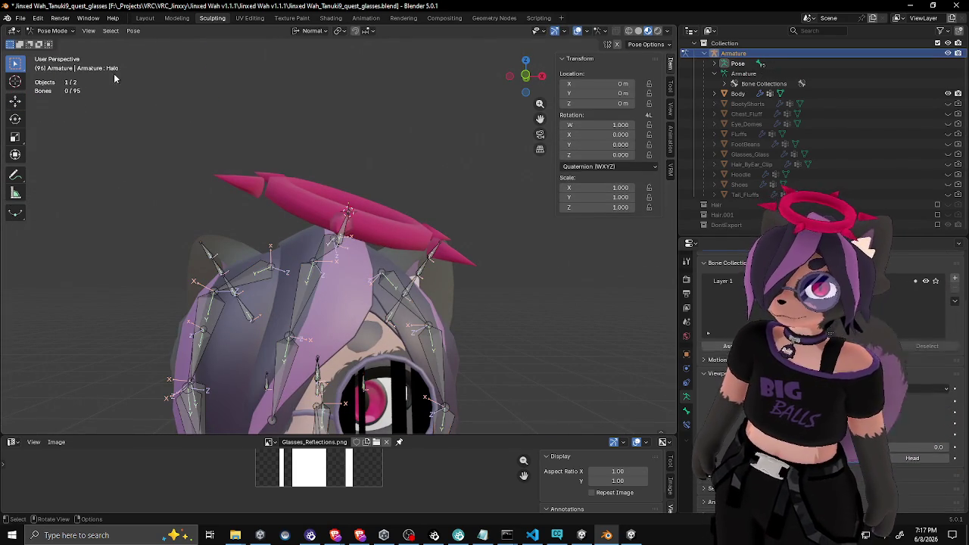
mouse_move(346, 227)
left_mouse_down()
mouse_move(407, 218)
mouse_move(462, 227)
left_mouse_up()
key("r")
key("z")
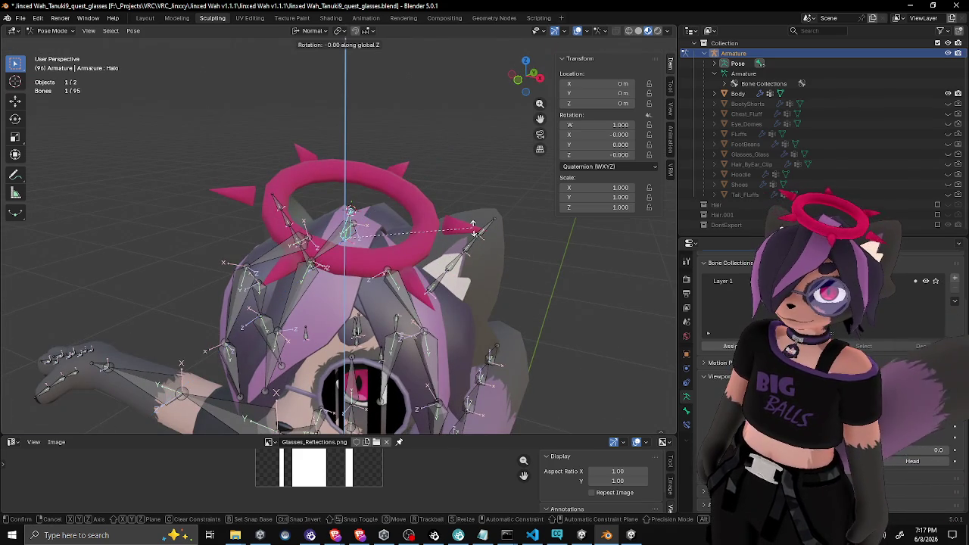
key("z")
key("z")
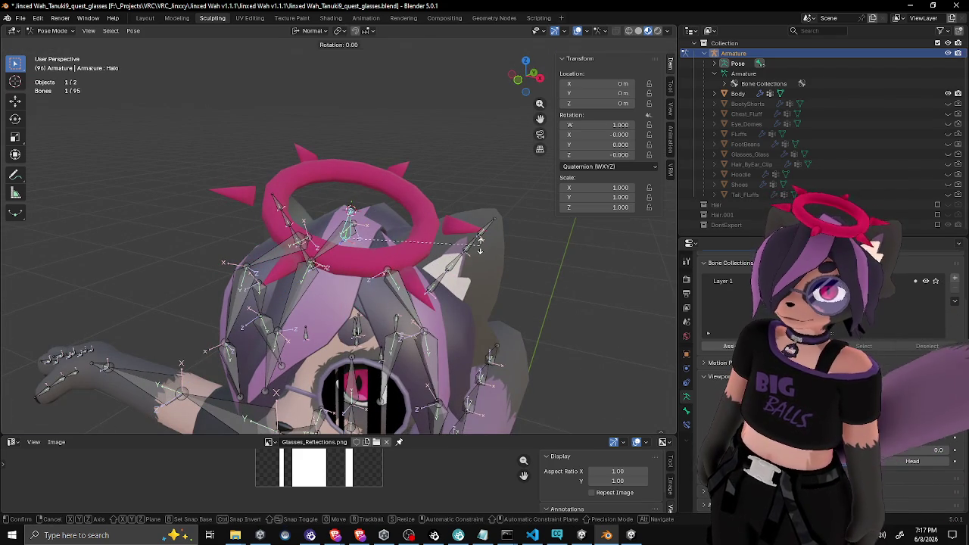
key("y")
key("y")
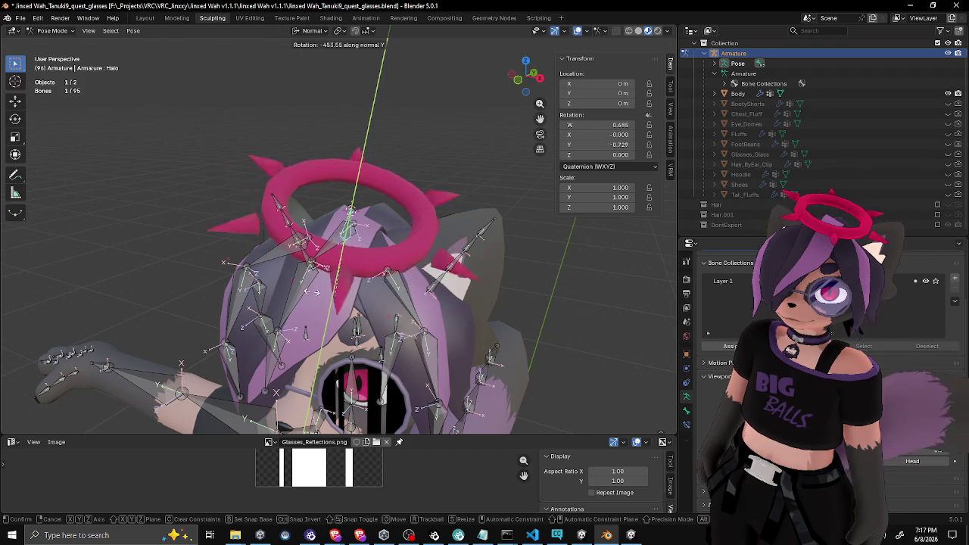
key("Escape")
Test-move the Halo bone from a near-front view, then cancel
mouse_move(462, 276)
left_mouse_down()
mouse_move(505, 224)
mouse_move(414, 288)
left_mouse_up()
key("g")
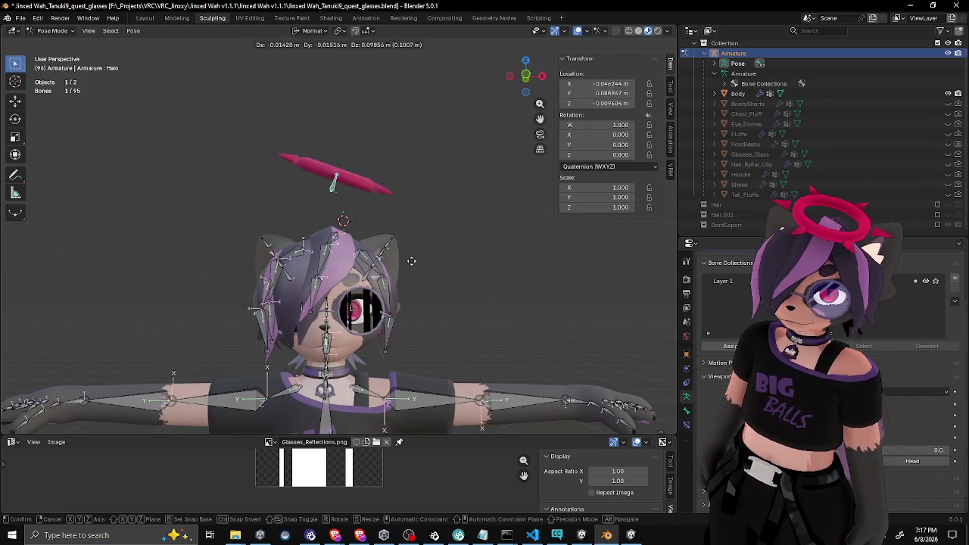
scroll(458, 245, "down", 4)
key("Escape")
Select all bones and clear the pose transforms with Alt+A
key("a")
scroll(427, 258, "down", 2)
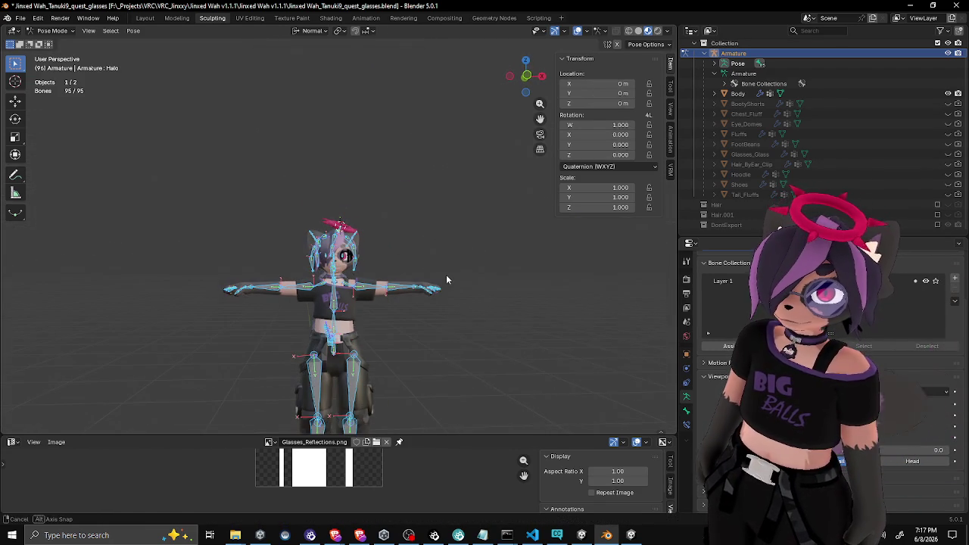
key("F3")
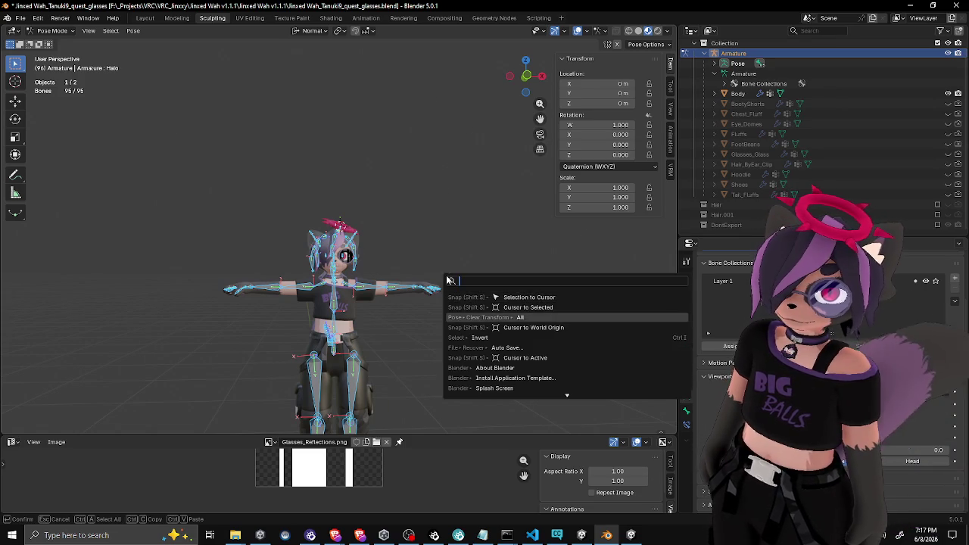
key("Escape")
key("Tab")
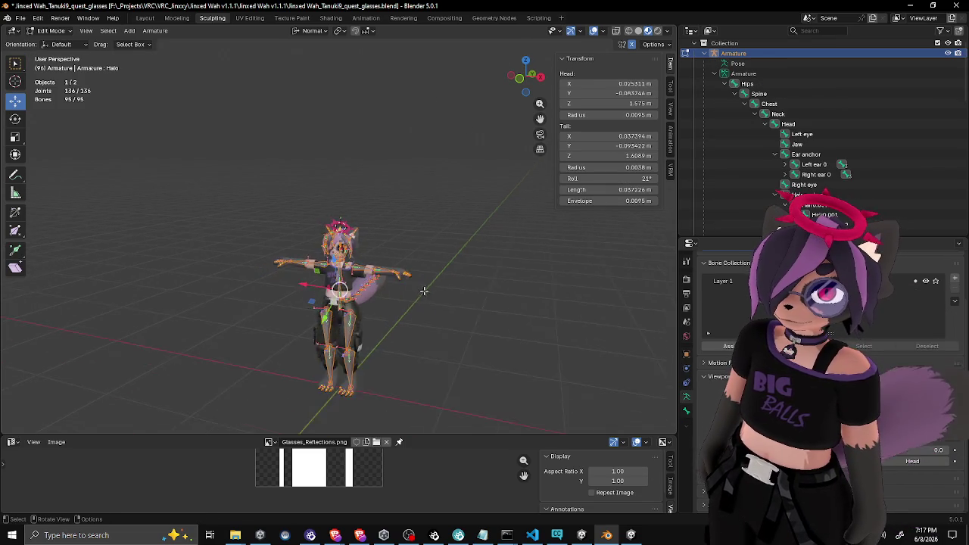
key("Tab")
key("alt+a")
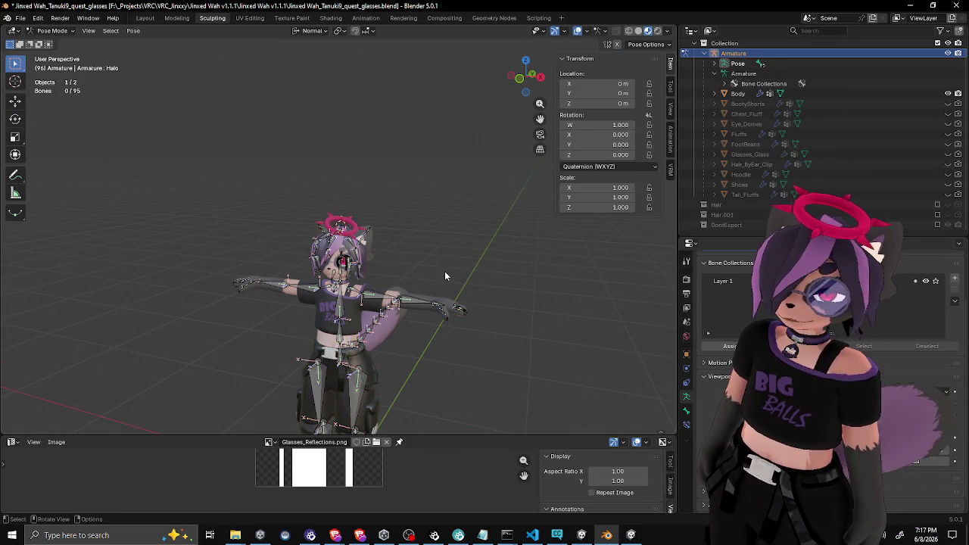
left_click(21, 17)
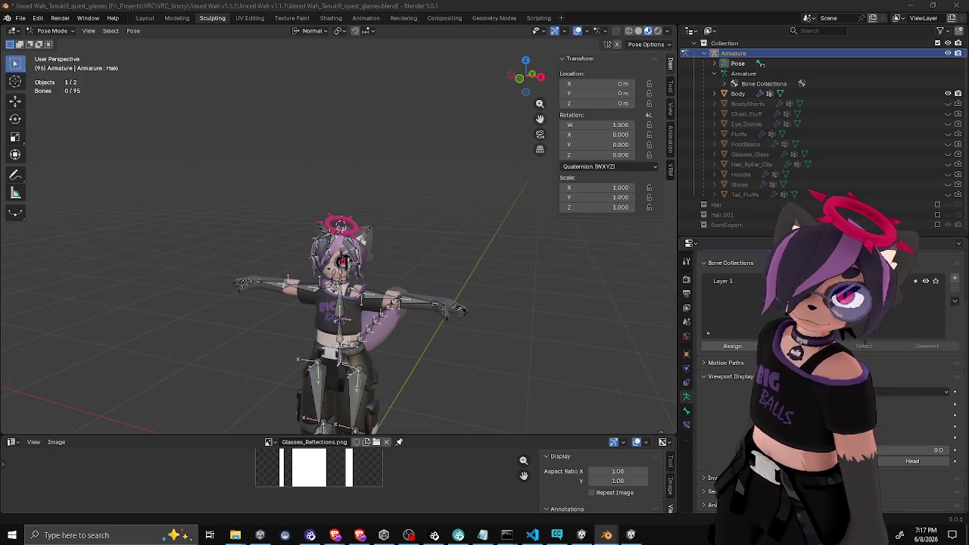
Save as Jinxed Wah_Tanuki9_quest_glasses_2.blend and return the armature to Object Mode
key("Return")
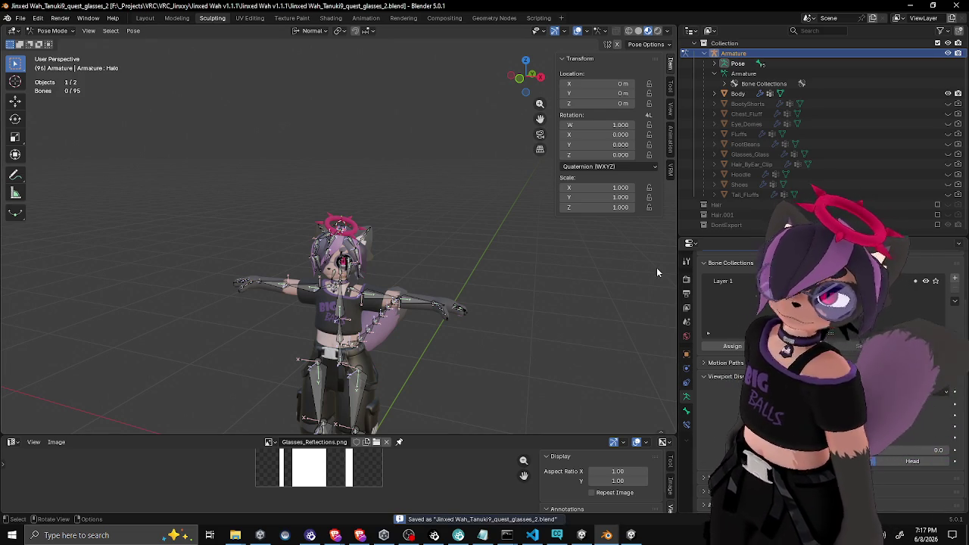
key("a")
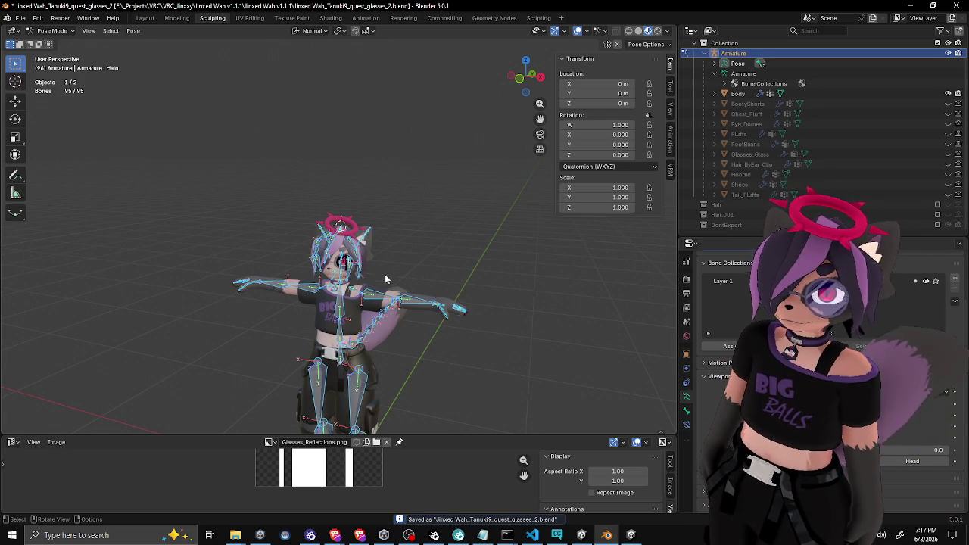
scroll(385, 274, "up", 6)
scroll(379, 322, "down", 6)
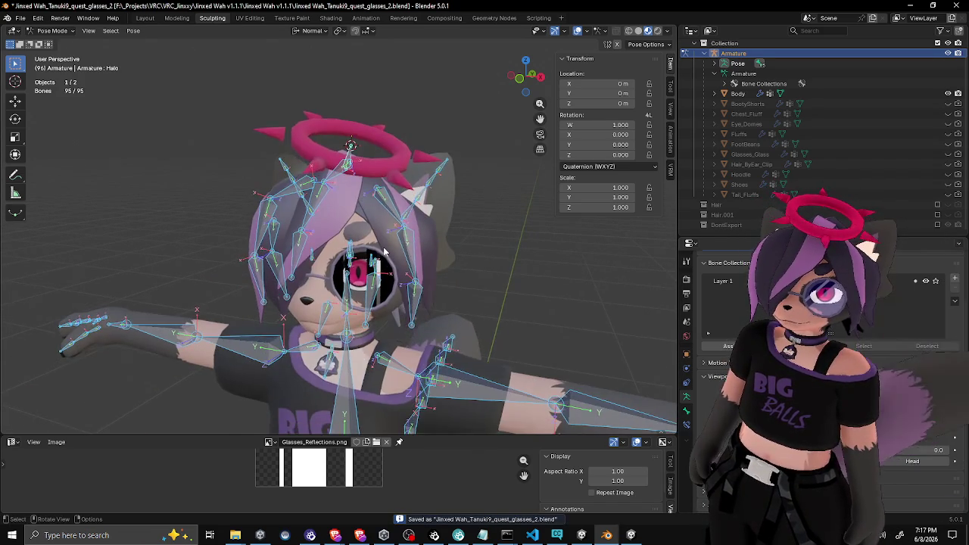
left_click_drag(397, 271, 439, 262)
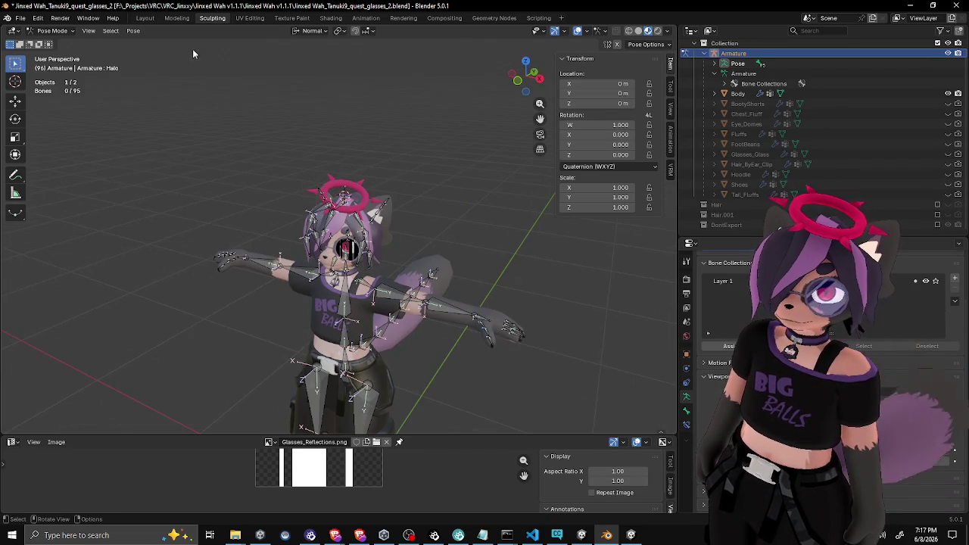
left_click(65, 30)
left_click(57, 46)
left_click(456, 196)
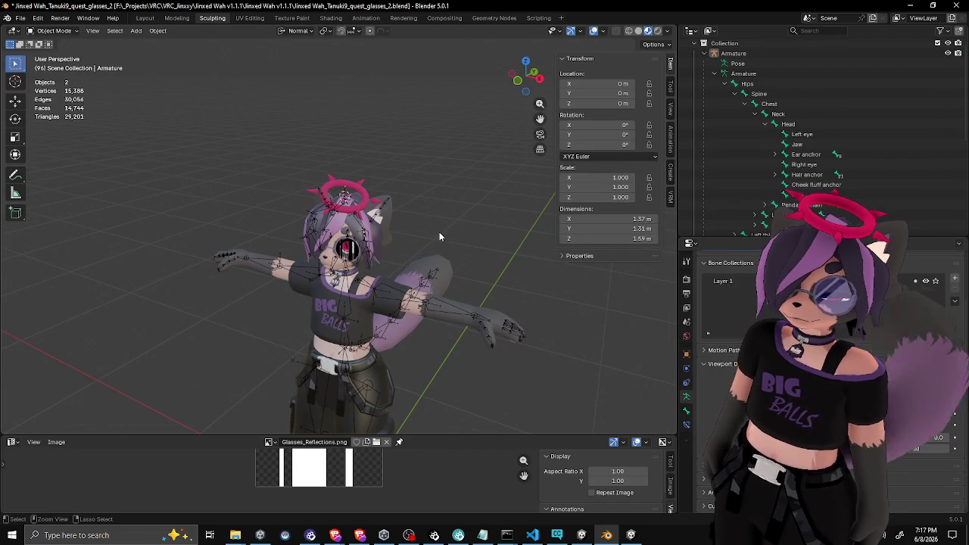
left_click(715, 74)
Save again, select the armature and Body, and export the avatar
key("ctrl+s")
key("a")
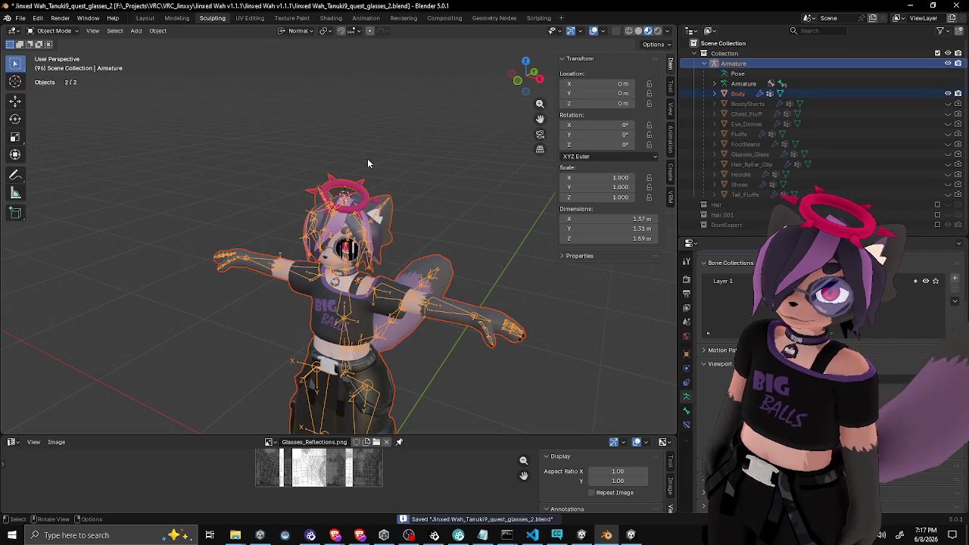
left_click(20, 17)
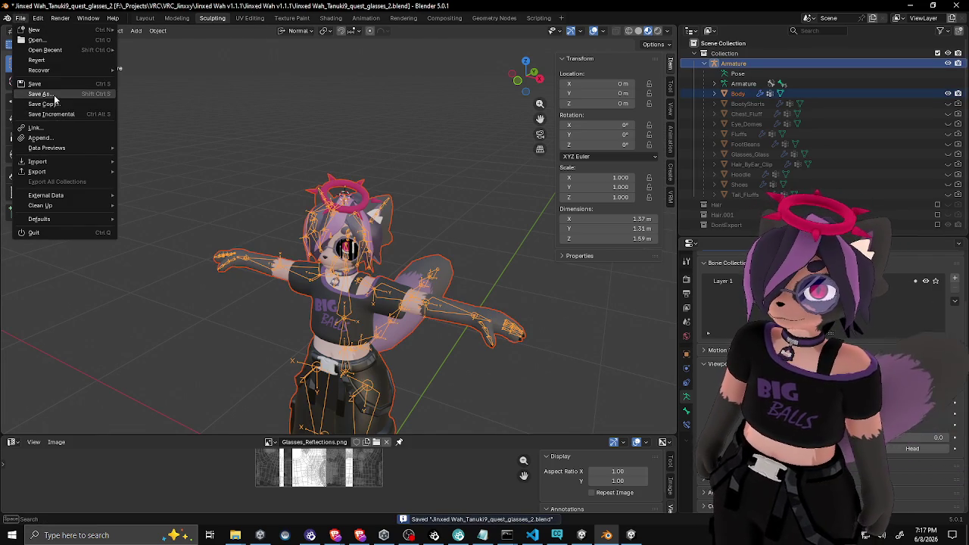
left_click(152, 250)
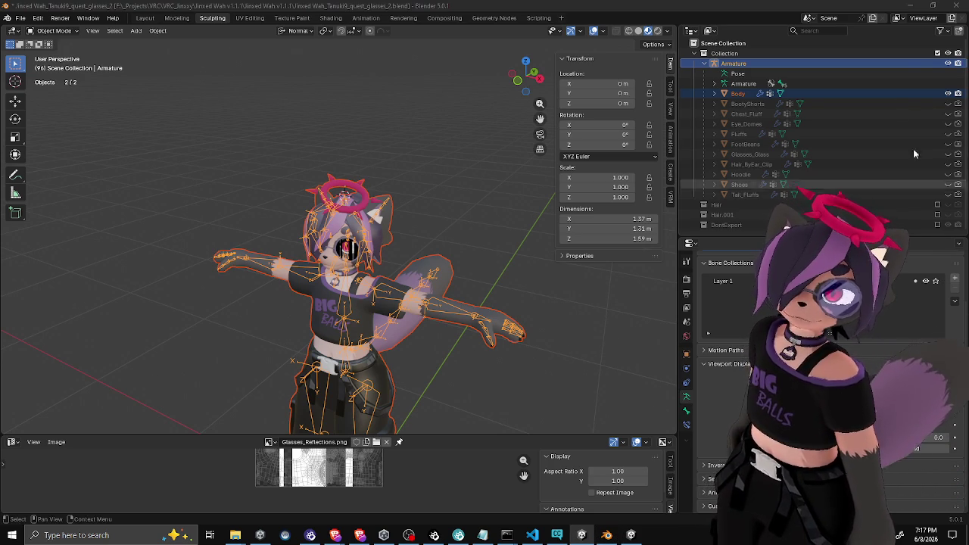
left_click(911, 5)
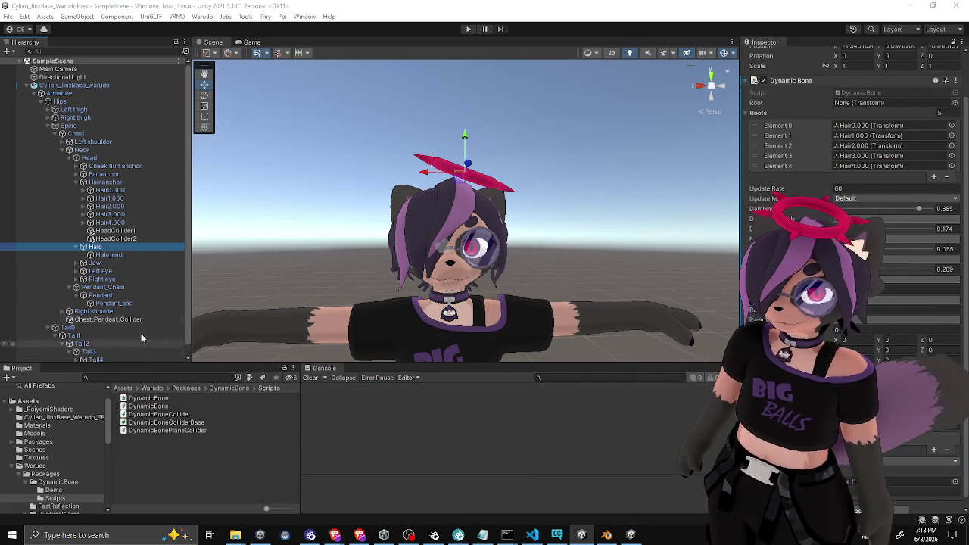
Collapse the Cylian_JinxBase_warudo avatar hierarchy and show the Assets folder in Project
left_click(33, 85)
left_click(27, 85)
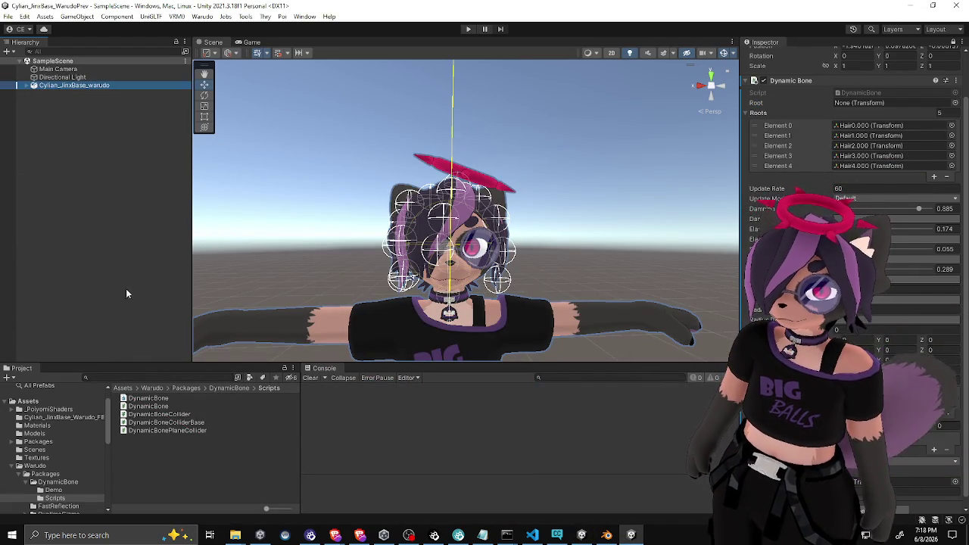
left_click(121, 389)
left_click_drag(130, 364, 130, 257)
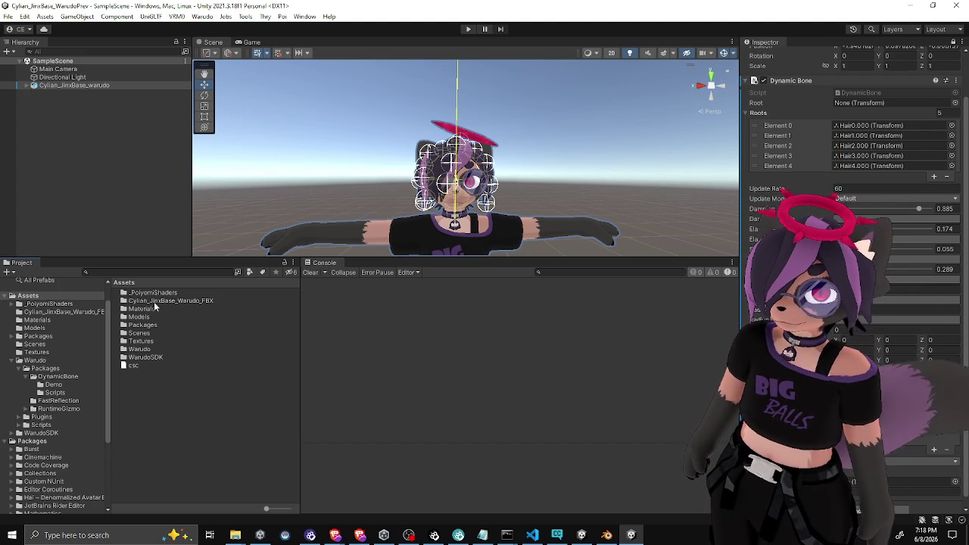
Open Assets > Models and reveal Cylian_JinxBase_warudo.fbx in File Explorer
double_click(154, 302)
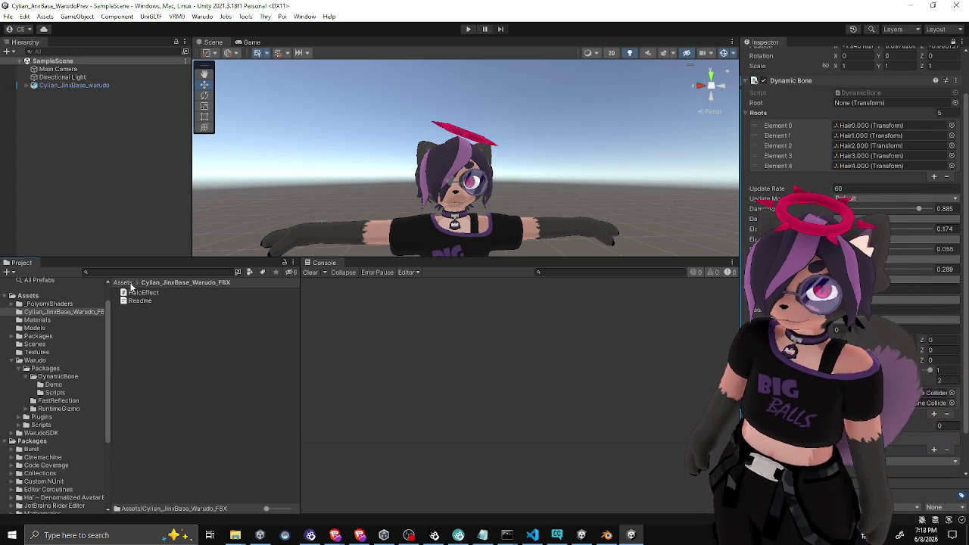
left_click(124, 283)
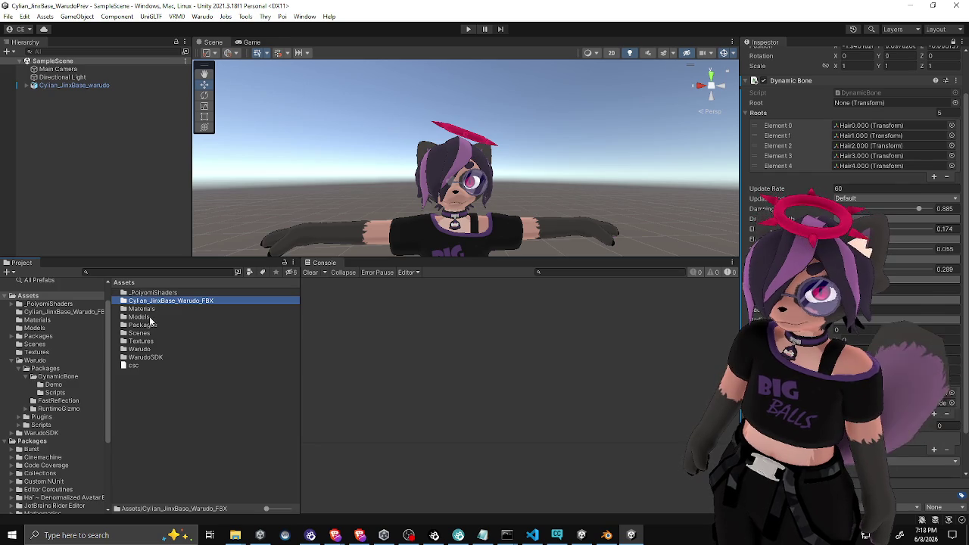
double_click(149, 318)
right_click(152, 293)
left_click(187, 246)
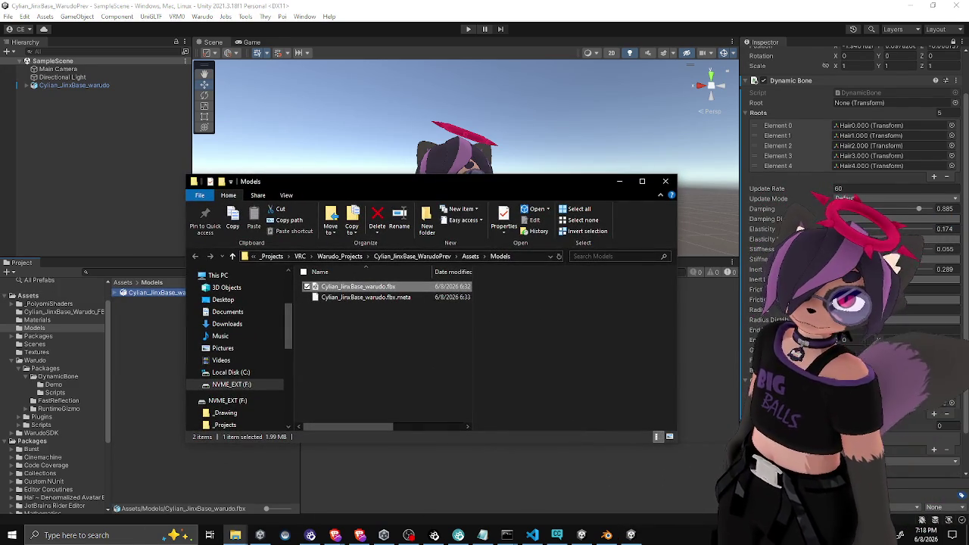
Paste the exported fbx into Models, replacing Cylian_JinxBase_warudo.fbx, and return to Unity
key("super+d")
key("super+d")
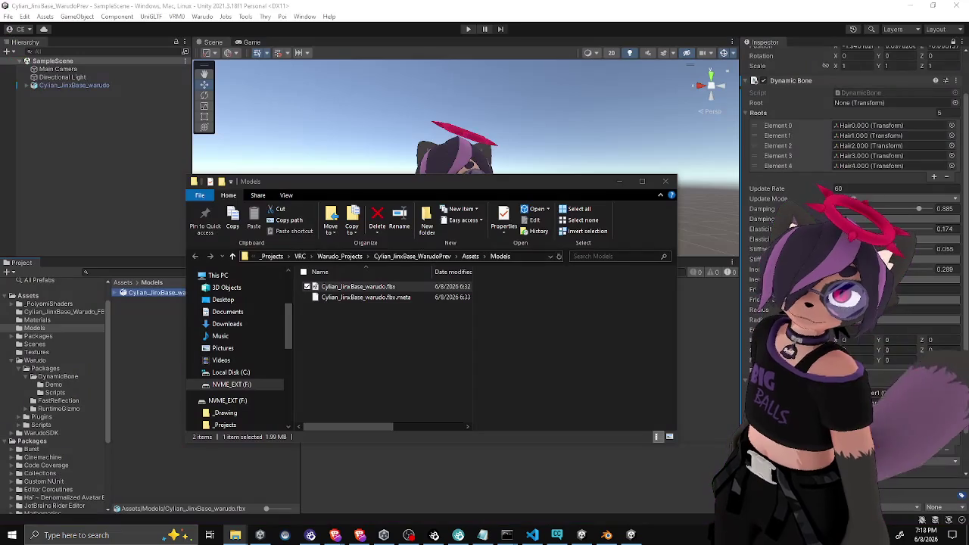
left_click(551, 288)
key("ctrl+v")
left_click(426, 199)
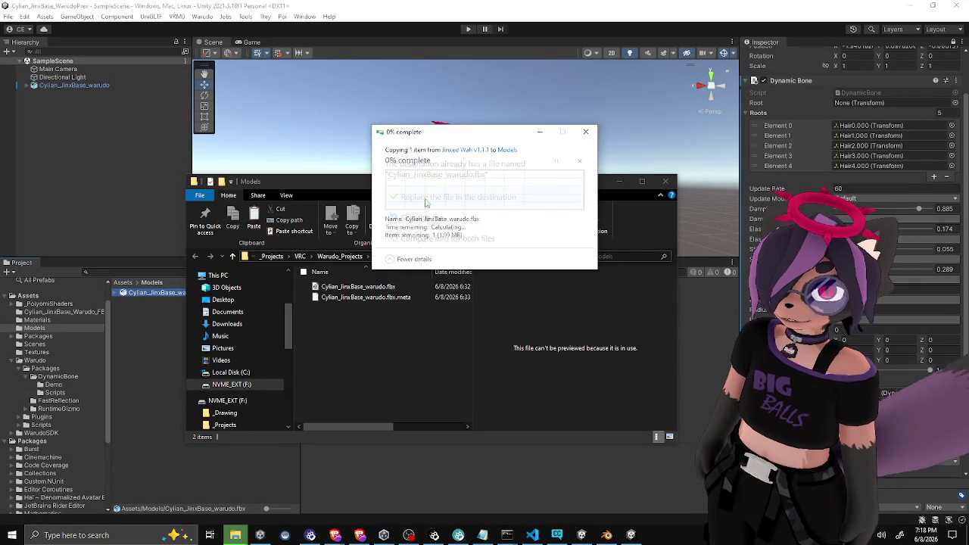
left_click(150, 167)
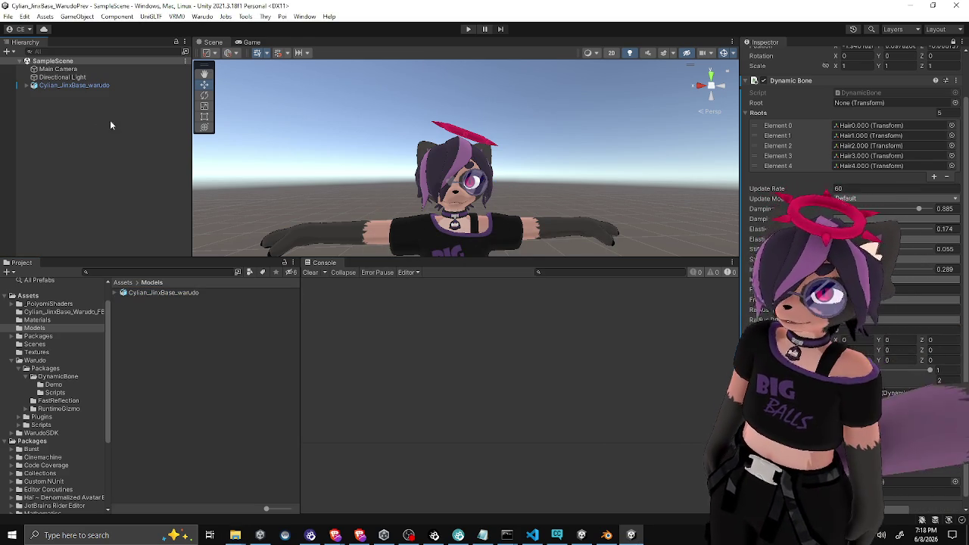
Expand the avatar's bone hierarchy and select its Halo bone
left_click(87, 86)
left_click_drag(261, 119, 225, 77)
left_click(24, 86)
left_click(28, 86)
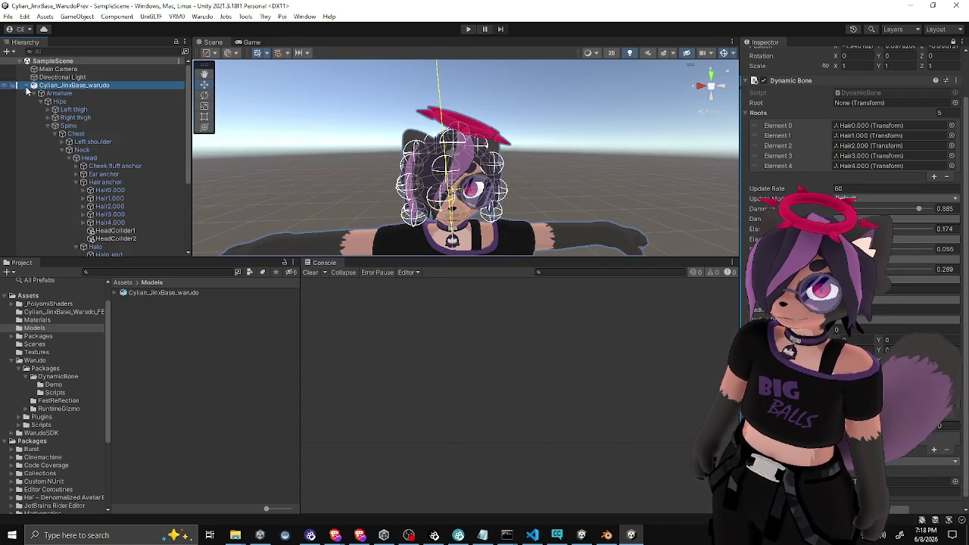
scroll(122, 206, "down", 3)
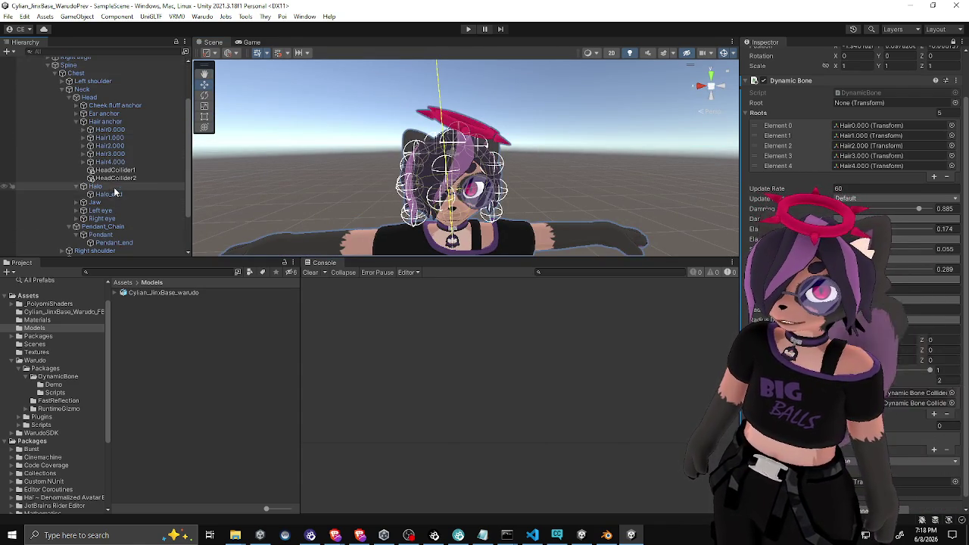
left_click(115, 187)
scroll(430, 142, "down", 2)
scroll(439, 148, "down", 5)
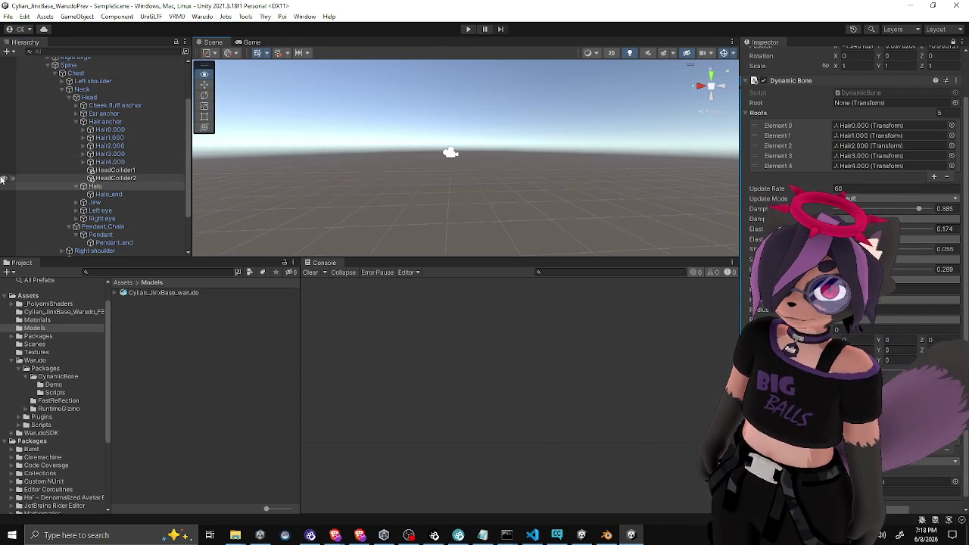
scroll(521, 164, "up", 10)
scroll(521, 163, "down", 5)
Rotate the Halo on its local axes to tilt it to a new angle above the head
key("e")
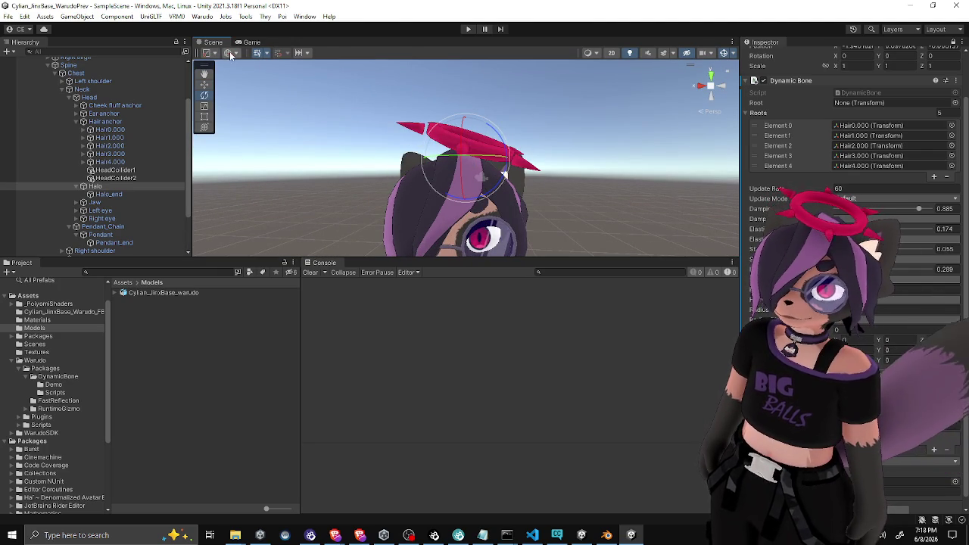
left_click(230, 54)
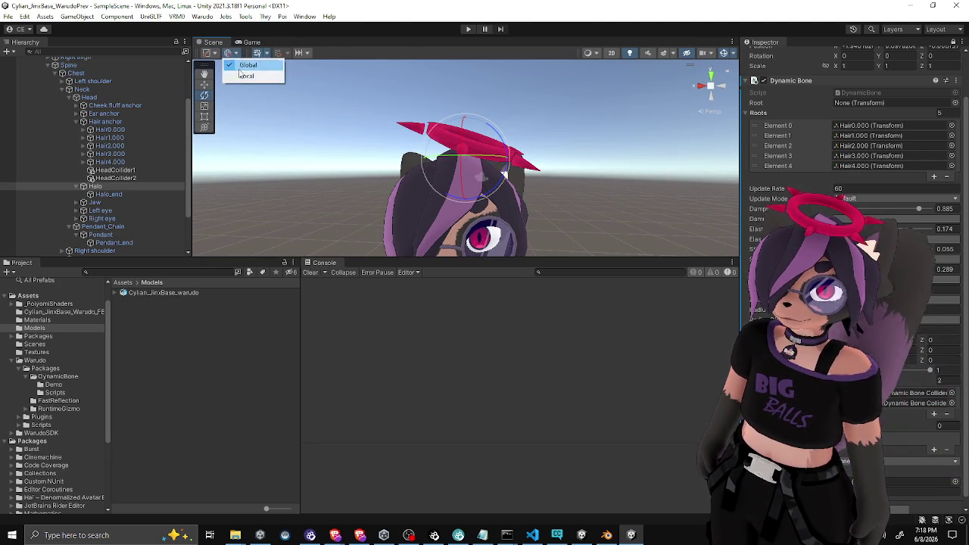
left_click(246, 76)
mouse_move(491, 199)
left_mouse_down()
mouse_move(370, 124)
mouse_move(645, 202)
mouse_move(402, 197)
mouse_move(614, 171)
mouse_move(560, 199)
mouse_move(561, 156)
left_mouse_up()
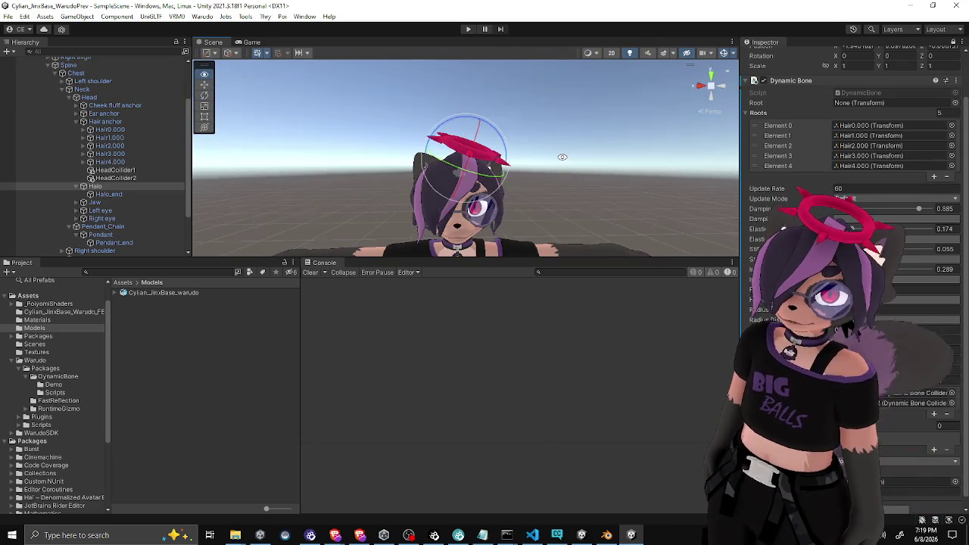
scroll(530, 182, "down", 5)
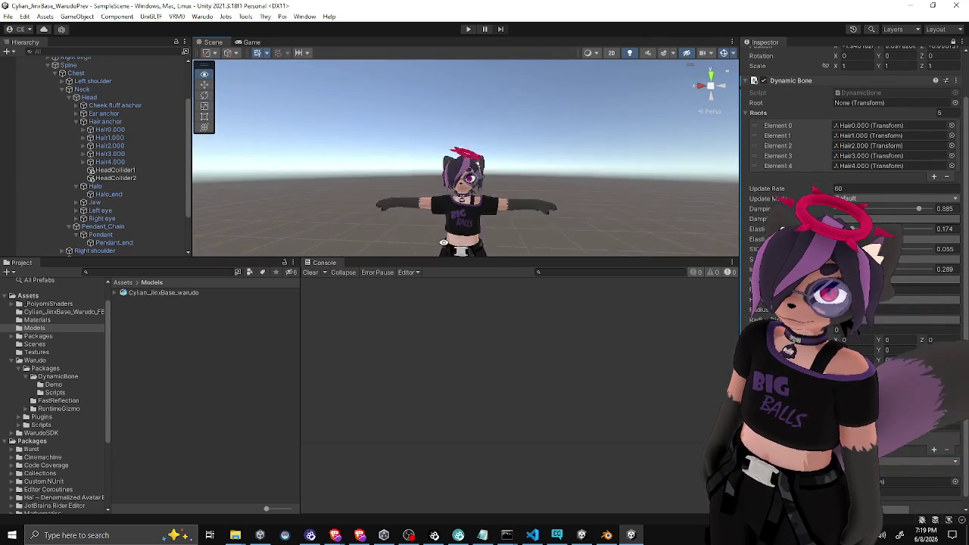
mouse_move(512, 202)
left_mouse_down("alt")
mouse_move(498, 261)
mouse_move(498, 369)
left_mouse_up("alt")
mouse_move(485, 288)
left_mouse_down("alt")
mouse_move(469, 243)
mouse_move(482, 228)
mouse_move(497, 244)
left_mouse_up("alt")
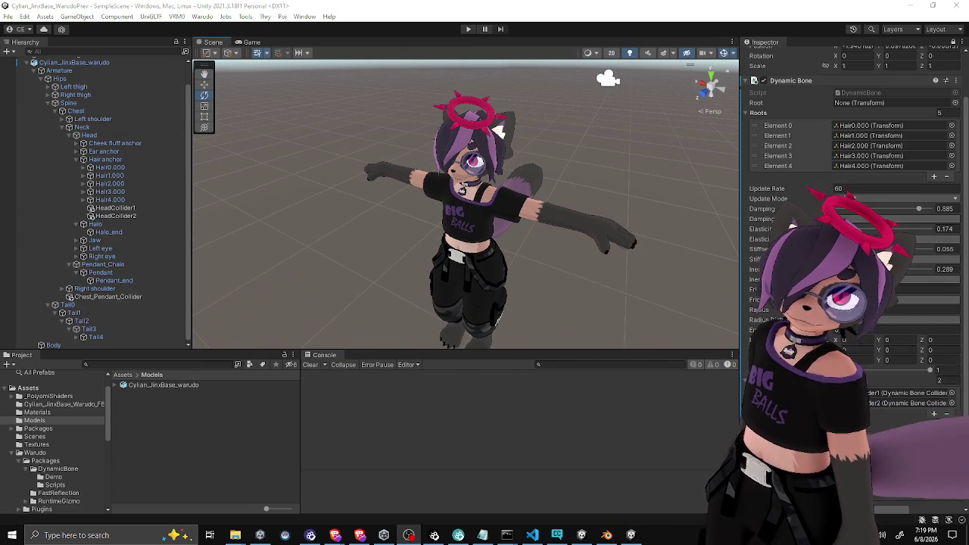
left_click_drag(523, 199, 562, 188, "alt")
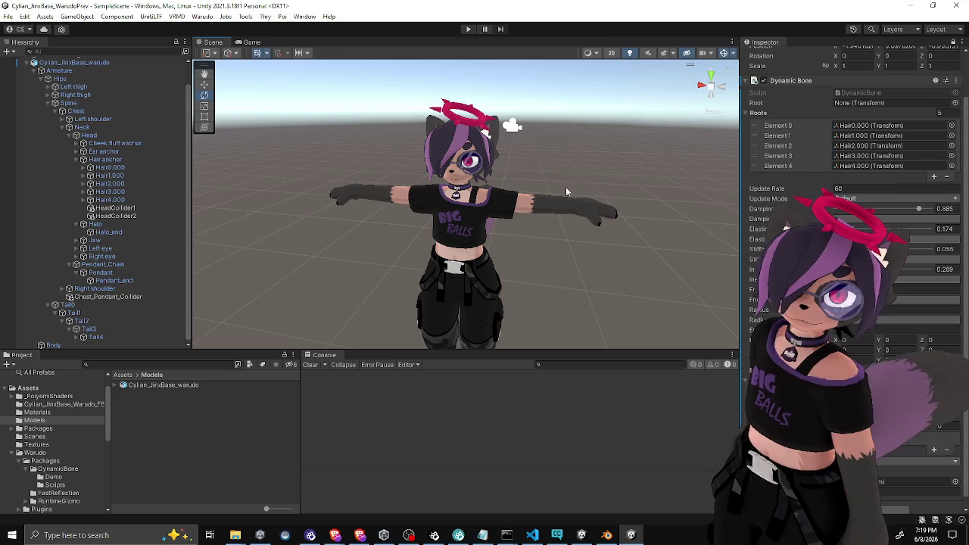
left_click(104, 224)
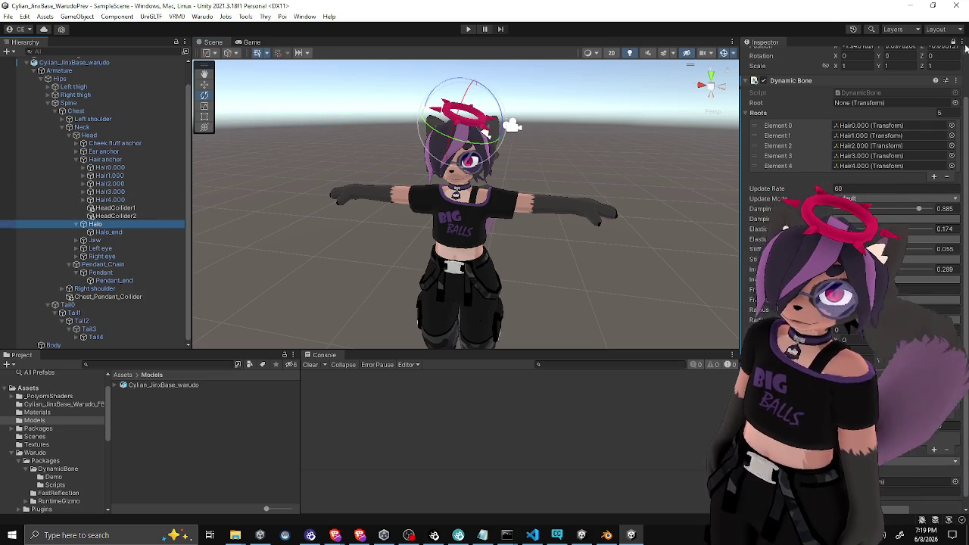
Add a Halo Effect script to the Halo bone and assign Halo as its target transform
left_click(959, 42)
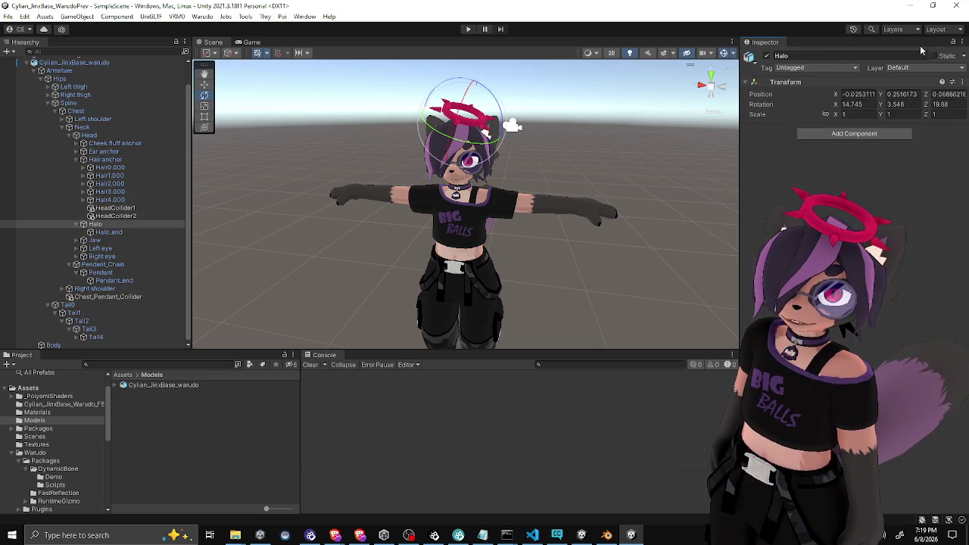
left_click(805, 134)
type("halo e")
key("Return")
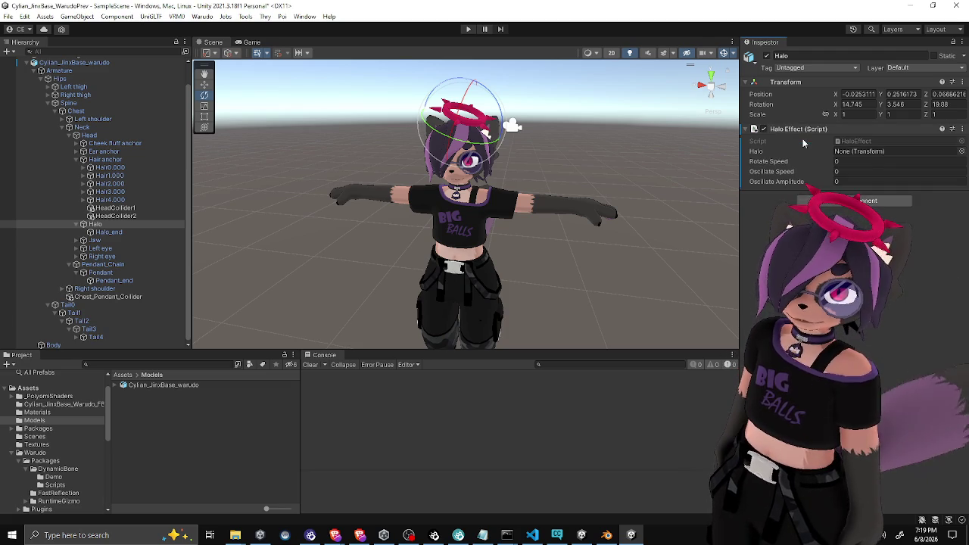
left_click_drag(95, 224, 852, 156)
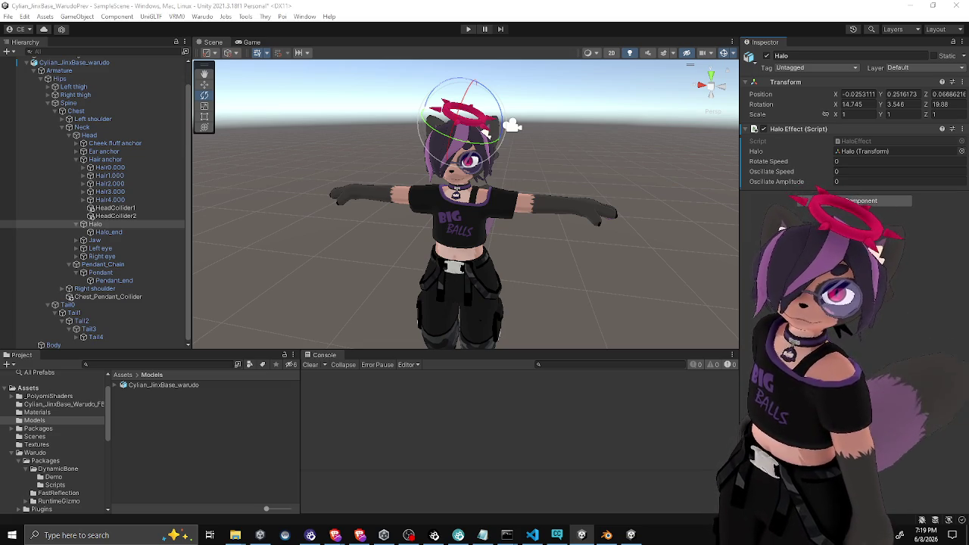
Set Rotate Speed to -20, Oscillate Speed to 1 and Oscillate Amplitude to 0.001
left_click(880, 160)
type("-20")
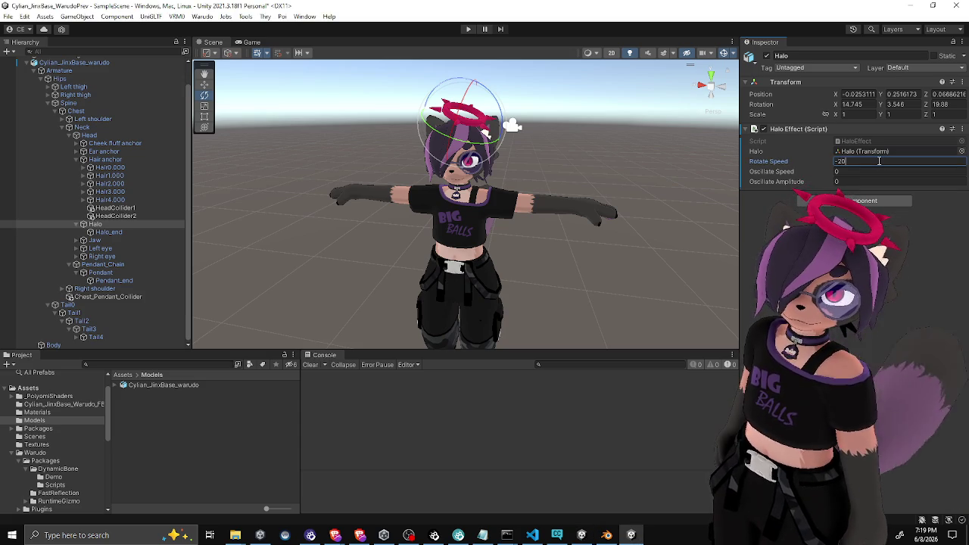
left_click(875, 172)
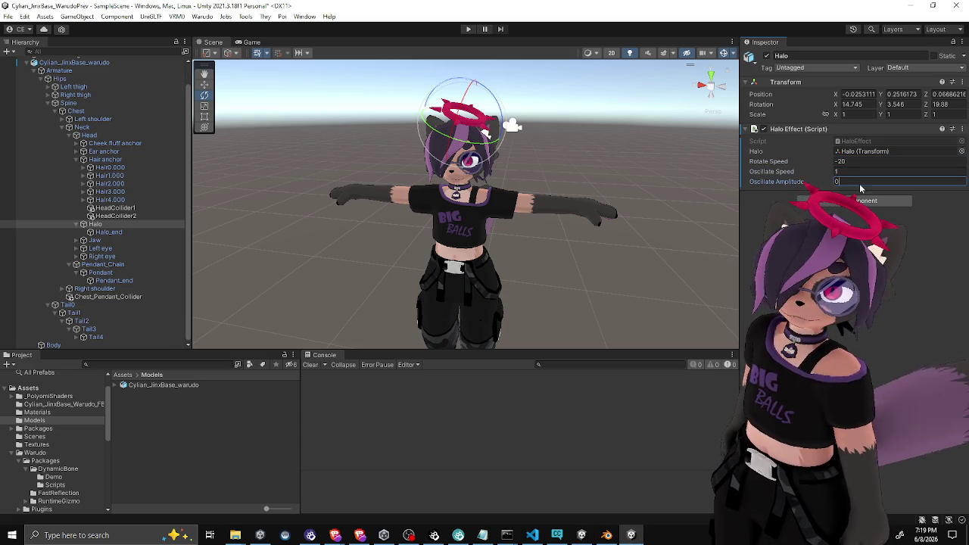
type("1")
left_click(860, 182)
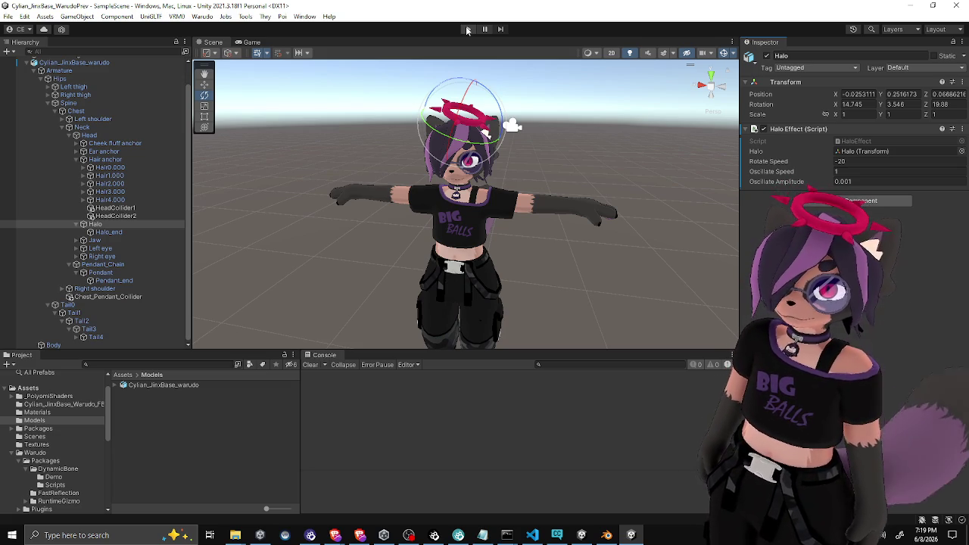
Play the scene, dock the Game view below the Inspector, and briefly view the HaloEffect script
left_click(467, 29)
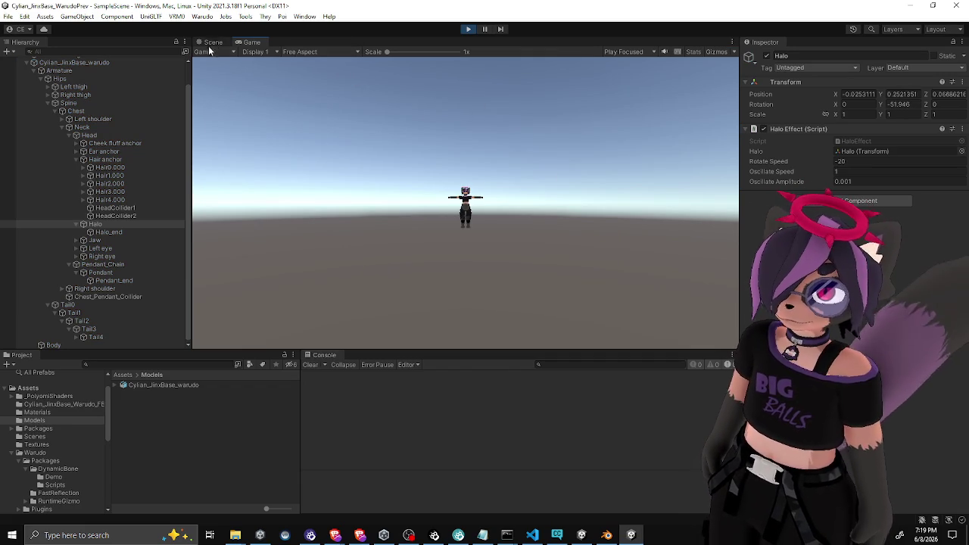
mouse_move(241, 44)
left_mouse_down()
mouse_move(455, 189)
mouse_move(834, 379)
left_mouse_up()
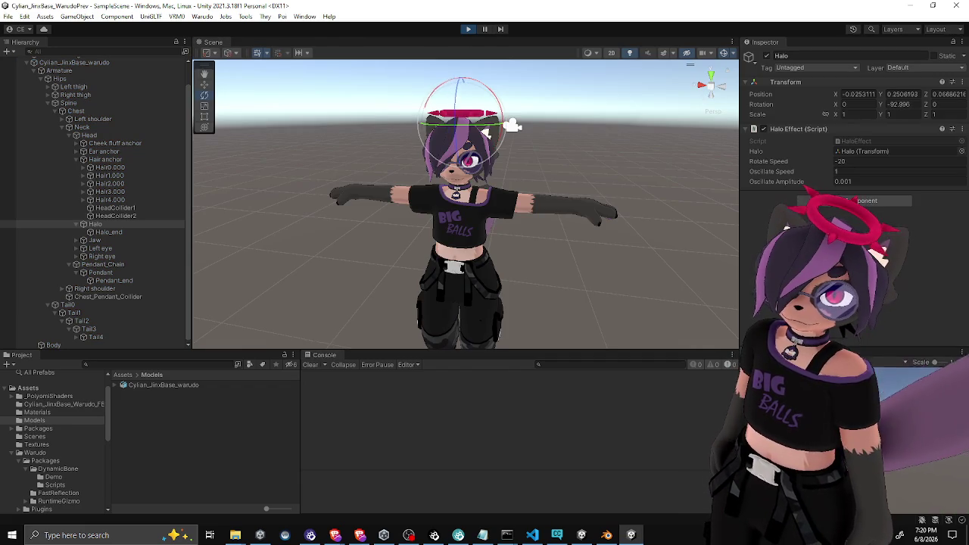
left_click_drag(742, 275, 676, 275)
mouse_move(593, 230)
left_mouse_down()
mouse_move(493, 135)
mouse_move(586, 189)
mouse_move(515, 202)
mouse_move(508, 185)
mouse_move(485, 189)
mouse_move(522, 185)
mouse_move(511, 163)
mouse_move(500, 216)
left_mouse_up()
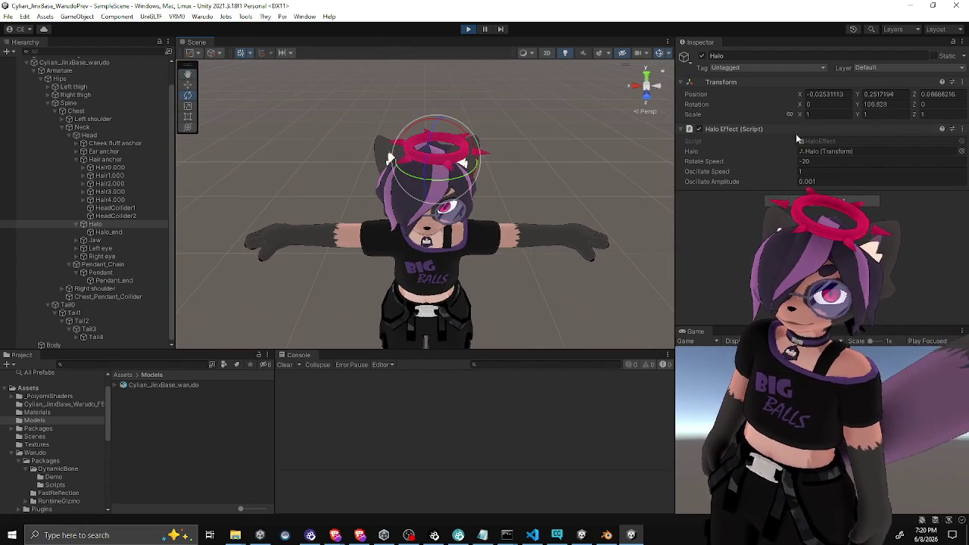
double_click(824, 141)
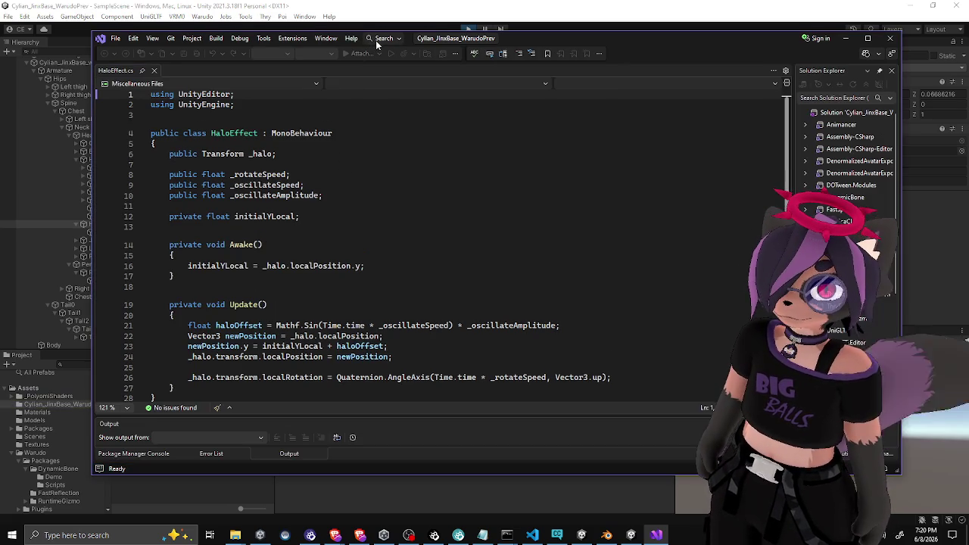
key("super+Down")
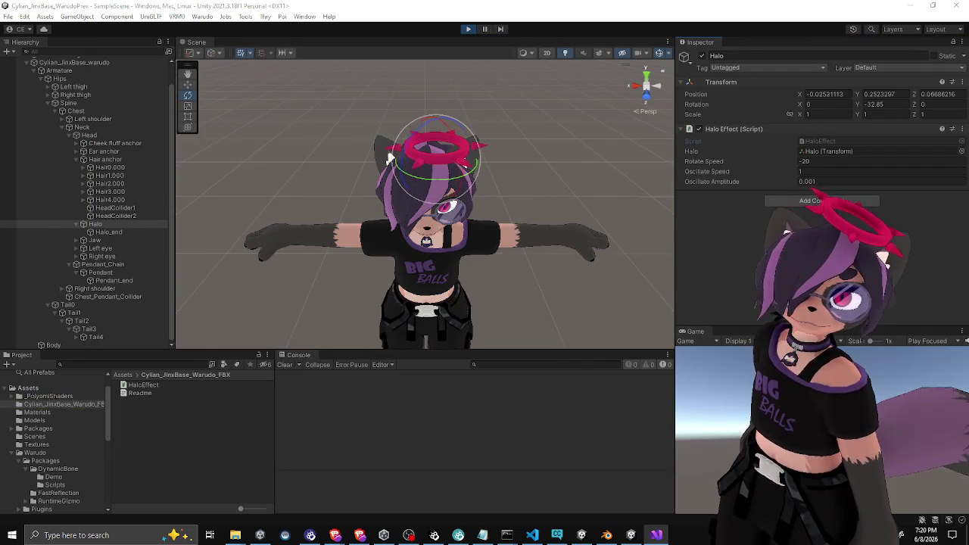
Stop Play mode with the Halo bone selected and begin editing its transform values
mouse_move(476, 168)
left_mouse_down()
mouse_move(506, 118)
mouse_move(490, 110)
left_mouse_up()
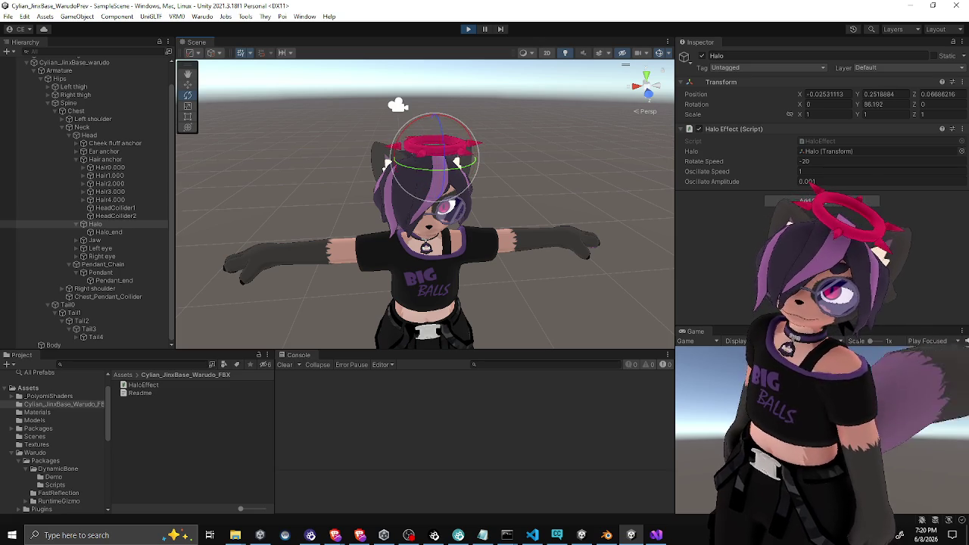
left_click(108, 233)
left_click(110, 224)
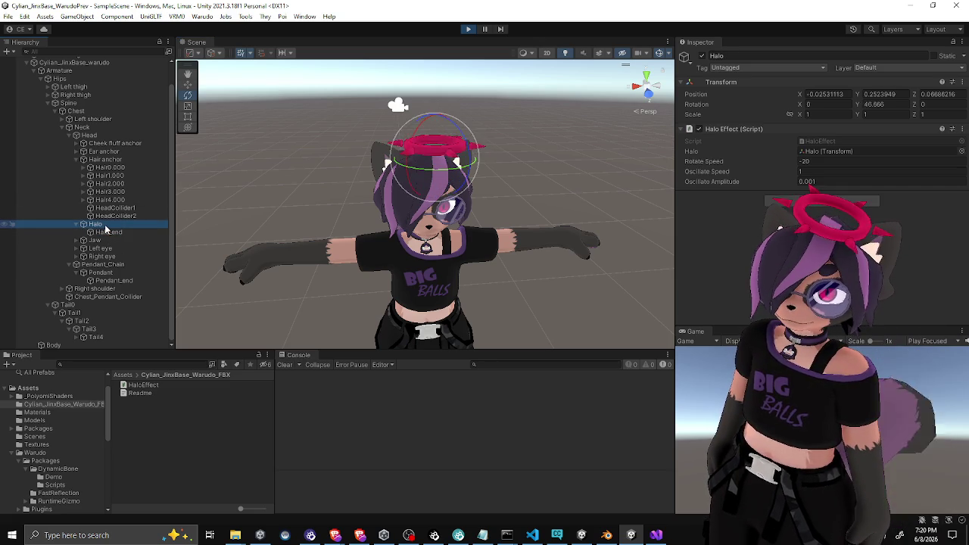
left_click(468, 29)
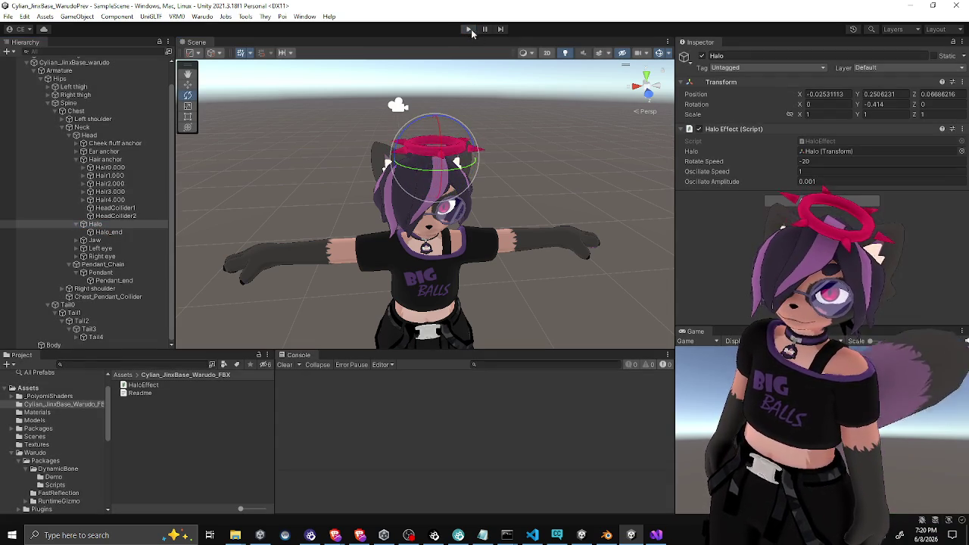
key("Escape")
left_click(859, 95)
Enter 0.23 as the halo's Position Y and zoom in toward the avatar's head
type("0.23")
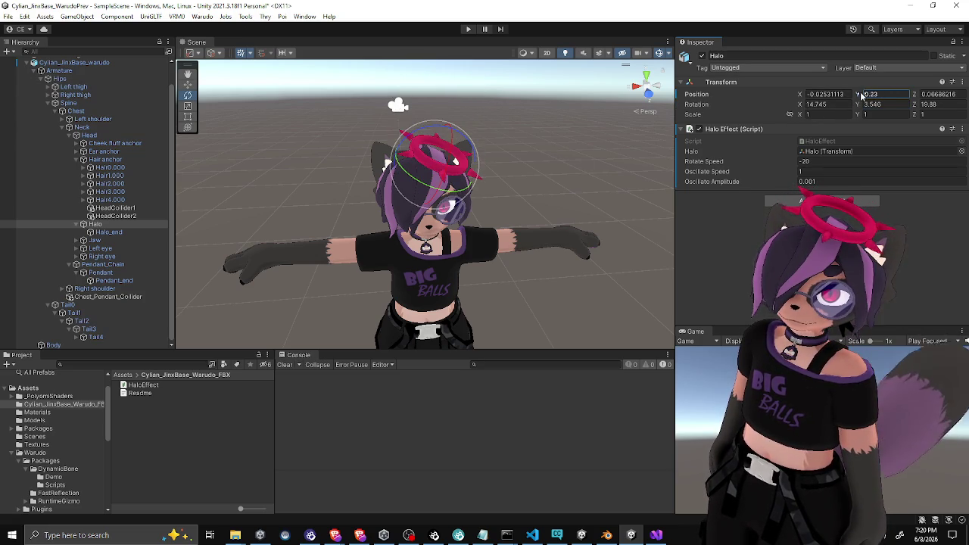
key("Return")
mouse_move(526, 157)
left_mouse_down()
mouse_move(472, 135)
mouse_move(545, 180)
left_mouse_up()
scroll(472, 135, "up", 3)
scroll(541, 176, "up", 2)
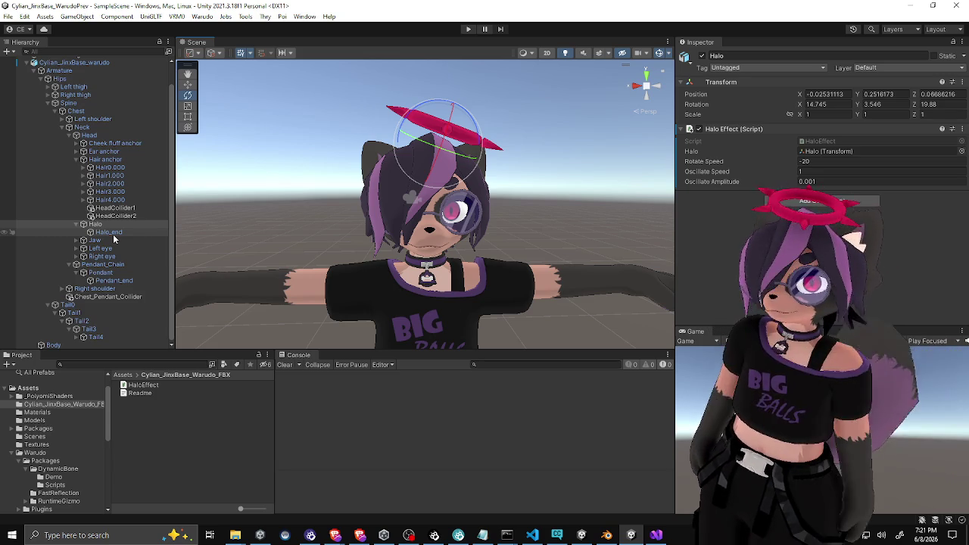
left_click(111, 233)
Move the Halo up along Y to about (-0.029, 0.283, 0.07) above the head
left_click(104, 225)
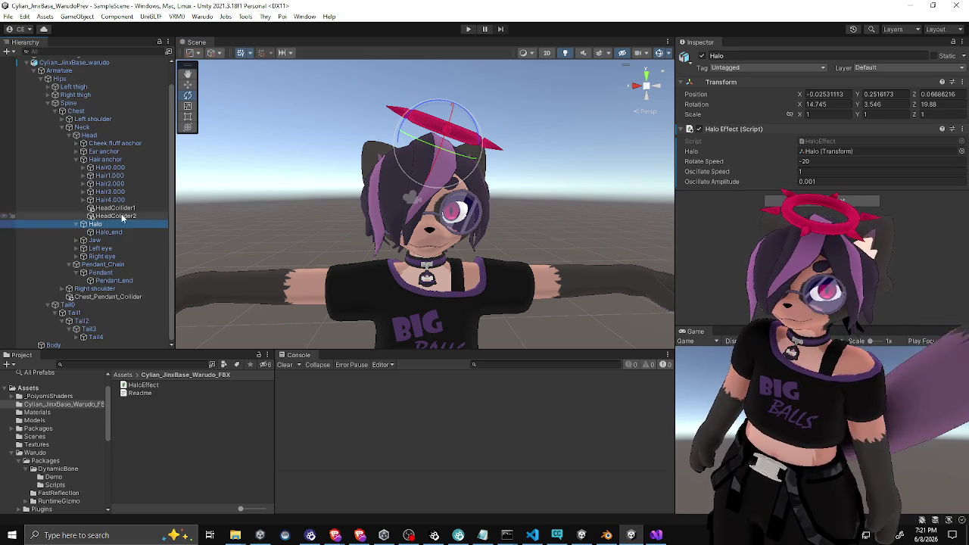
key("w")
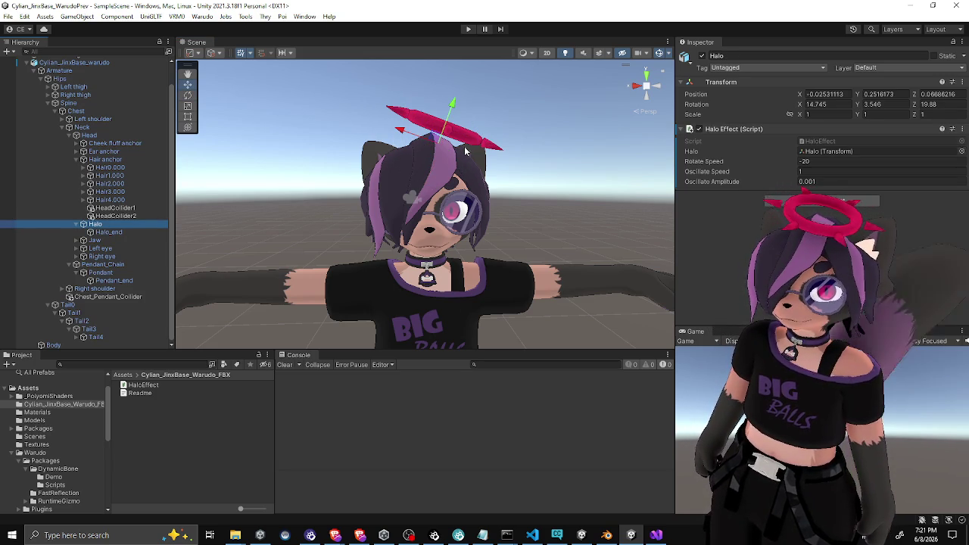
mouse_move(453, 106)
left_mouse_down()
mouse_move(446, 136)
mouse_move(469, 90)
mouse_move(452, 132)
mouse_move(467, 111)
left_mouse_up()
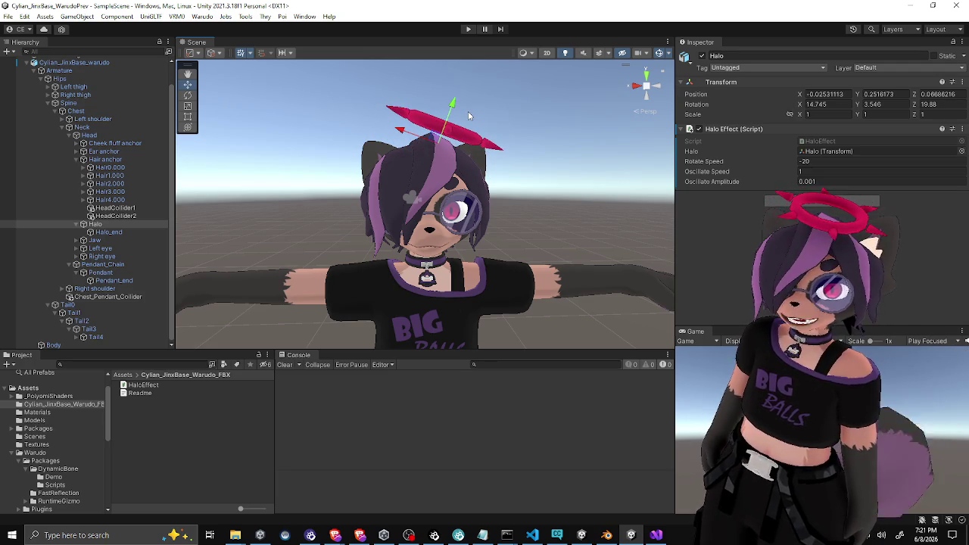
left_click_drag(468, 111, 456, 94)
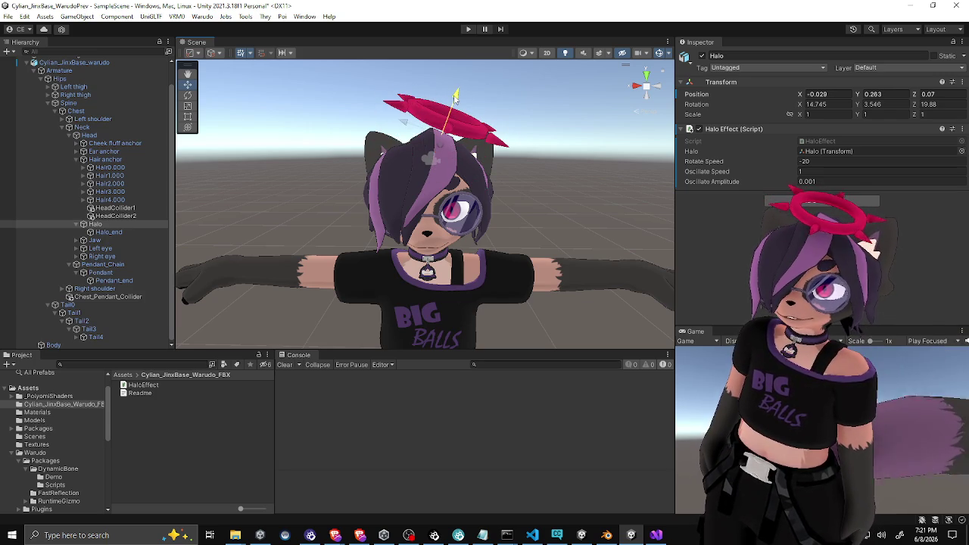
left_click_drag(455, 94, 455, 94)
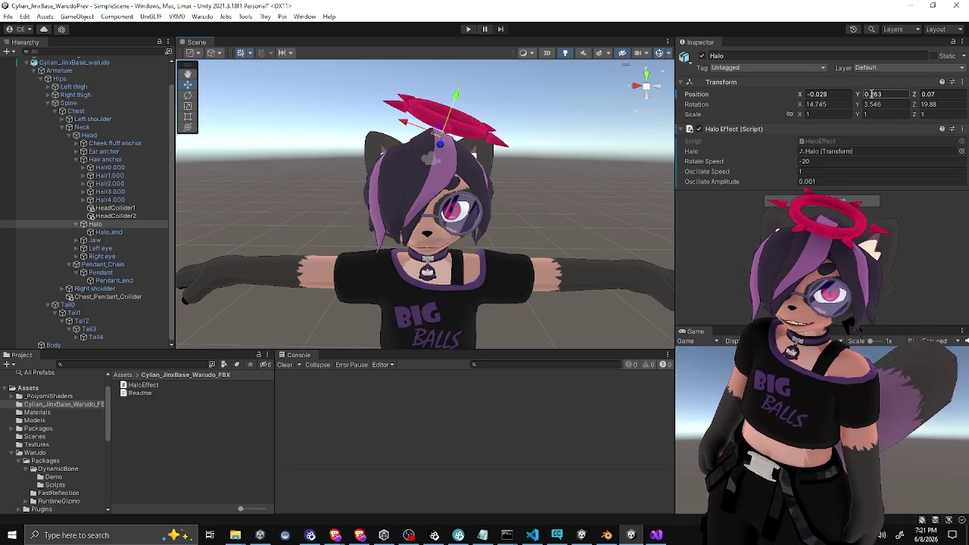
left_click(218, 52)
left_click(198, 53)
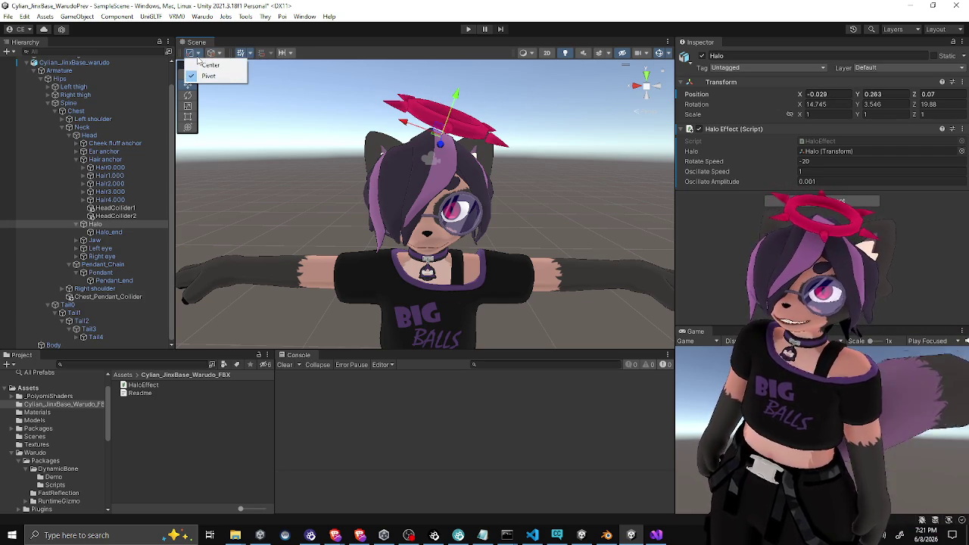
Review Hips, the root object, Halo_end and Halo in the Hierarchy, ending on Halo
left_click(351, 40)
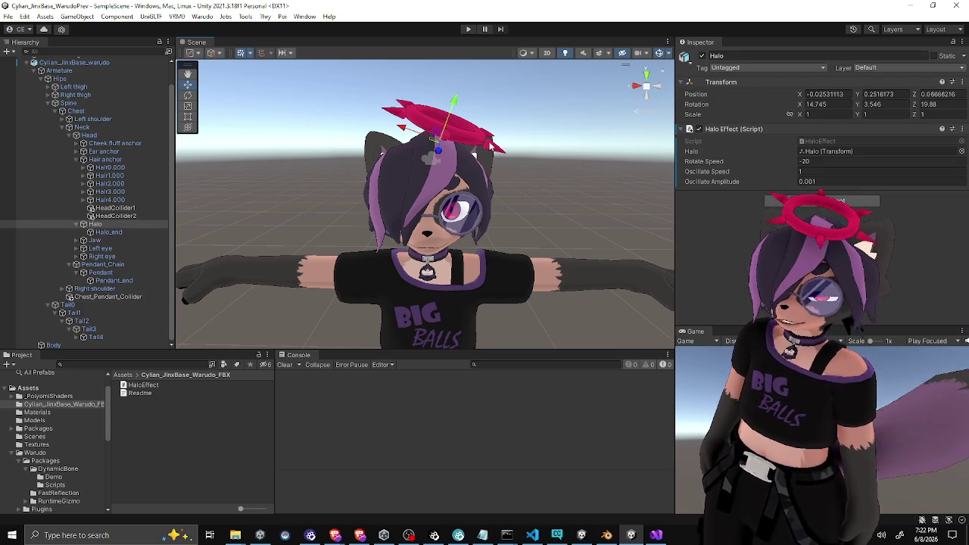
left_click(102, 78)
left_click(91, 62)
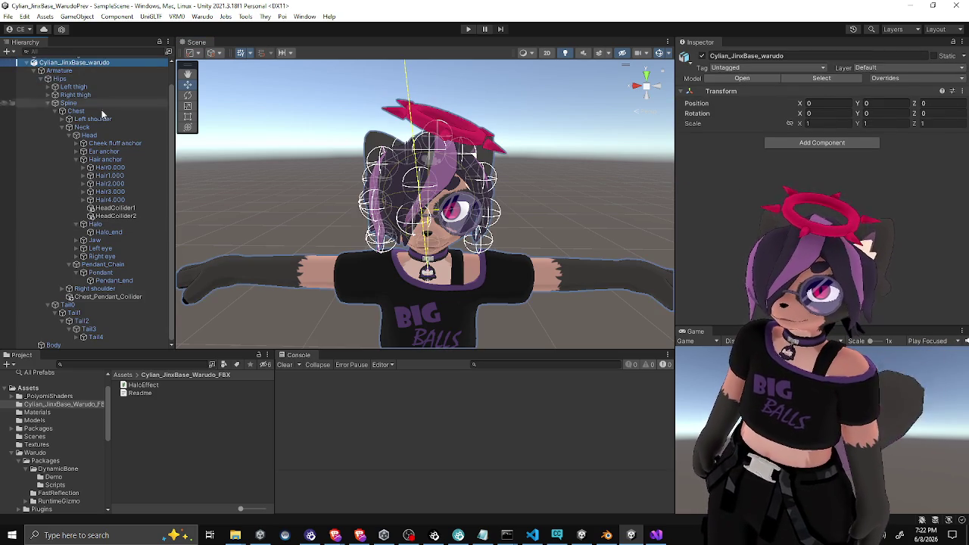
left_click(110, 225)
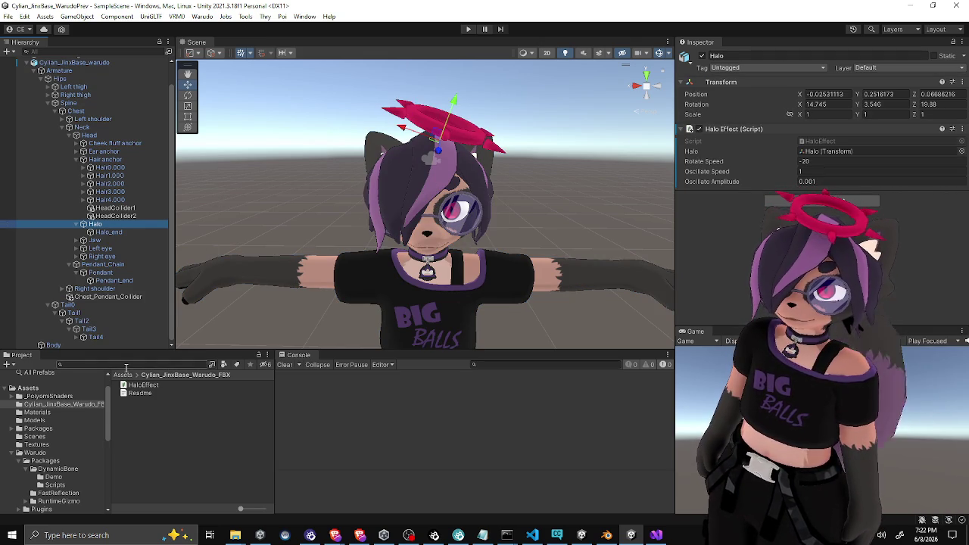
left_click(107, 232)
left_click(110, 225)
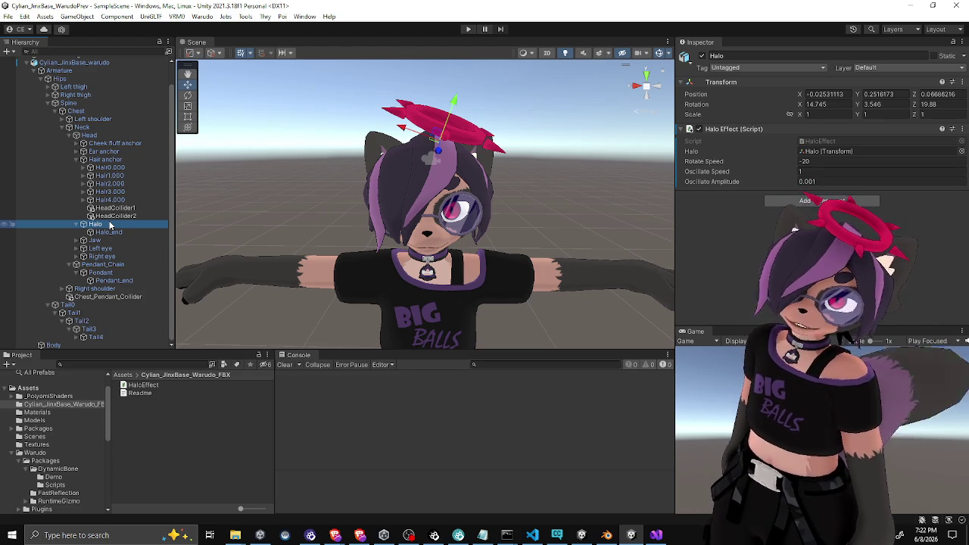
In Blender, extrude a test bone from the halo bone along Y, then leave Edit Mode
left_click(607, 535)
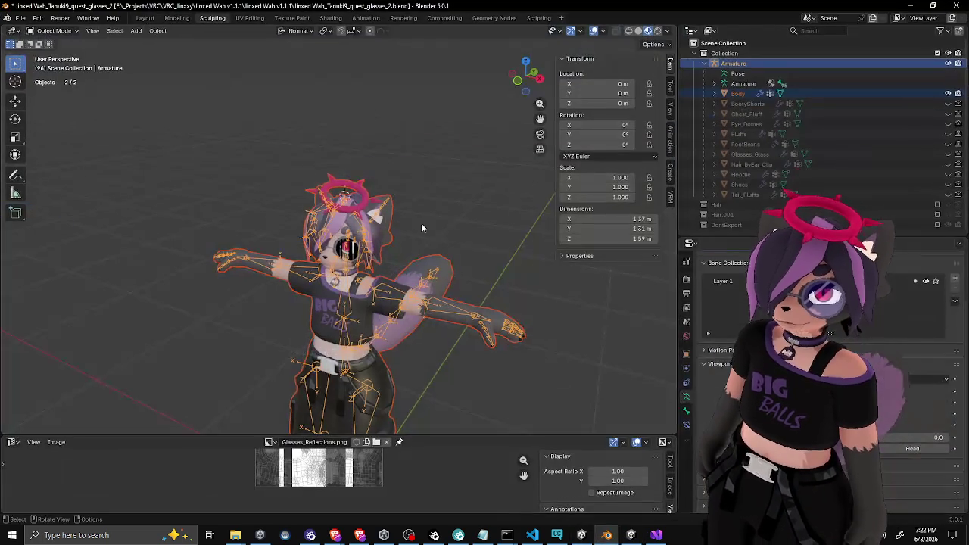
scroll(362, 221, "up", 5)
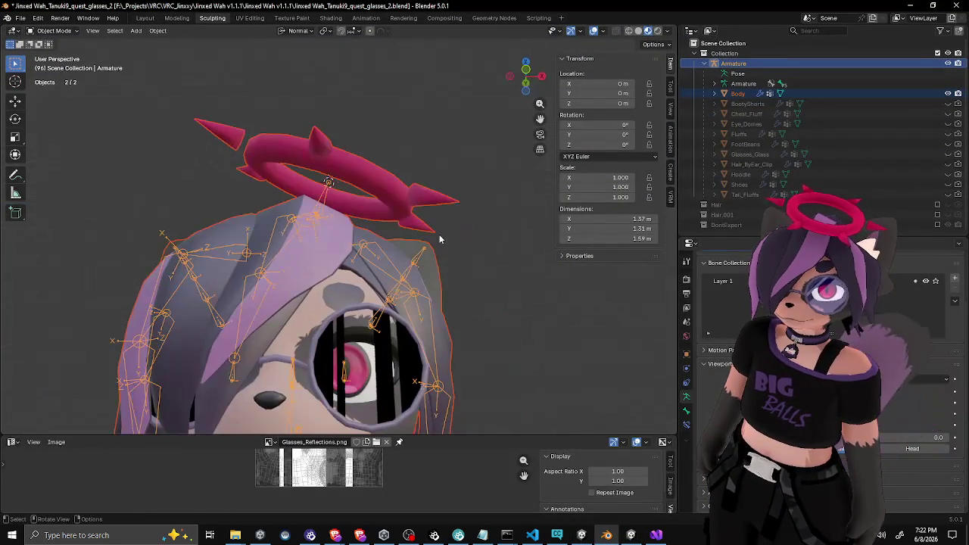
key("Tab")
left_click(326, 181)
key("KP_1")
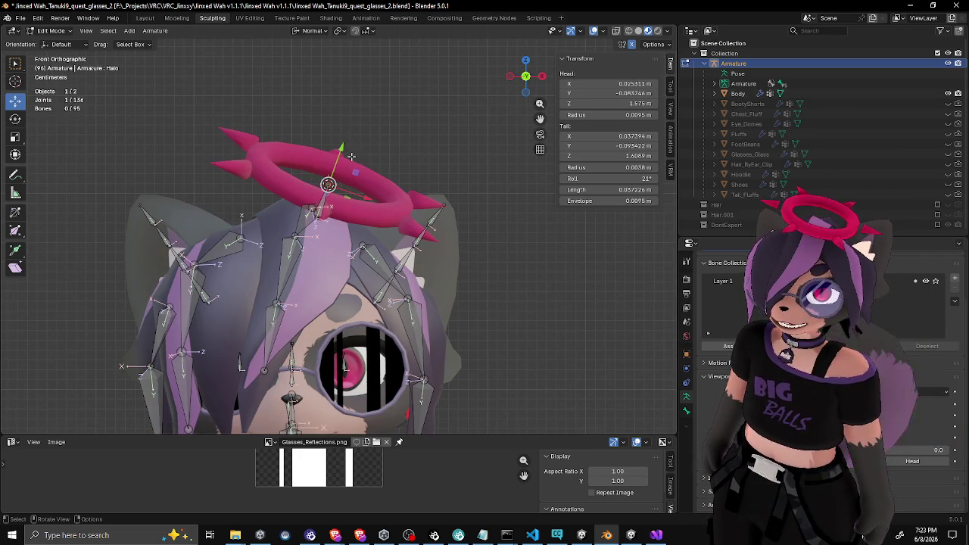
key("e")
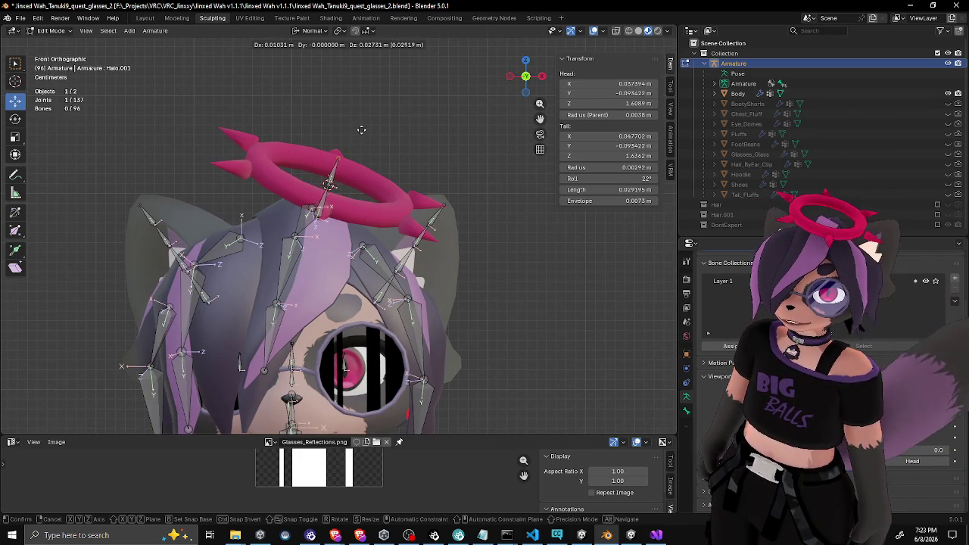
key("y")
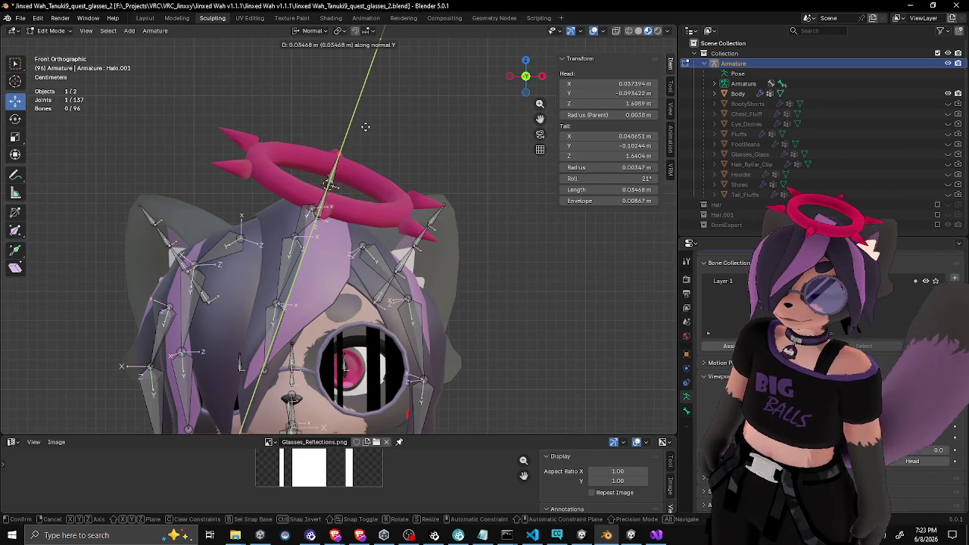
left_click(365, 126)
mouse_move(365, 126)
left_mouse_down()
mouse_move(412, 162)
mouse_move(349, 176)
mouse_move(331, 169)
mouse_move(410, 153)
left_mouse_up()
key("Tab")
key("Tab")
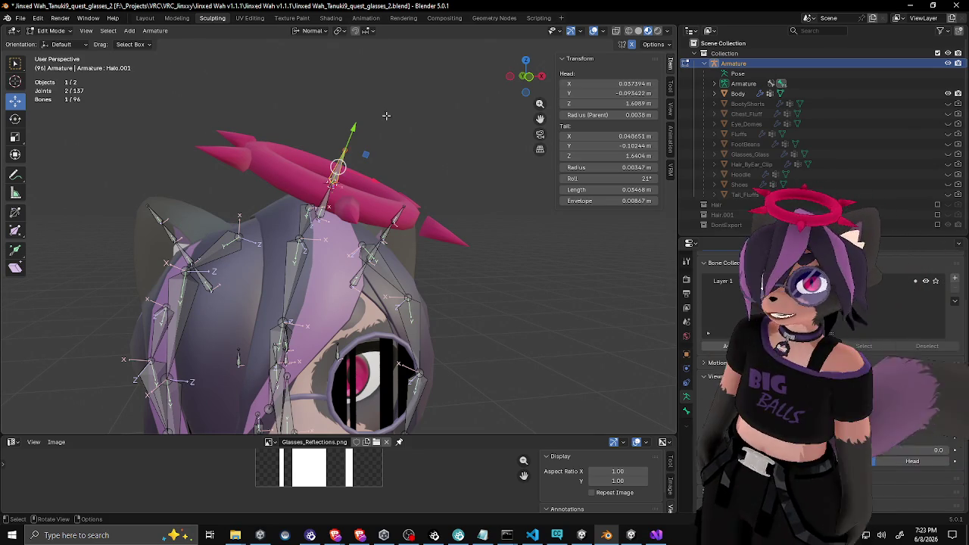
Inspect the halo from several angles while toggling the armature and Body mesh between modes
left_click_drag(384, 123, 416, 109)
mouse_move(386, 161)
left_mouse_down()
mouse_move(370, 176)
mouse_move(390, 149)
mouse_move(412, 150)
left_mouse_up()
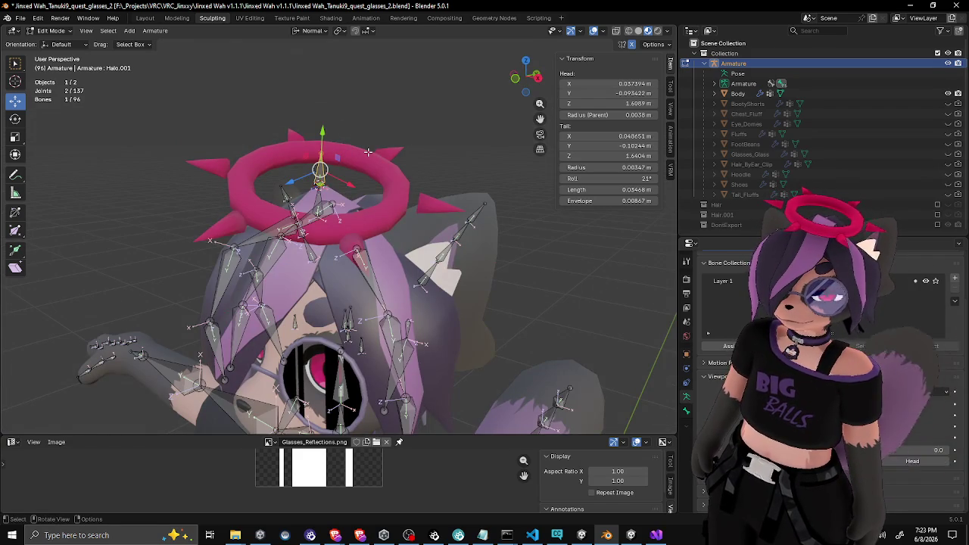
key("Tab")
left_click(369, 155, "shift")
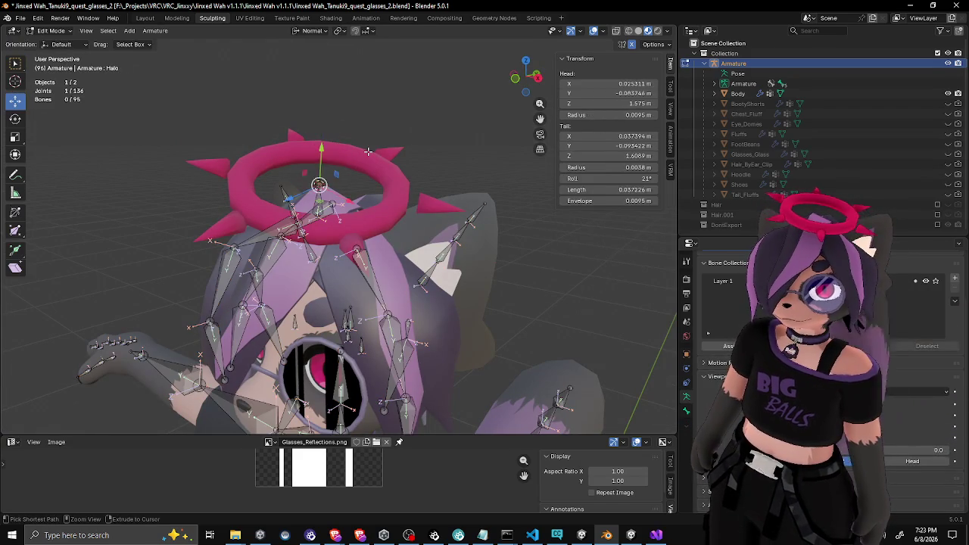
mouse_move(368, 150)
left_mouse_down()
mouse_move(449, 140)
mouse_move(464, 115)
mouse_move(426, 110)
left_mouse_up()
key("ctrl+Tab")
key("Tab")
key("Tab")
key("Tab")
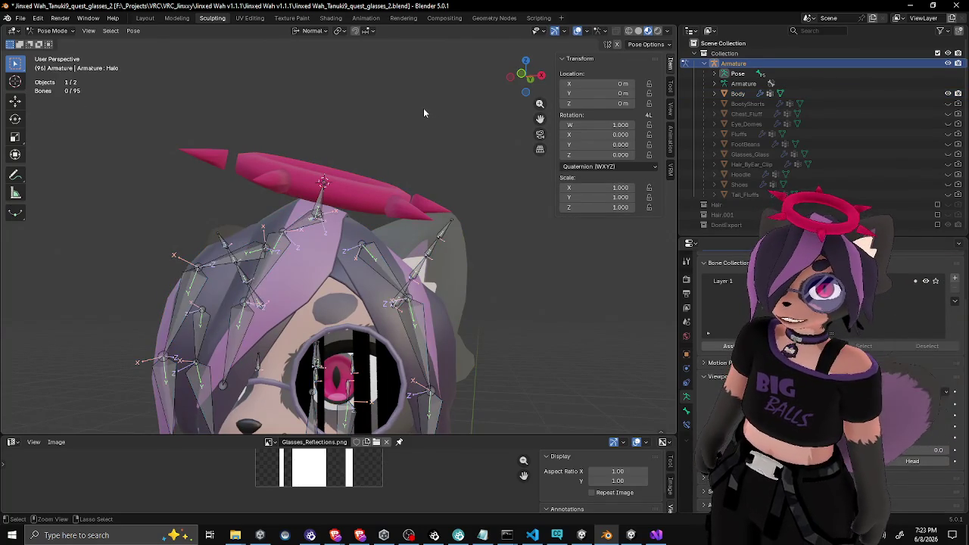
key("Tab")
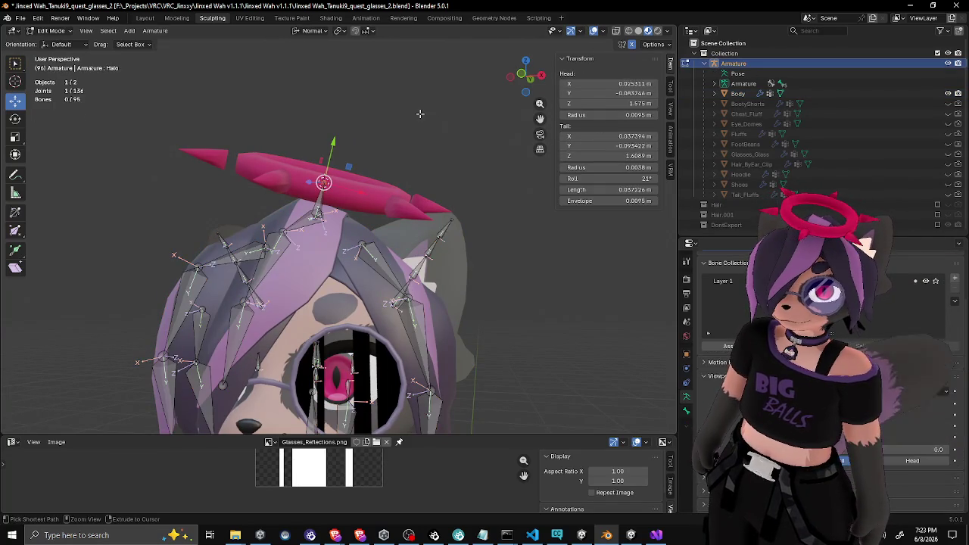
left_click(393, 159)
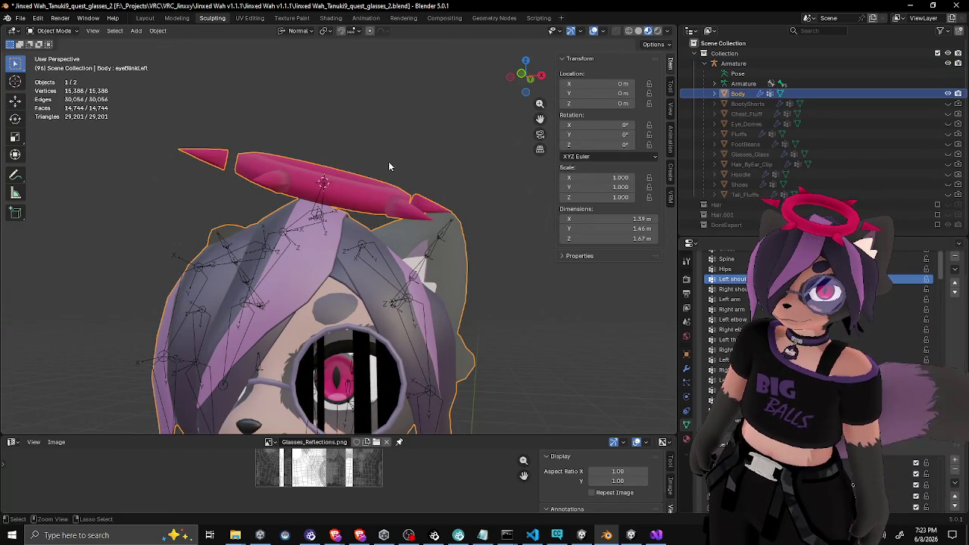
key("Tab")
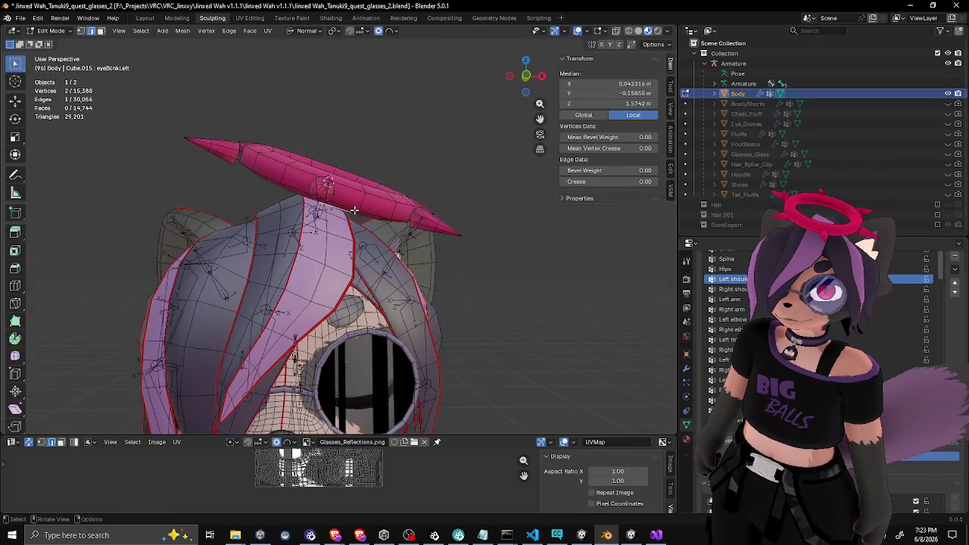
key("Tab")
Select the armature, then clear the scene selection and bring up the File menu
left_click(374, 200)
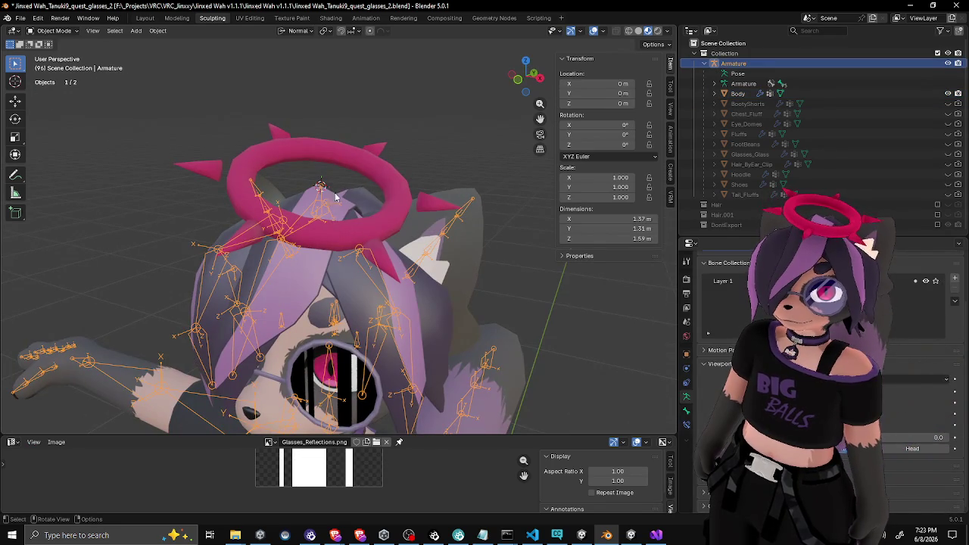
scroll(349, 186, "down", 8)
left_click(264, 163)
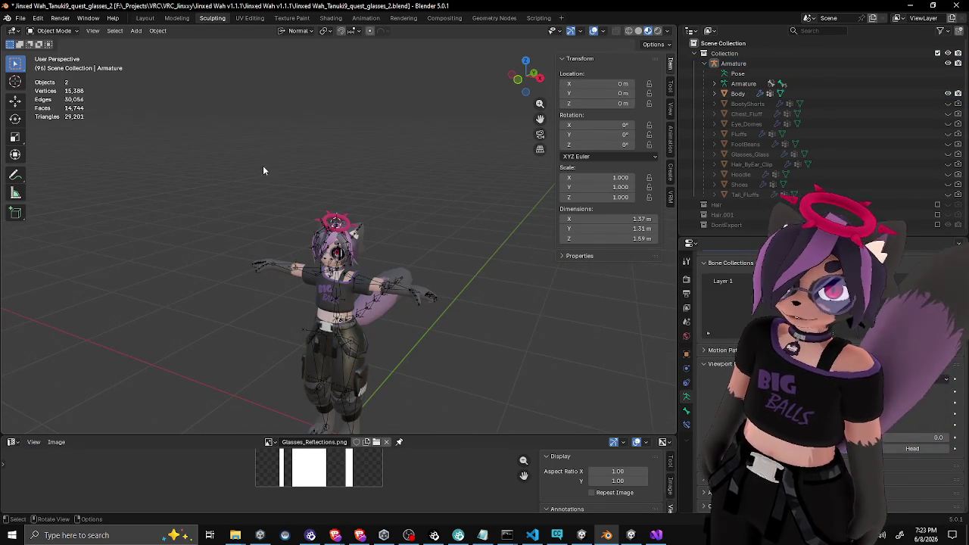
left_click(21, 17)
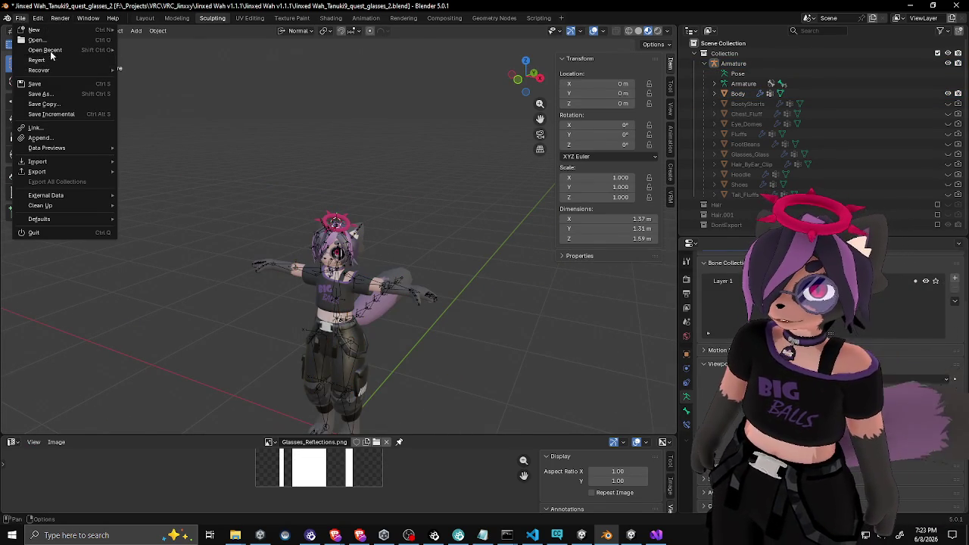
Reopen Jinxed Wah_Tanuki9_quest_glasses.blend from recent files, discarding unsaved changes
mouse_move(53, 50)
left_click(182, 60)
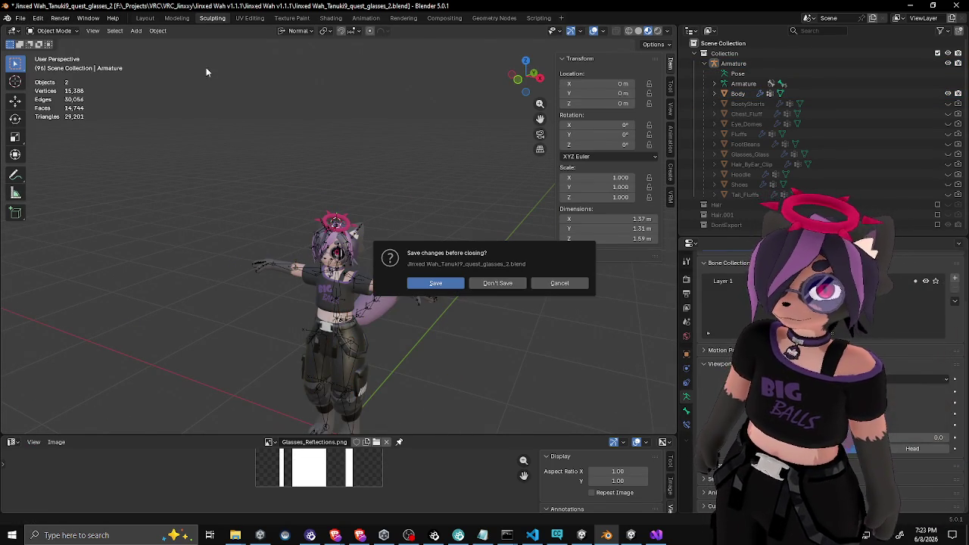
left_click(494, 283)
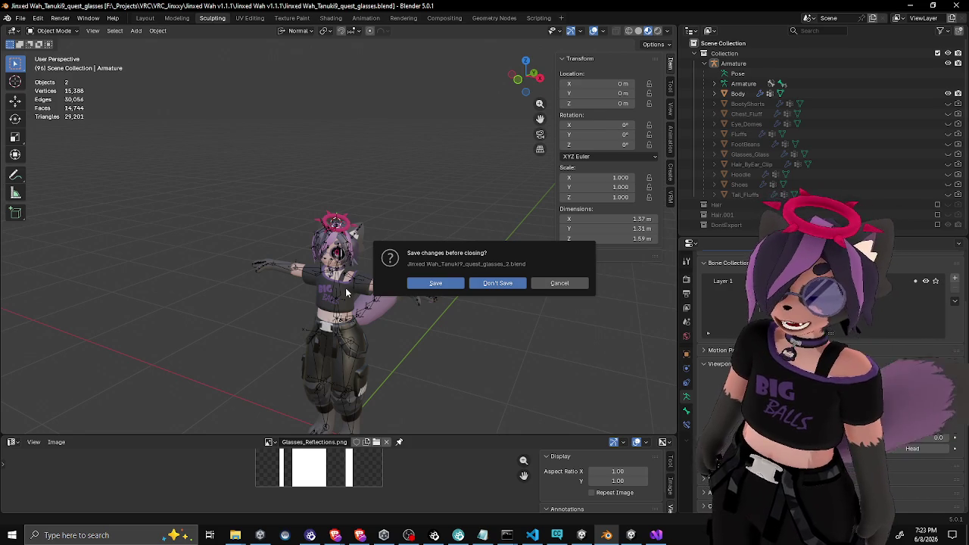
scroll(329, 260, "up", 5)
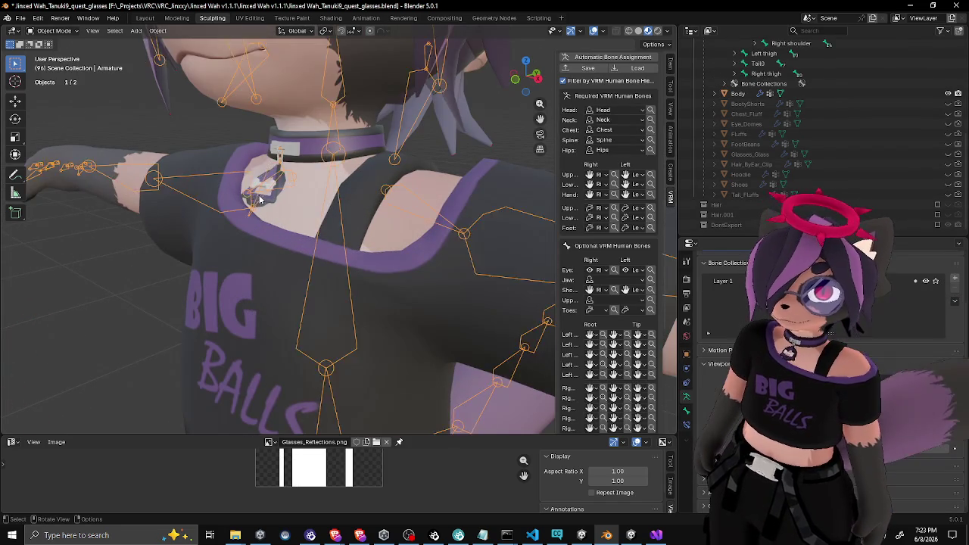
scroll(260, 199, "up", 2)
Delete the selected pendant end bone in the armature's Edit Mode
key("Tab")
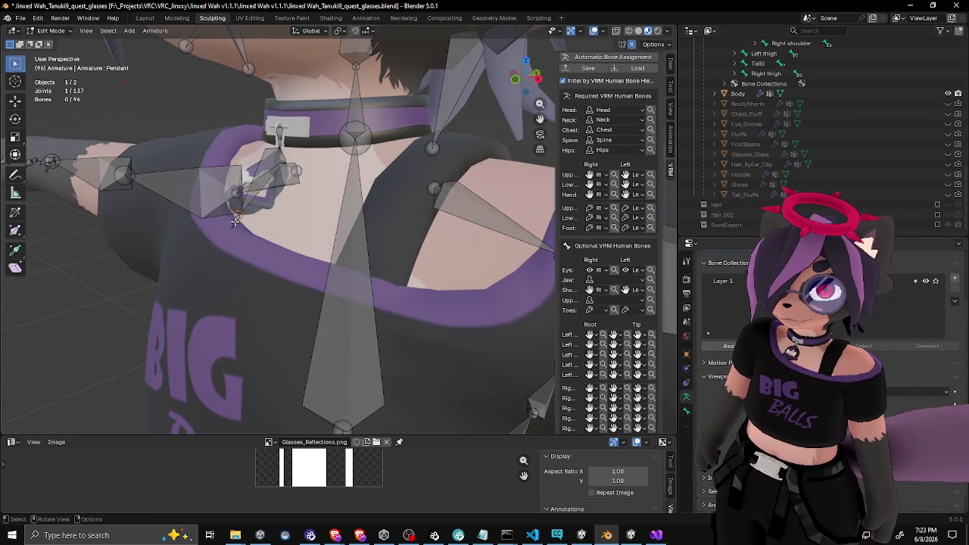
key("x")
left_click(235, 220)
scroll(253, 215, "down", 5)
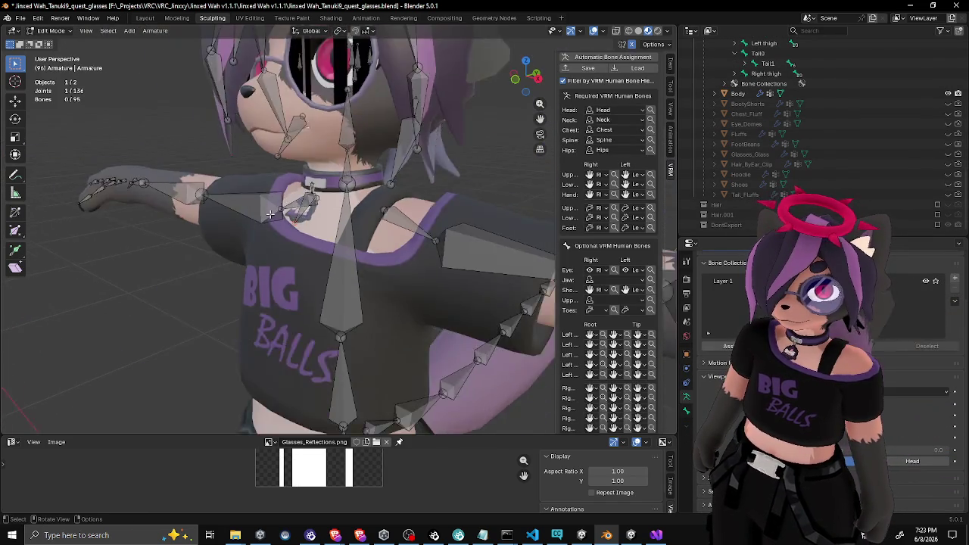
key("Tab")
Deselect everything and save the .blend file with Ctrl+S
left_click(188, 262)
scroll(265, 254, "down", 5)
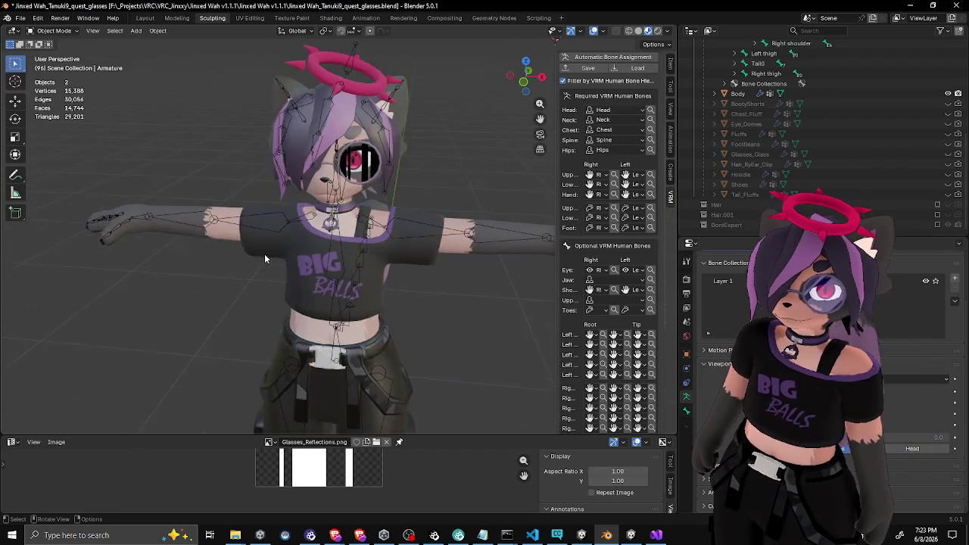
key("ctrl+s")
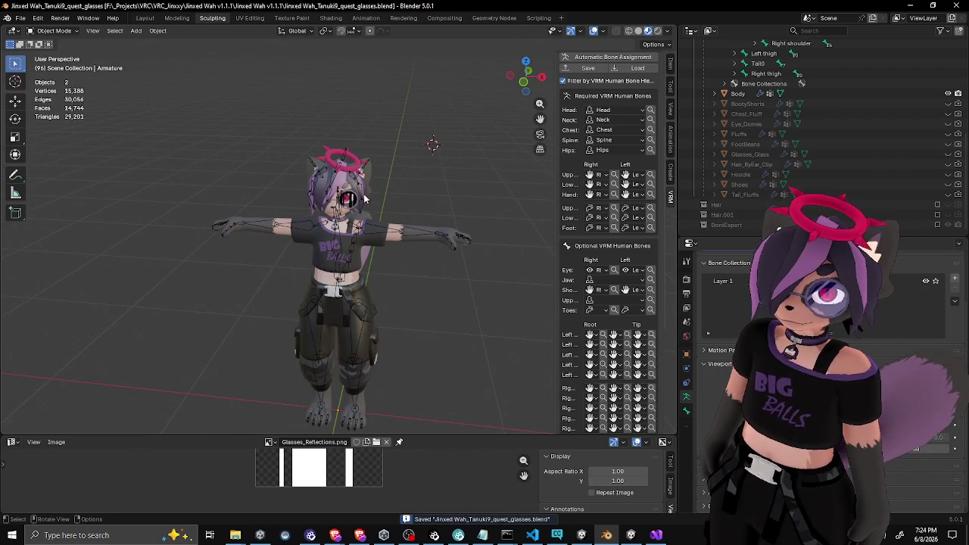
scroll(374, 163, "up", 5)
Select the armature and switch it into Pose Mode
mouse_move(374, 162)
left_mouse_down()
mouse_move(307, 294)
mouse_move(374, 198)
left_mouse_up()
left_click(317, 141)
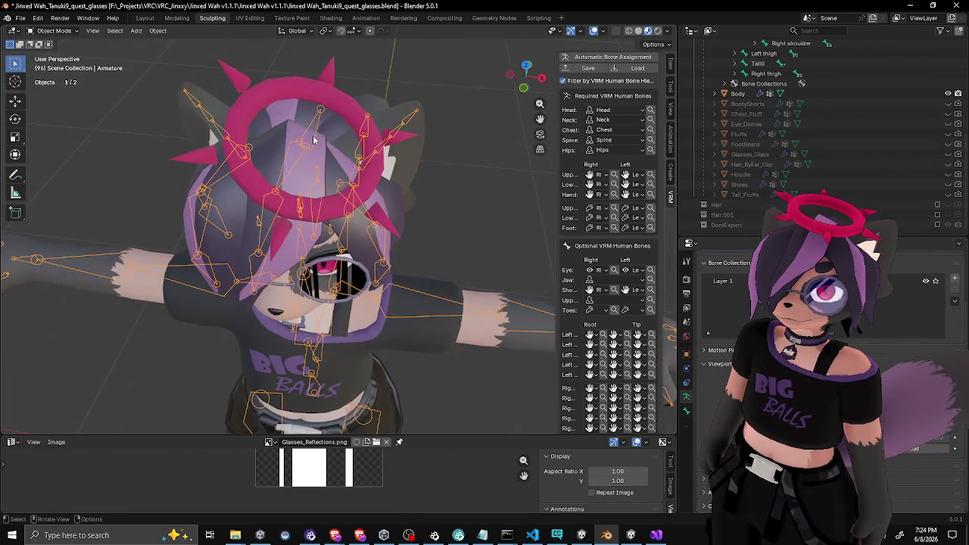
scroll(317, 140, "down", 3)
left_click(53, 30)
left_click(53, 65)
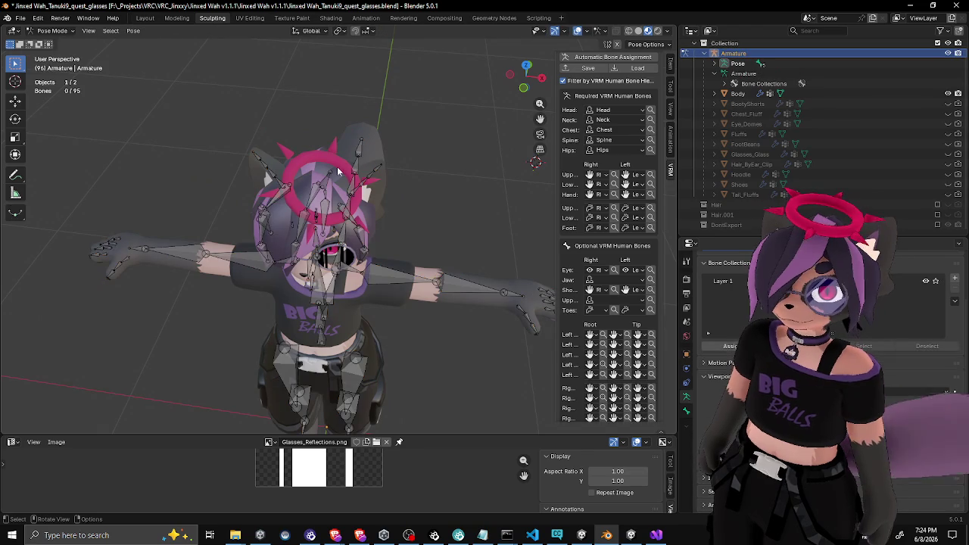
Rotate the halo bone around its local Y axis to a new angle
left_click(326, 180)
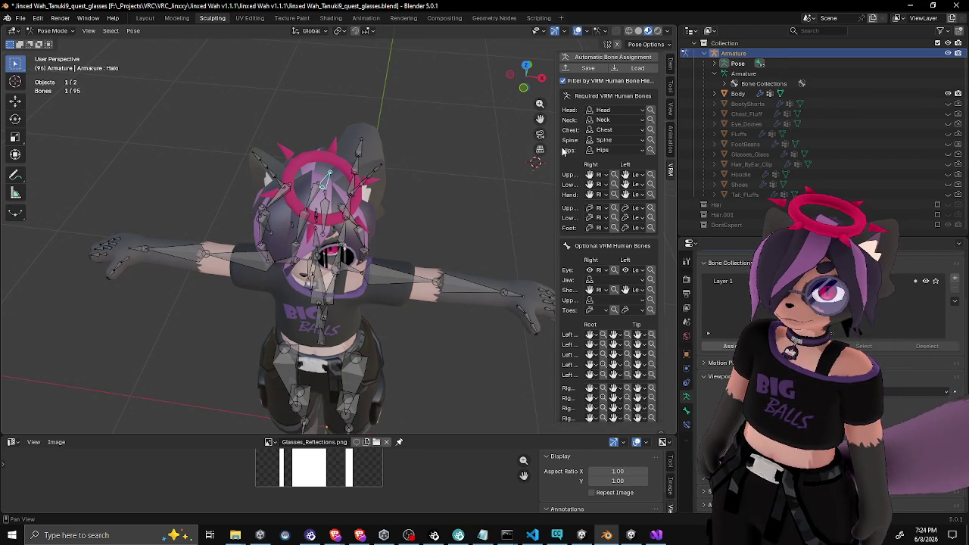
key("r")
key("y")
key("y")
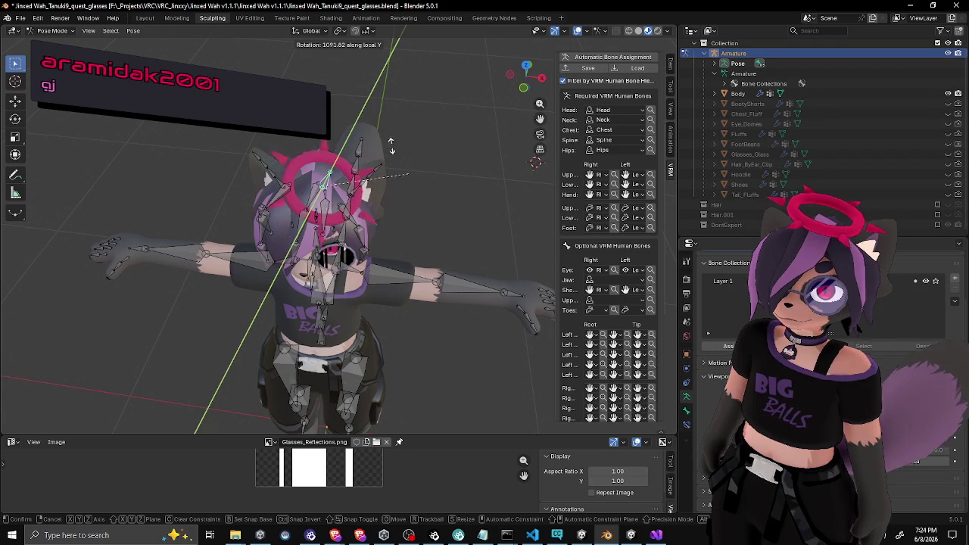
left_click(254, 154)
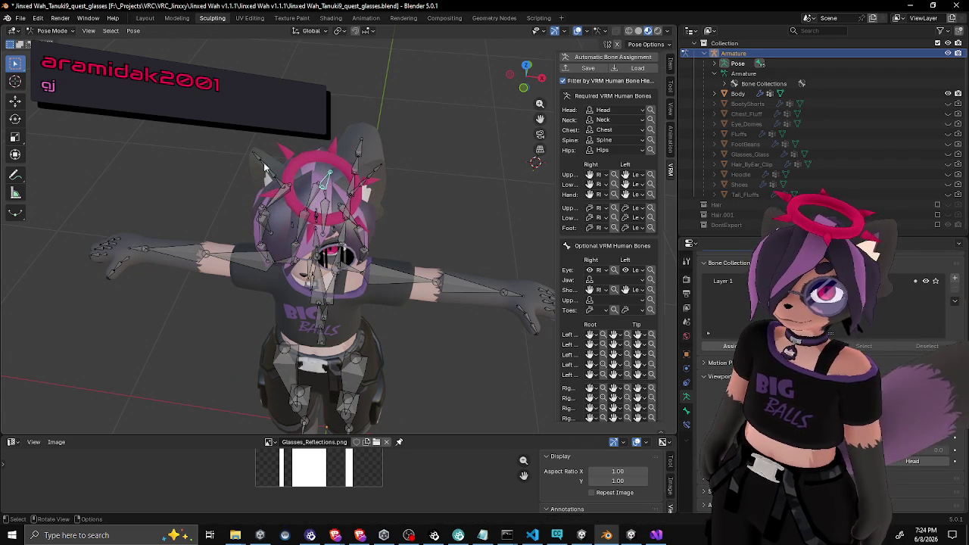
Select all armature bones, then switch applications and open the command search
key("a")
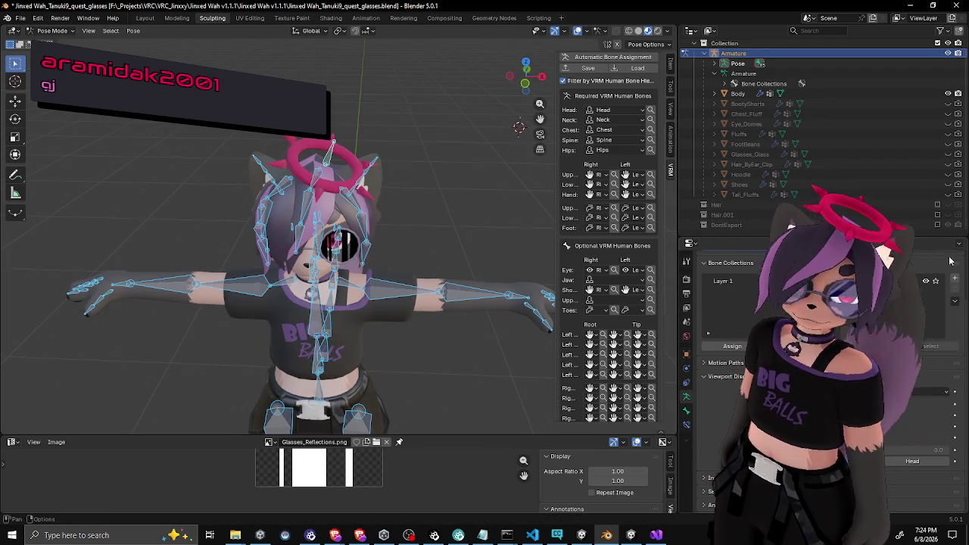
left_click(955, 461)
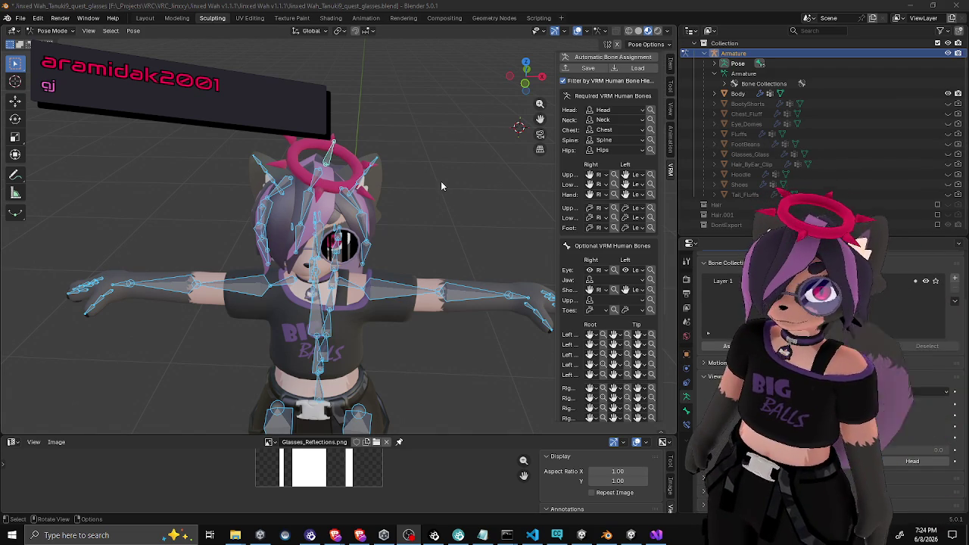
key("F3")
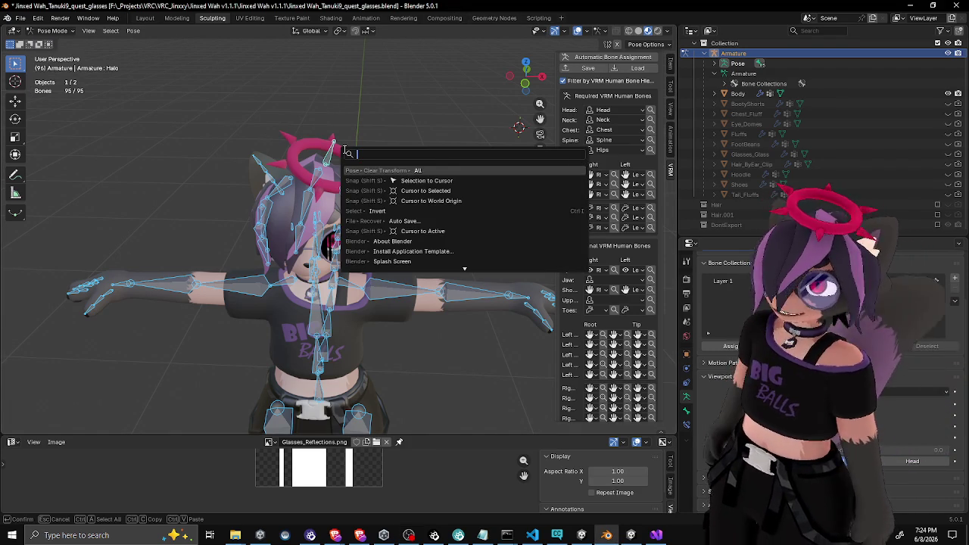
Dismiss the F3 search, deselect all armature bones in Blender, and return to Unity
key("Escape")
left_click(377, 121)
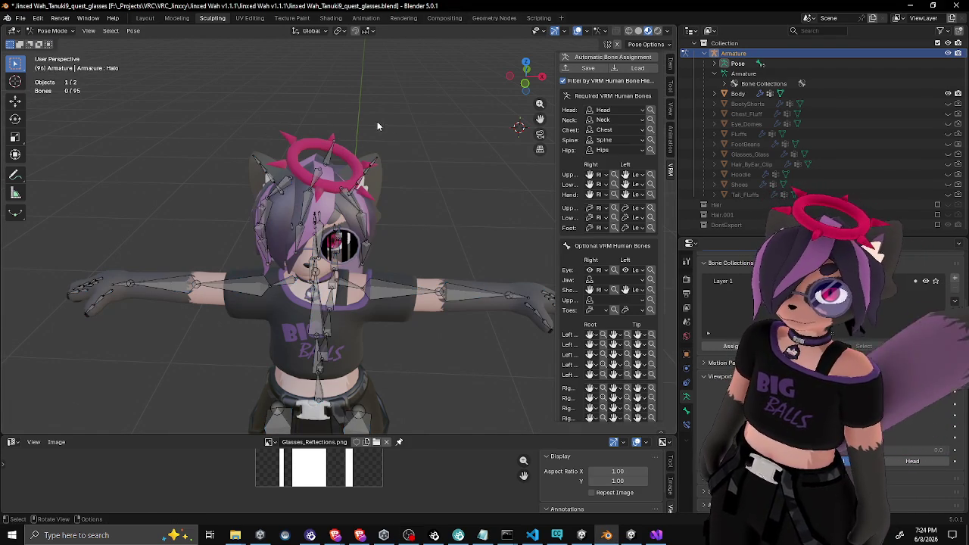
key("KP_6")
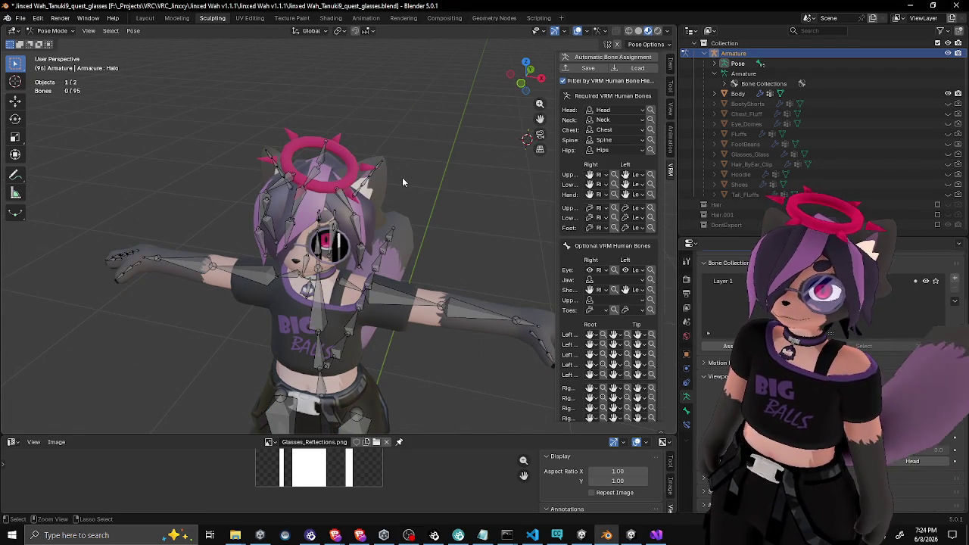
key("alt+Tab")
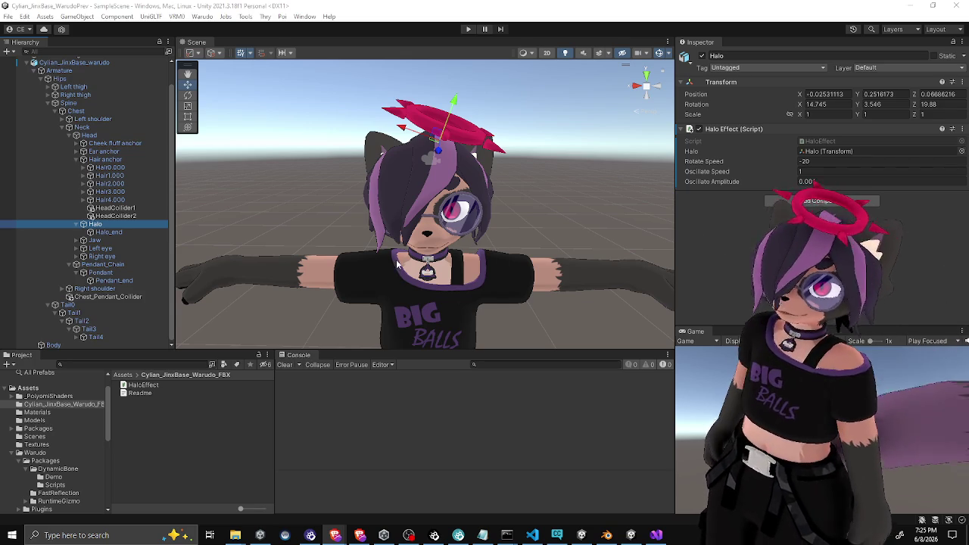
Frame the Halo object in the Scene view and orbit around it
mouse_move(397, 264)
left_mouse_down()
mouse_move(429, 227)
mouse_move(530, 201)
left_mouse_up()
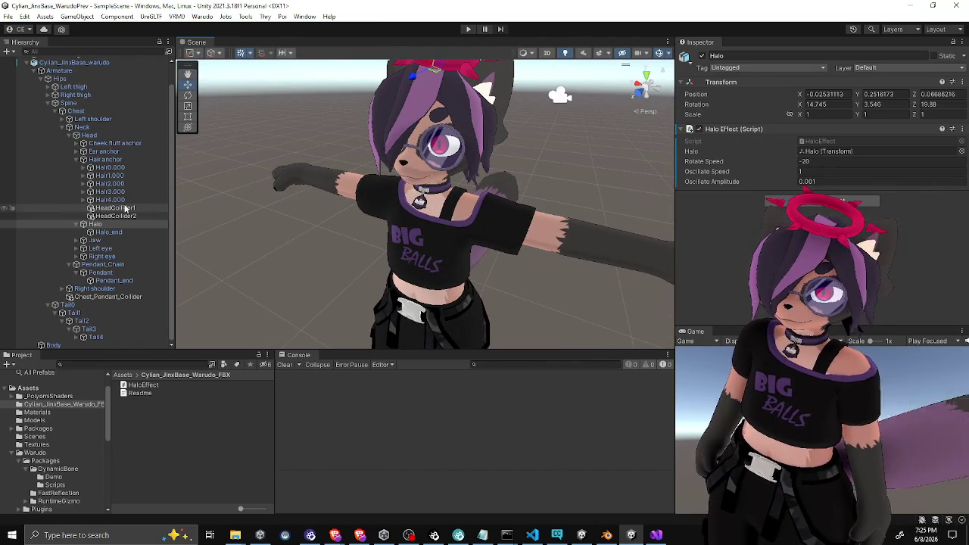
left_click(95, 224)
key("f")
left_click_drag(454, 179, 475, 155)
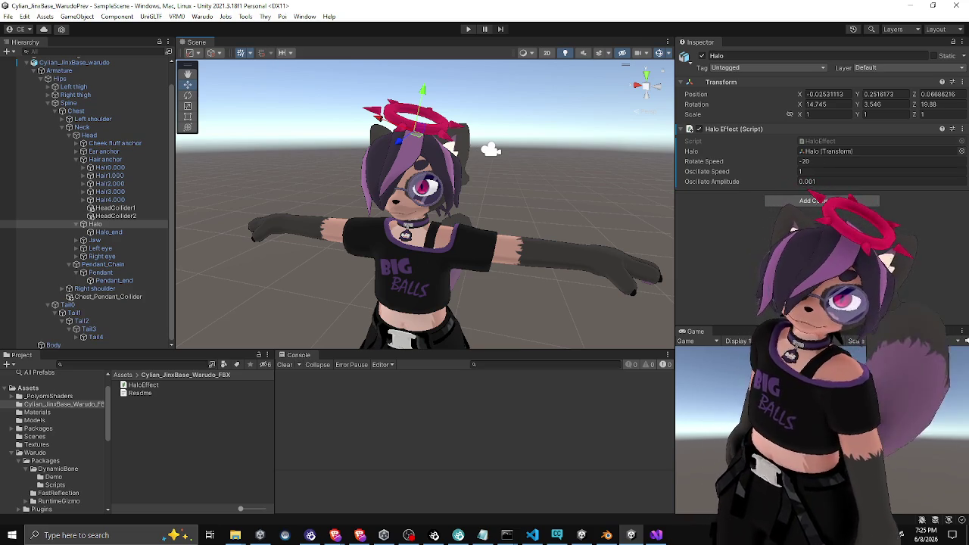
Drag the Scene/Console splitter down to enlarge the Scene view and Hierarchy, then go to Blender
left_click(423, 402)
left_click_drag(332, 350, 332, 393)
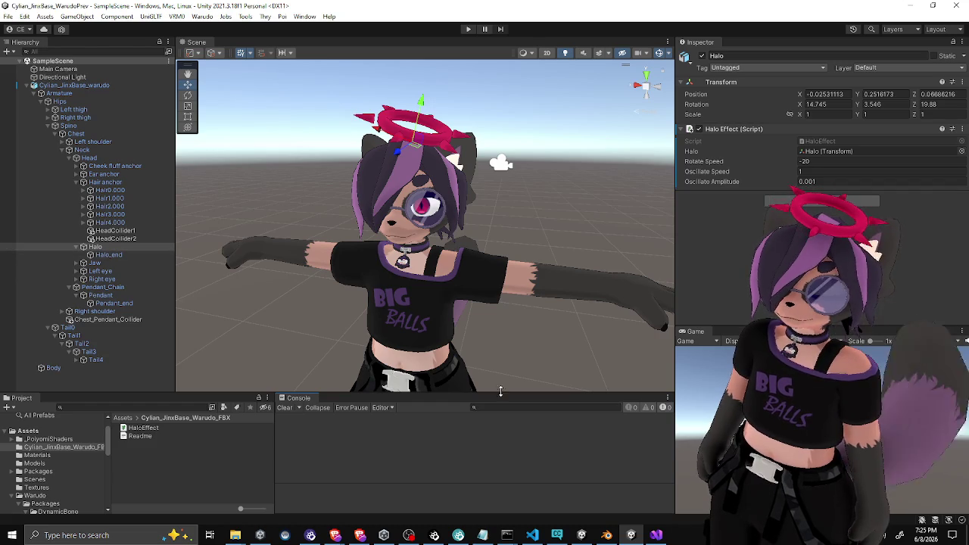
left_click(607, 535)
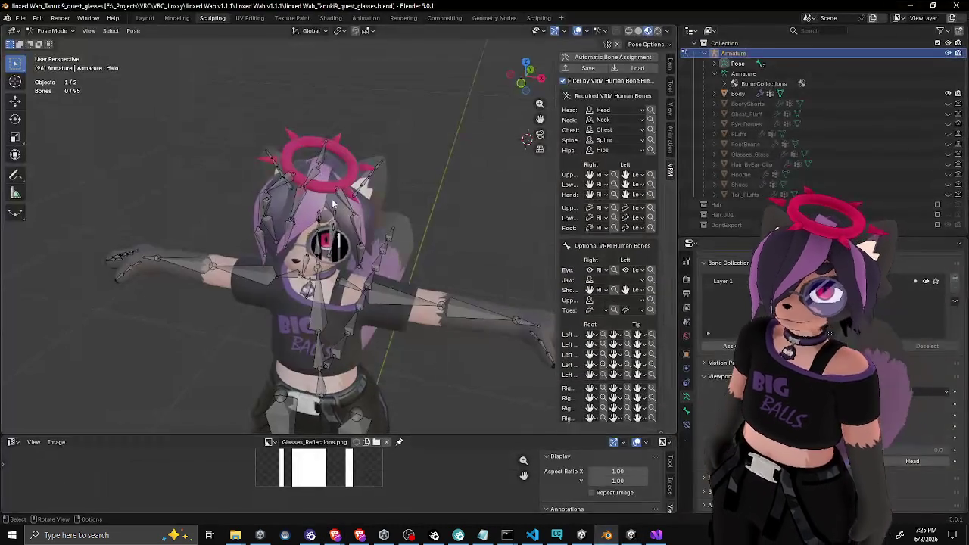
Switch the Blender armature from Pose Mode to Object Mode, check the export options, then return to Unity
left_click(53, 30)
left_click(56, 42)
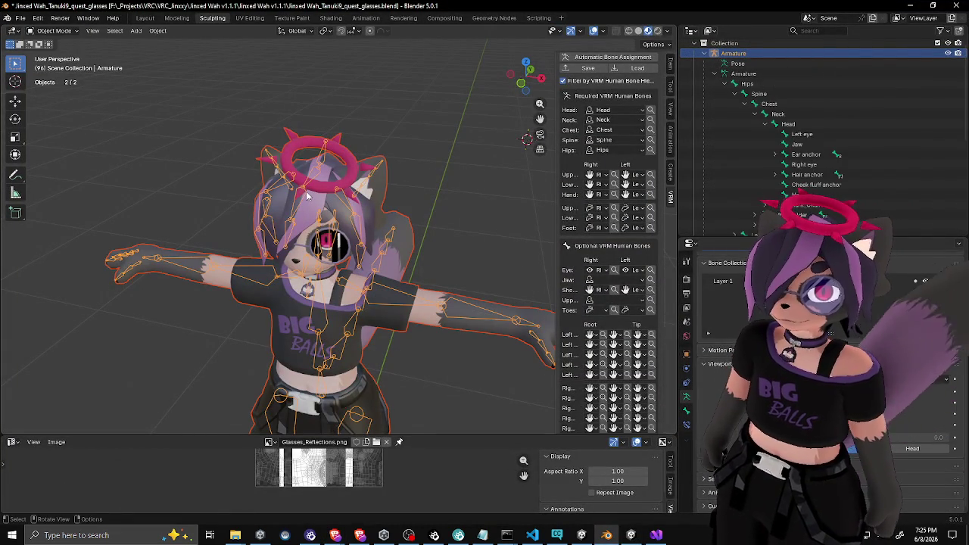
left_click(21, 17)
mouse_move(46, 171)
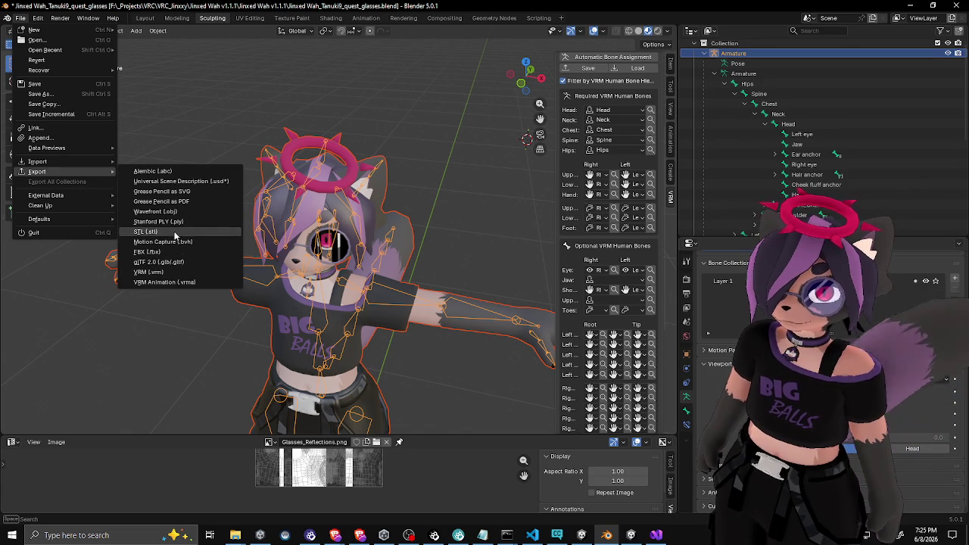
key("Escape")
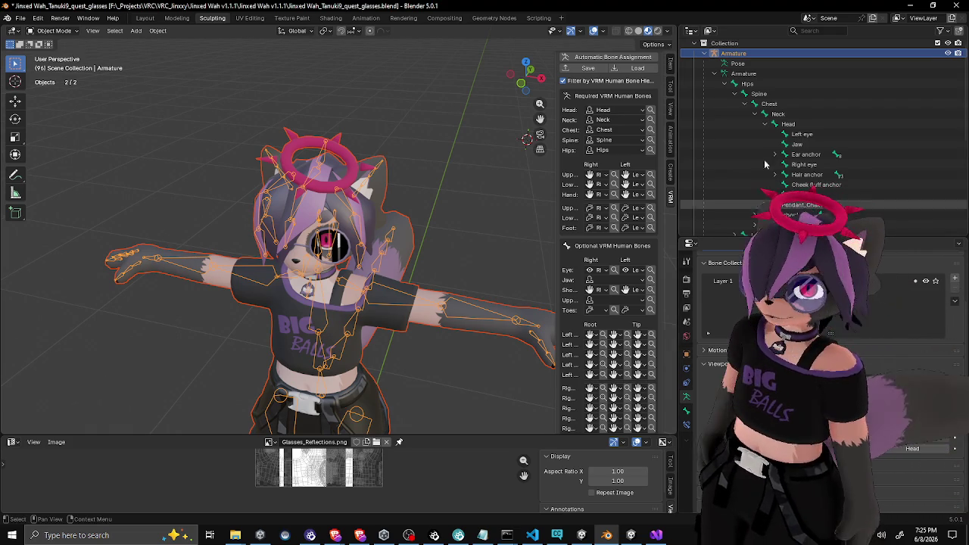
key("alt+Tab")
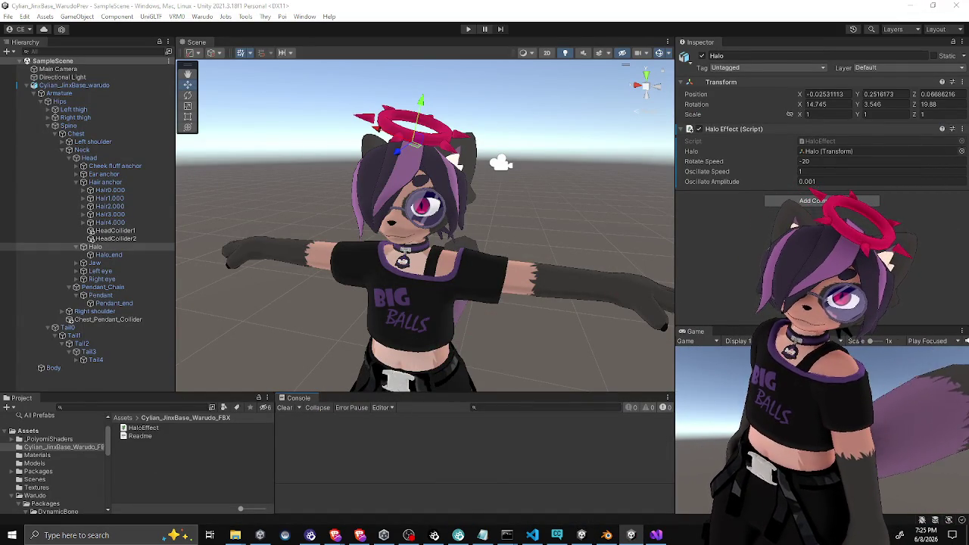
Paste the new fbx into the Models folder, replacing Cylian_JinxBase_warudo.fbx, and let Unity reimport it
key("alt+Tab")
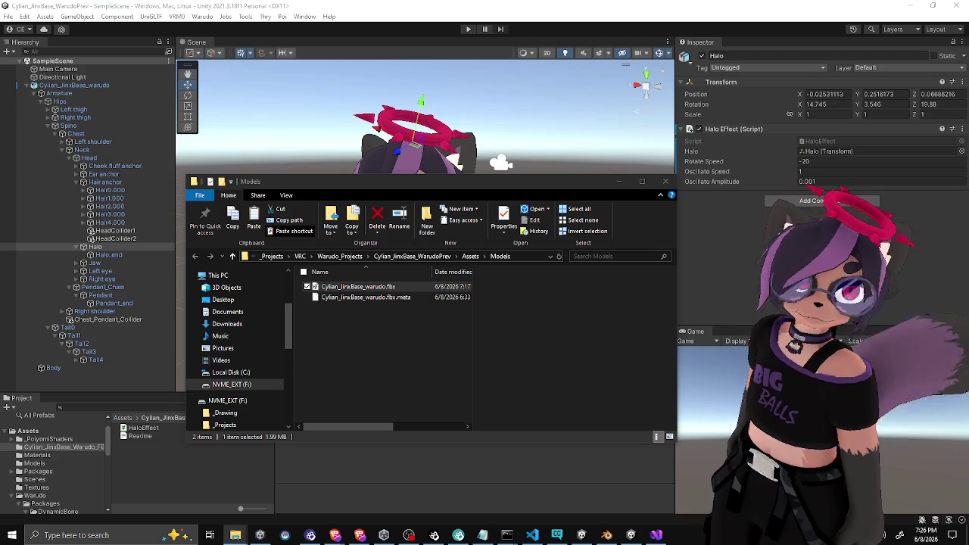
left_click(357, 327)
key("ctrl+v")
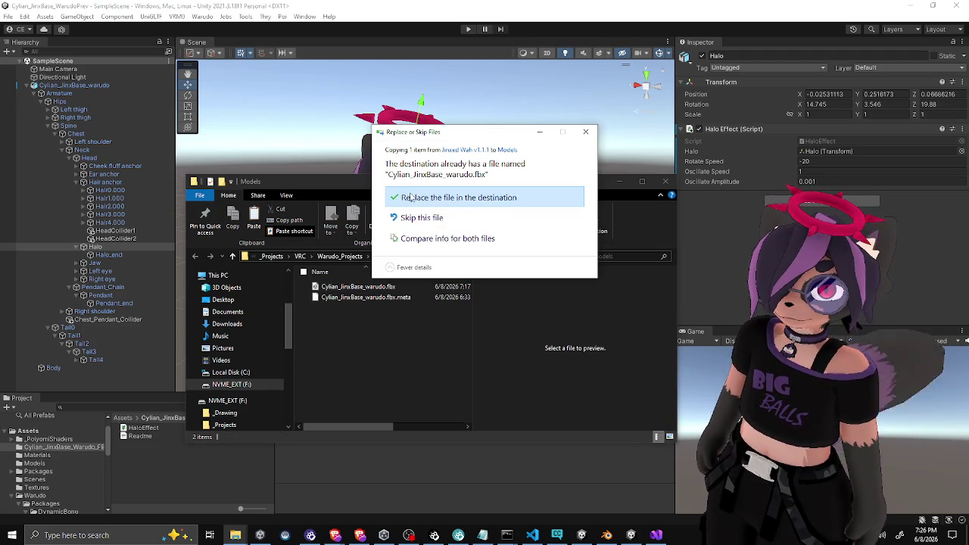
left_click(404, 199)
key("alt+Tab")
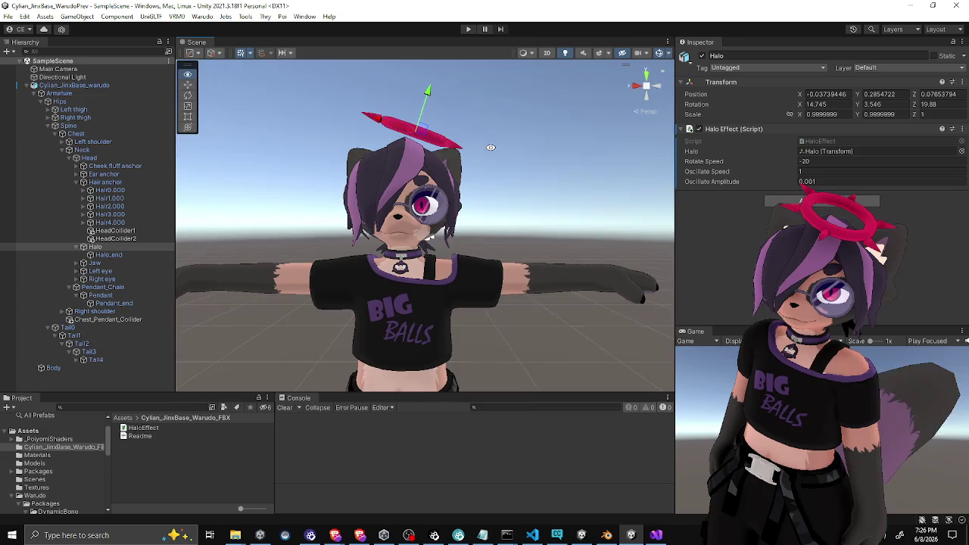
key("e")
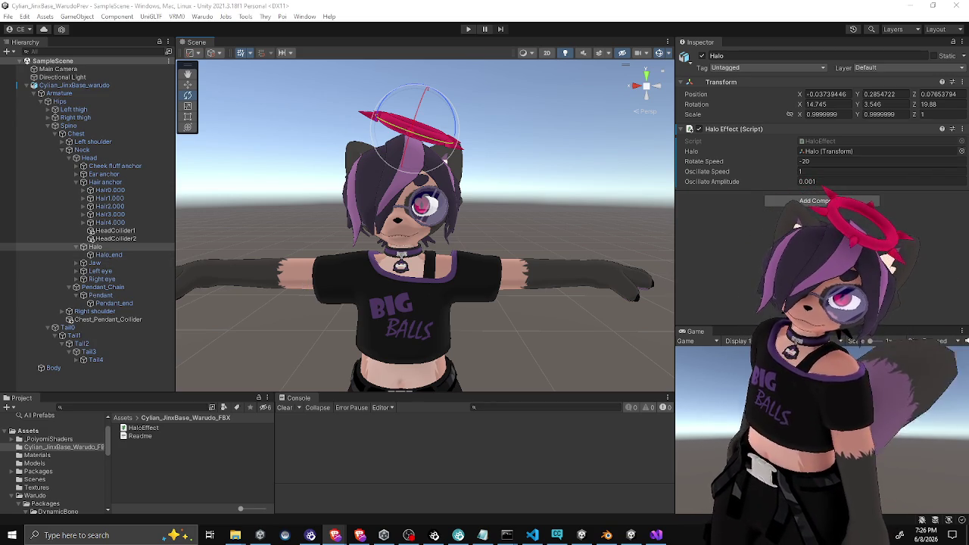
left_click(445, 162)
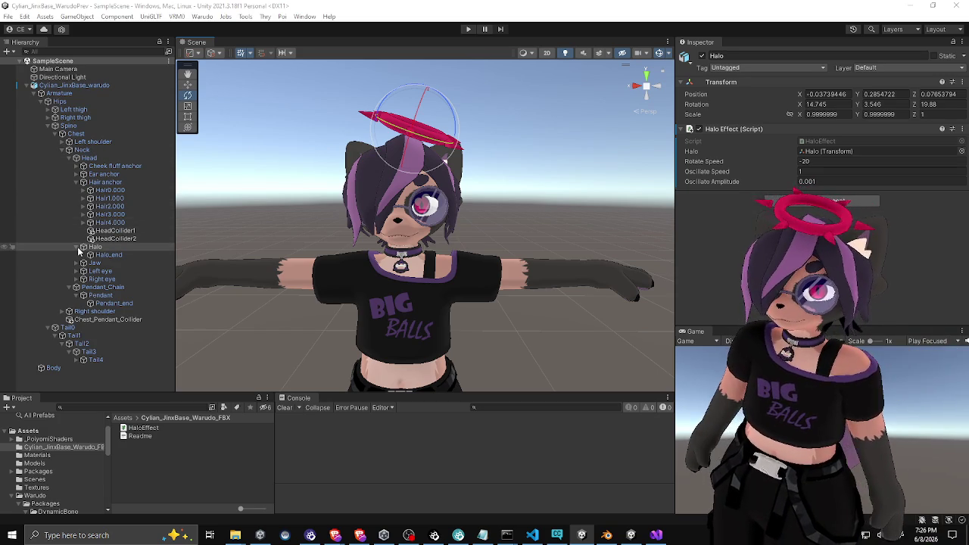
Add an empty child GameObject under Head and rename it Halo_Root
right_click(87, 159)
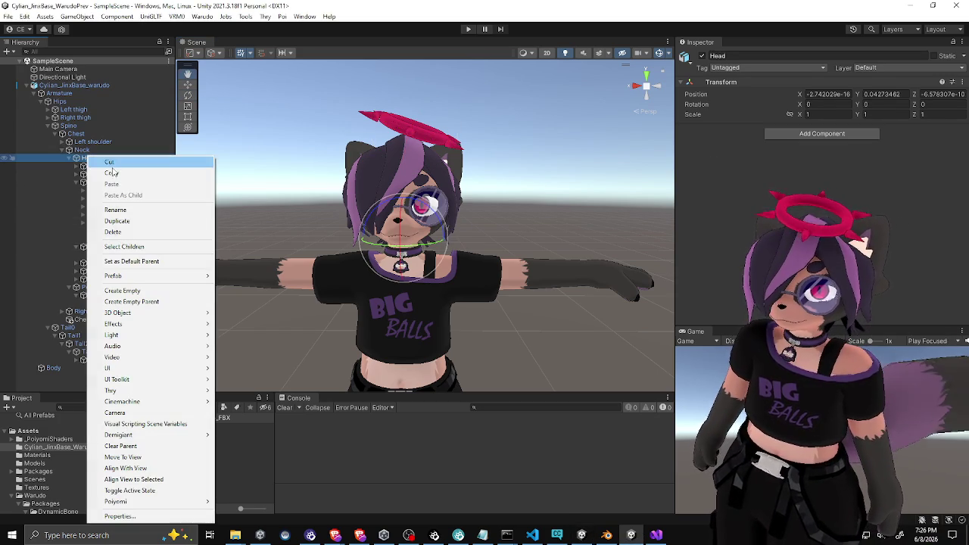
left_click(106, 260)
key("Return")
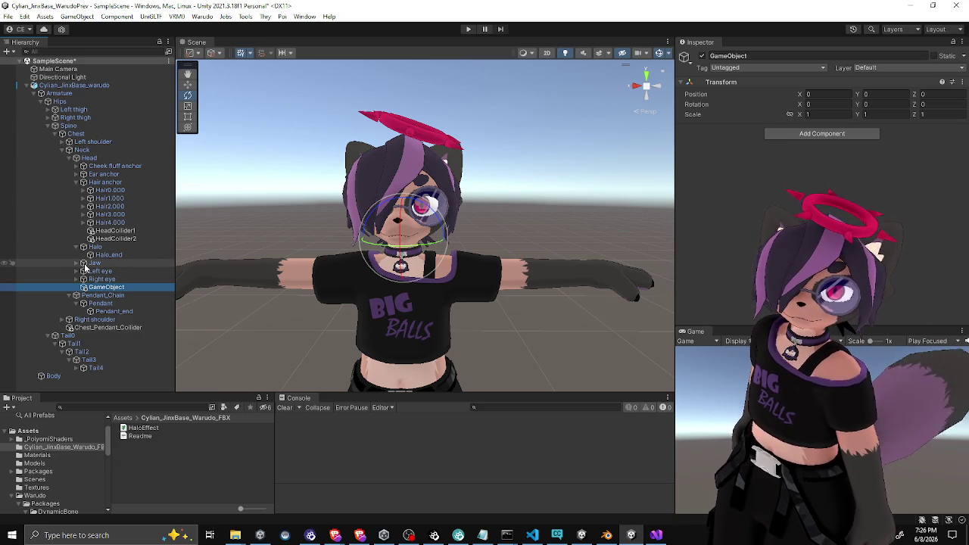
left_click(101, 278)
left_click(107, 288)
left_click(127, 287)
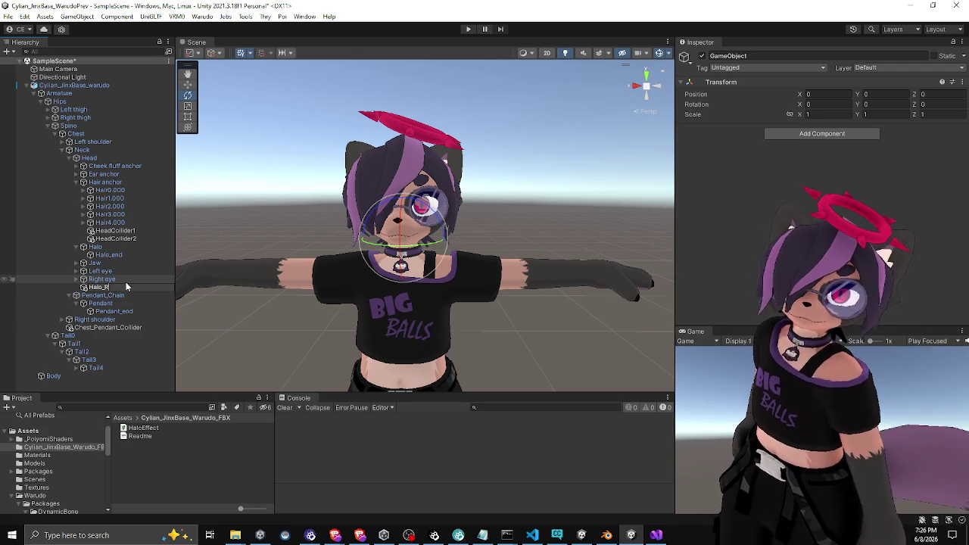
type("oot")
key("Return")
Set Halo_Root's Position to -0.033, 0.259, 0.074 and Rotation to 13.661, 4.766, 19.53
left_click(815, 94)
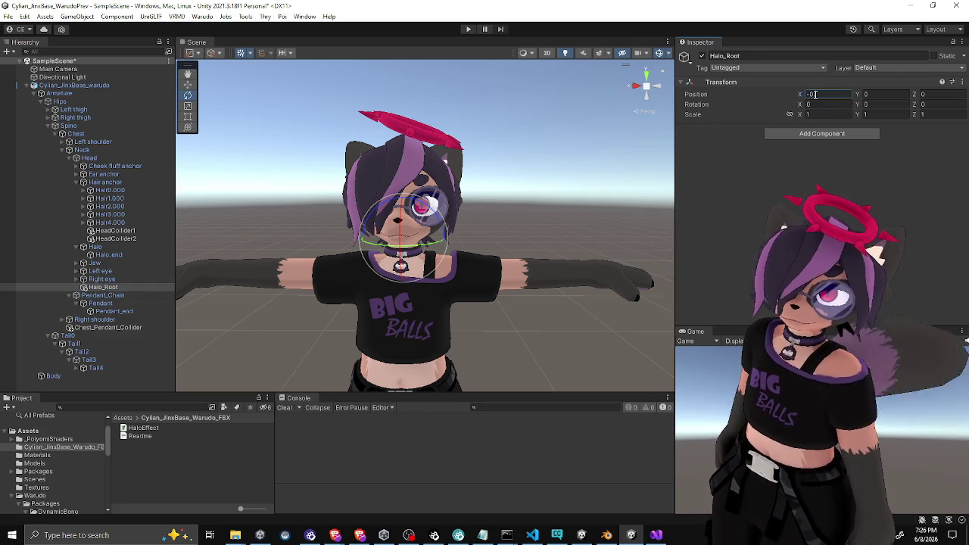
type(".3")
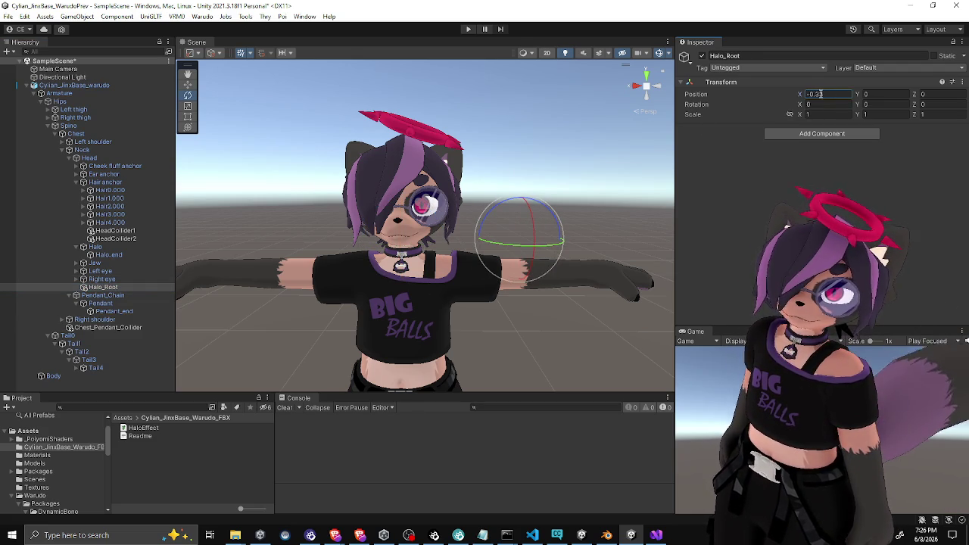
type("033")
left_click(877, 94)
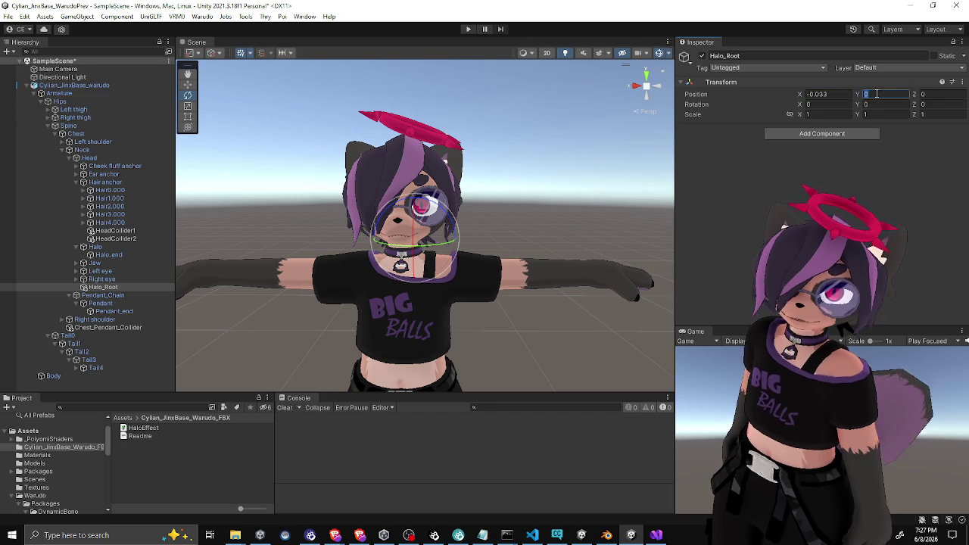
type(".25")
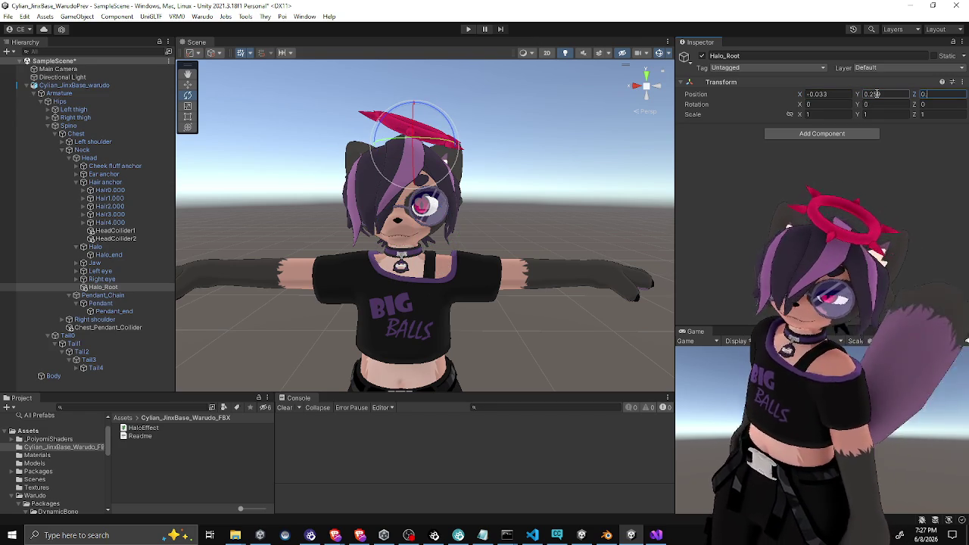
type(".074")
left_click(841, 105)
type("13.661")
key("Tab")
type("4.766")
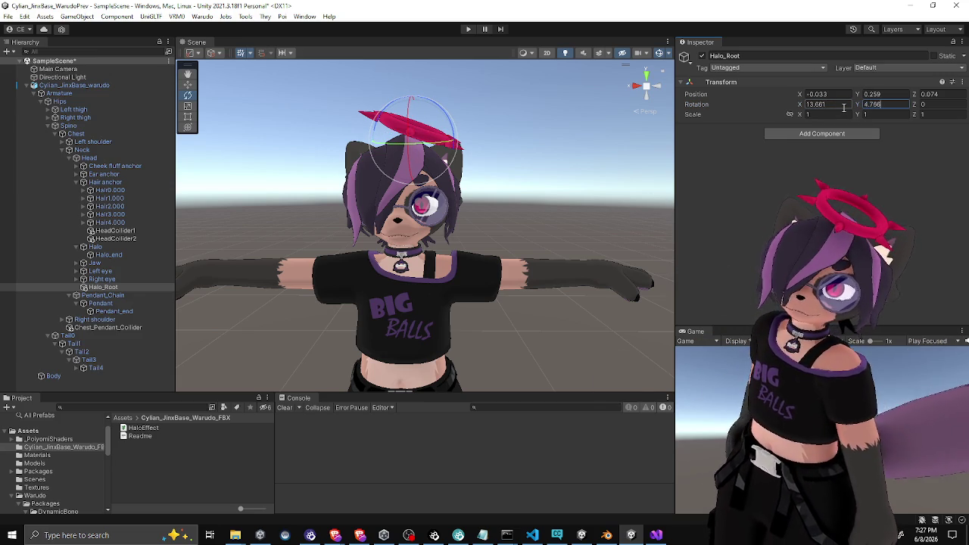
key("Tab")
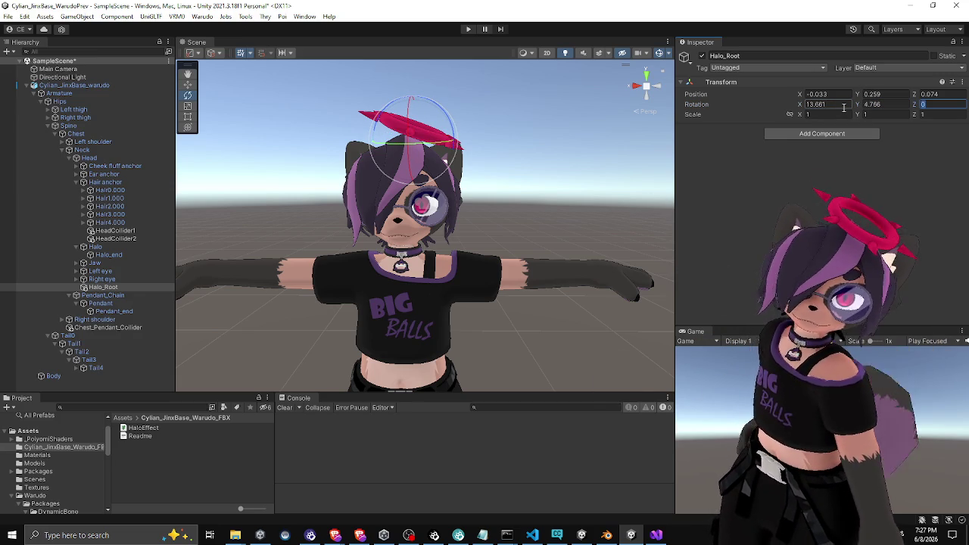
type("19.53")
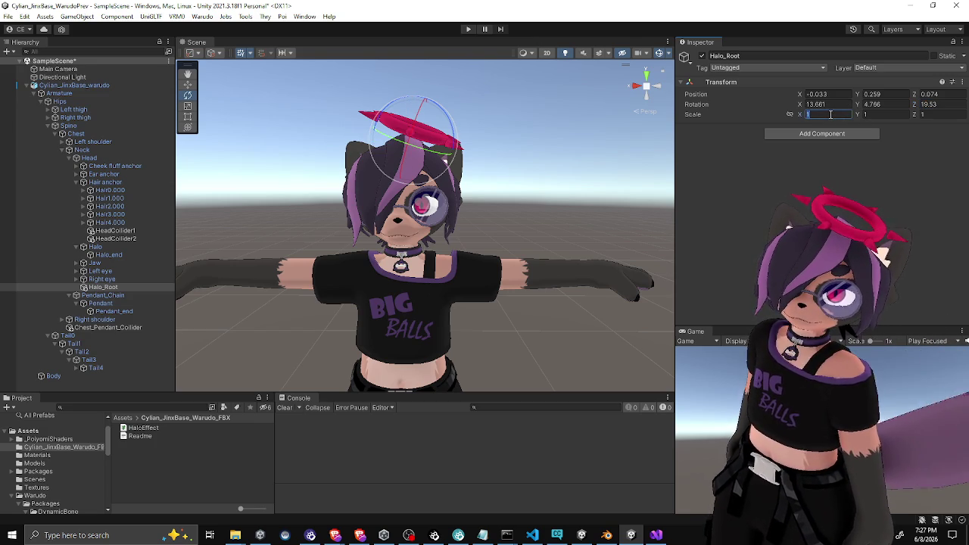
mouse_move(486, 142)
left_mouse_down()
mouse_move(493, 124)
mouse_move(531, 129)
mouse_move(511, 109)
left_mouse_up()
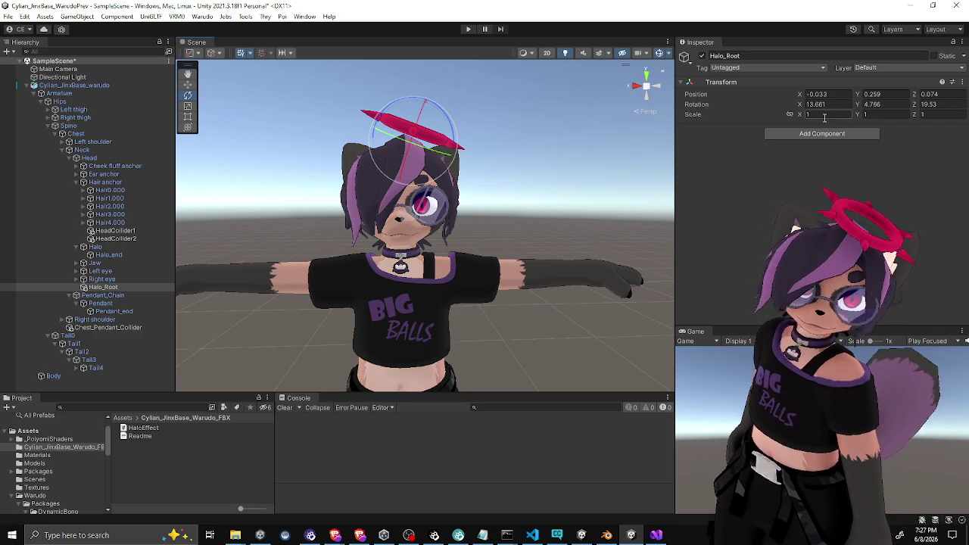
Create an empty child named Halo_Proxy under Halo_Root
right_click(103, 288)
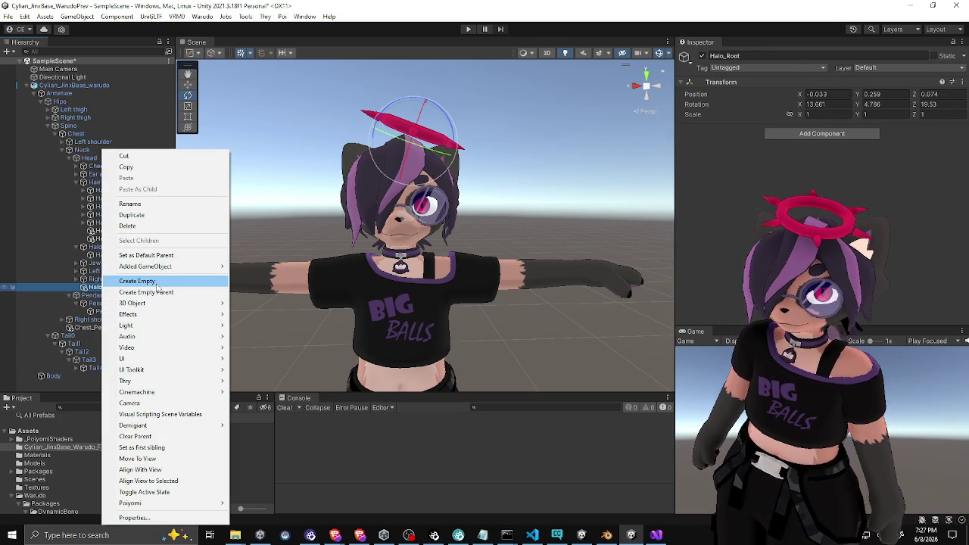
left_click(137, 281)
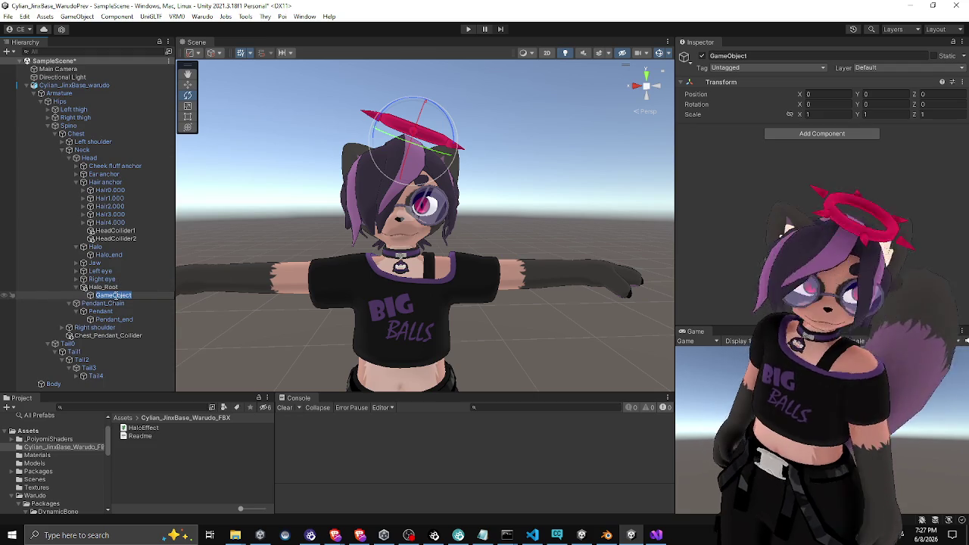
type("Halo")
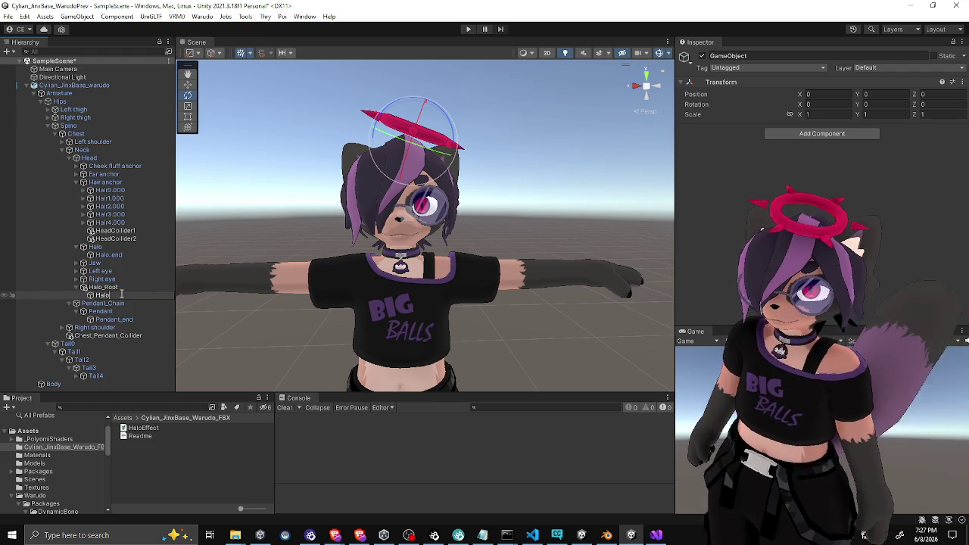
type("_Proxy")
key("Return")
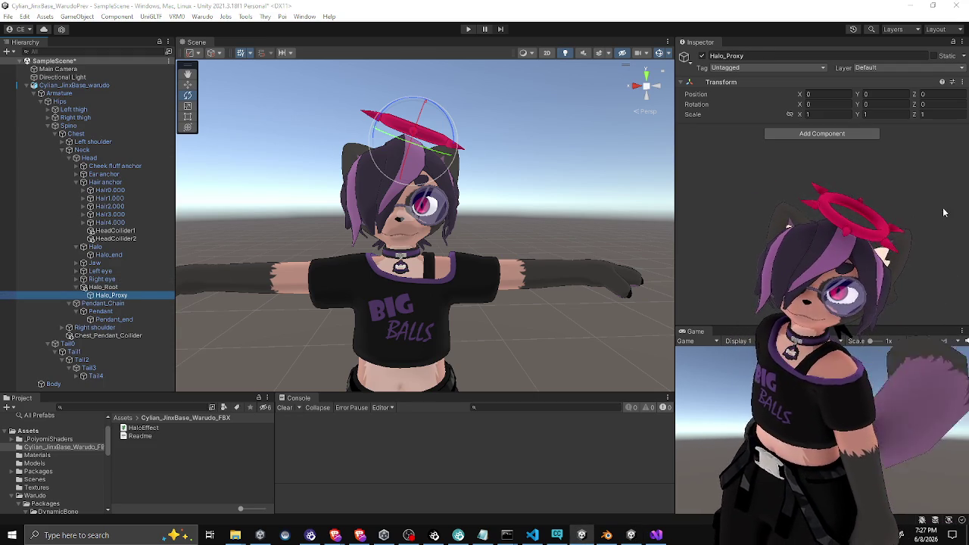
Set Halo_Proxy's Position to 0.004444214, 0.02625944, -0.00149468
left_click(820, 94)
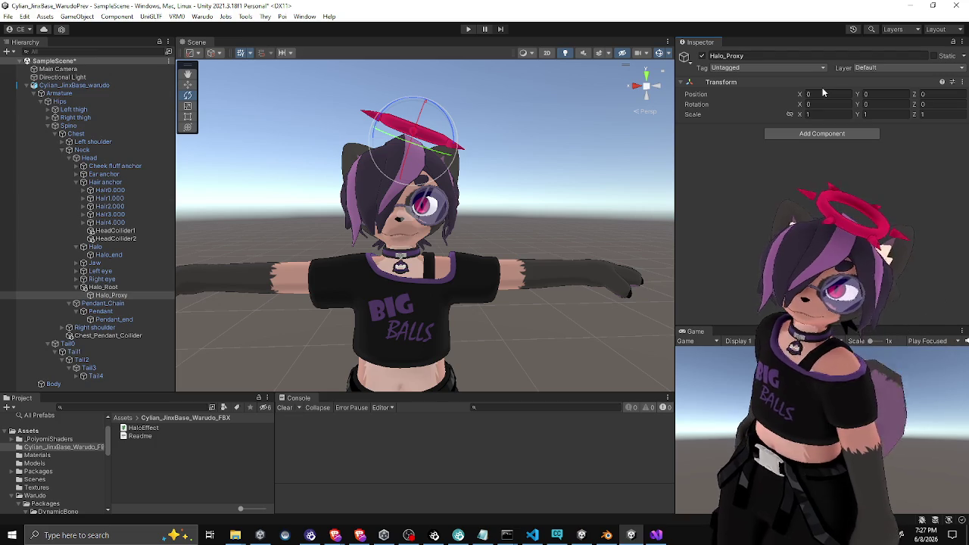
type(".004444")
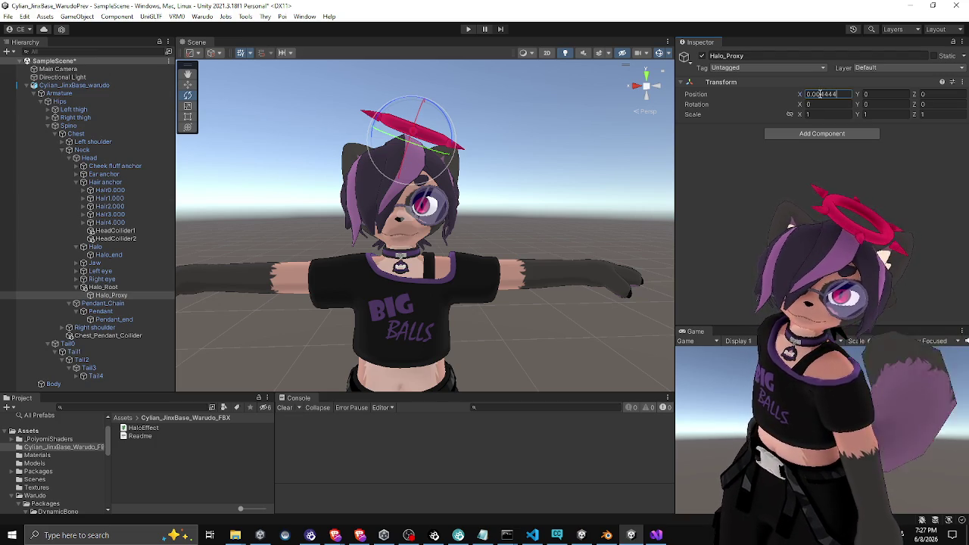
key("Tab")
type("0.0")
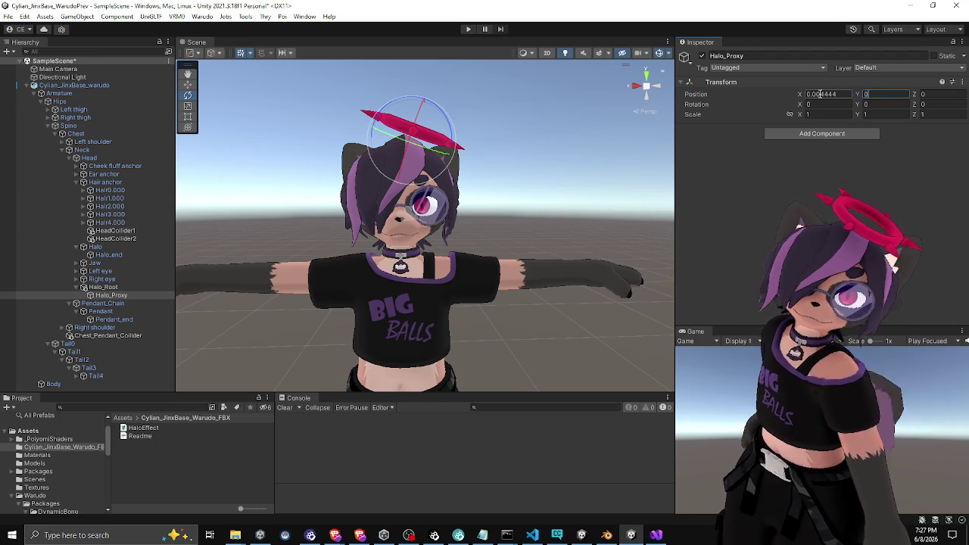
type("28")
key("BackSpace")
type("6")
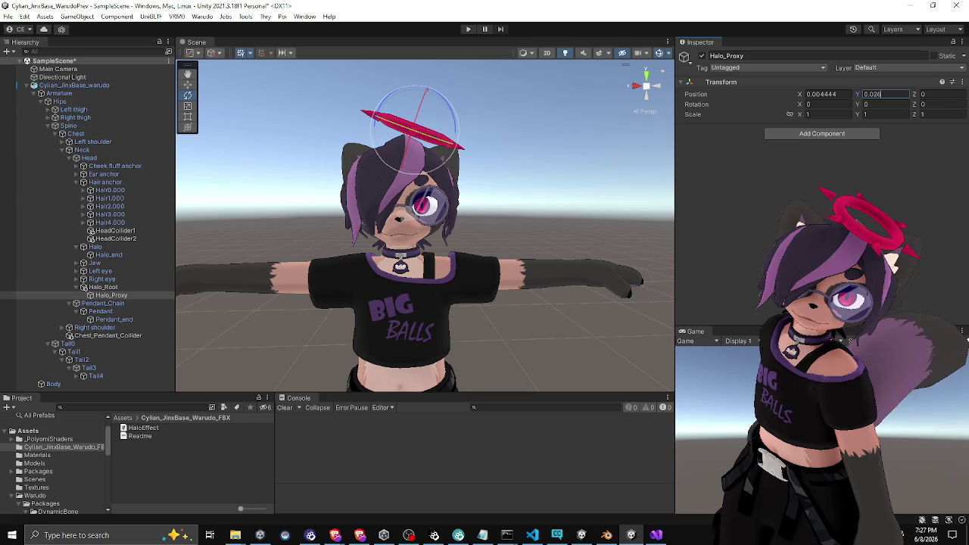
type("25944")
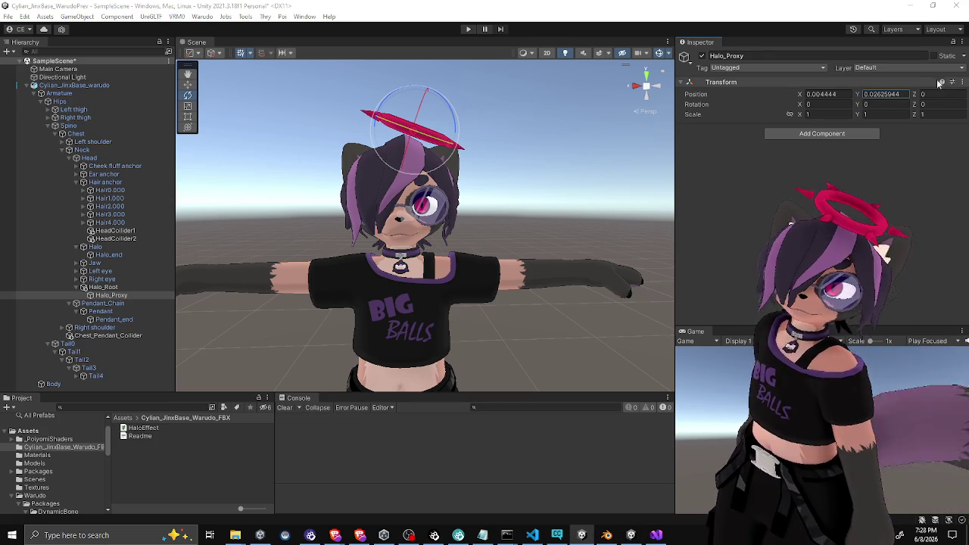
key("shift+Tab")
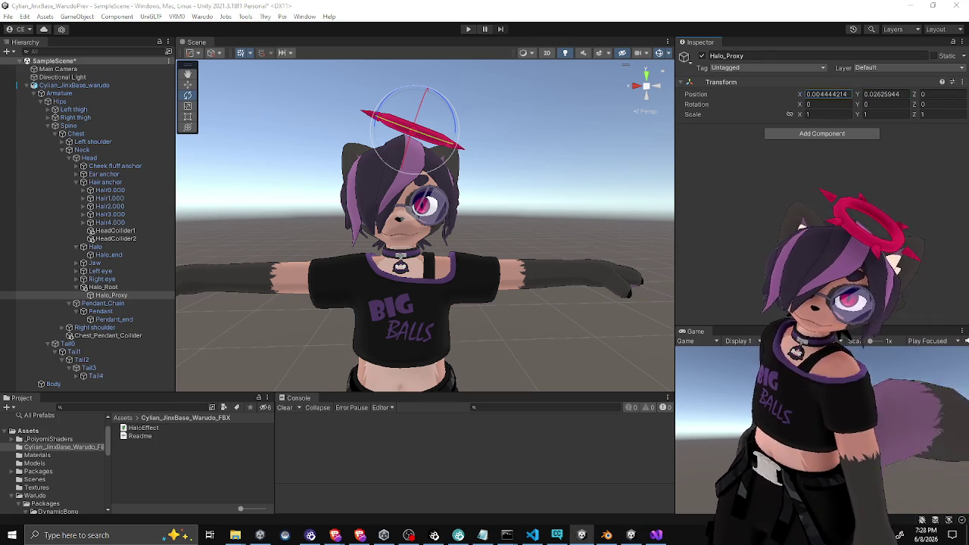
left_click(931, 95)
type("-0.00149468")
key("Return")
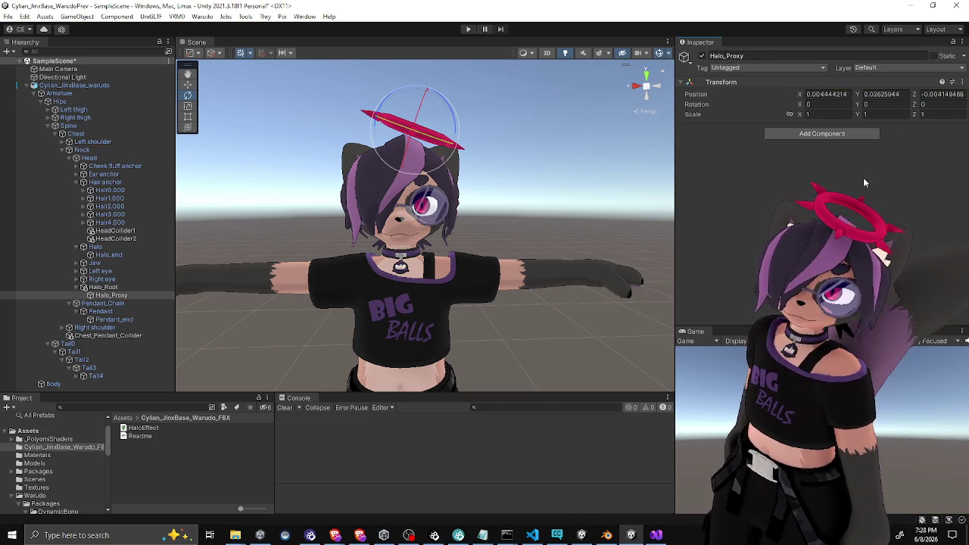
left_click(103, 287)
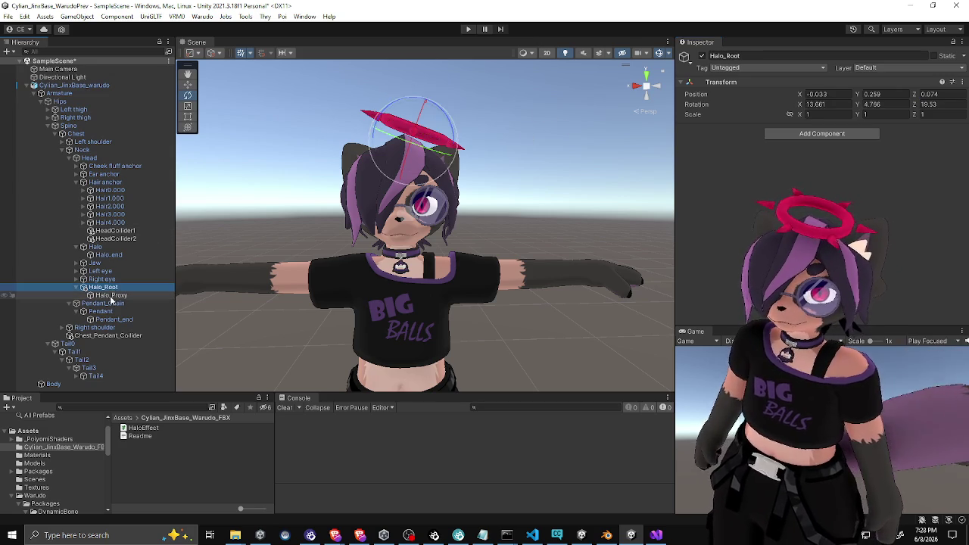
Drag Halo_Proxy into the Halo field of its own Halo Effect script so it animates itself
left_click(110, 295)
mouse_move(318, 228)
left_mouse_down()
mouse_move(368, 243)
mouse_move(364, 228)
left_mouse_up()
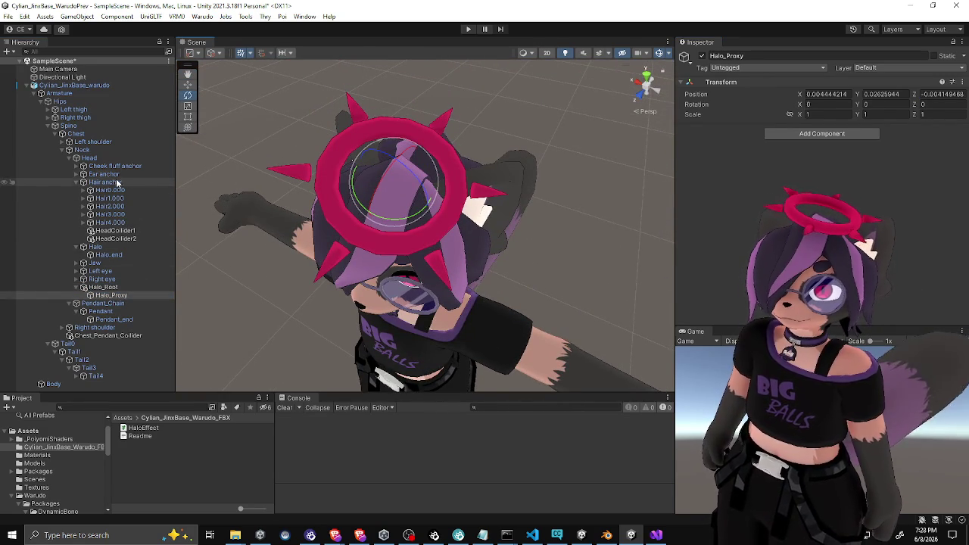
mouse_move(362, 191)
left_mouse_down()
mouse_move(371, 186)
mouse_move(325, 273)
left_mouse_up()
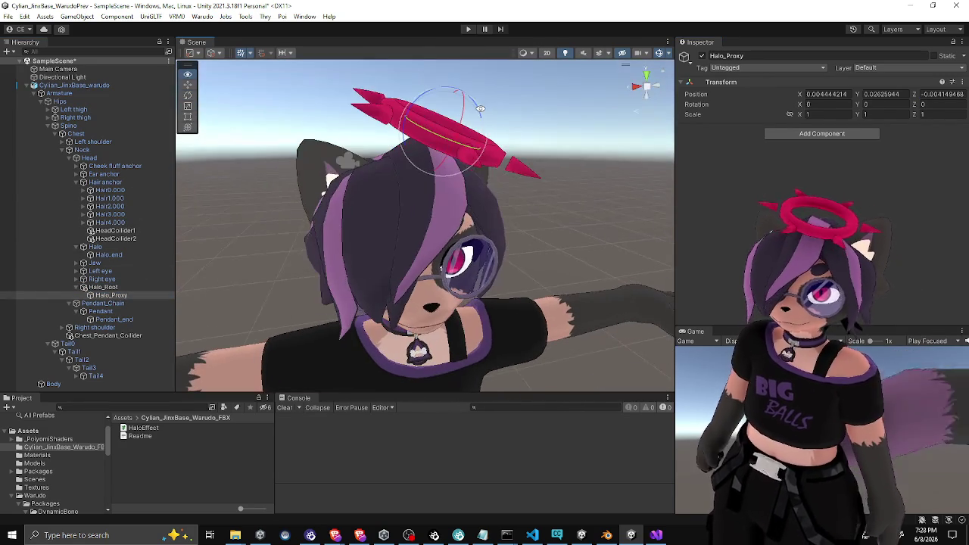
left_click(114, 287)
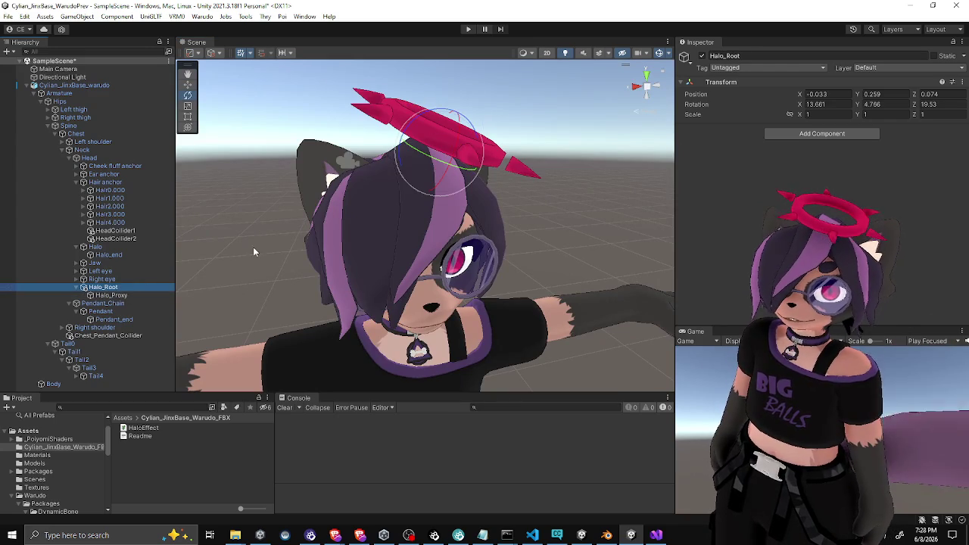
left_click(113, 295)
left_click(462, 98)
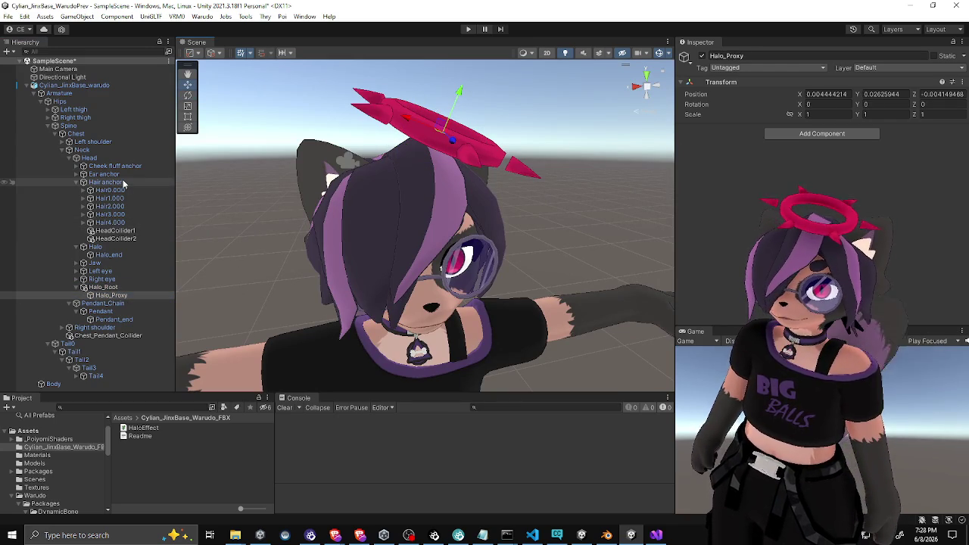
left_click(106, 248)
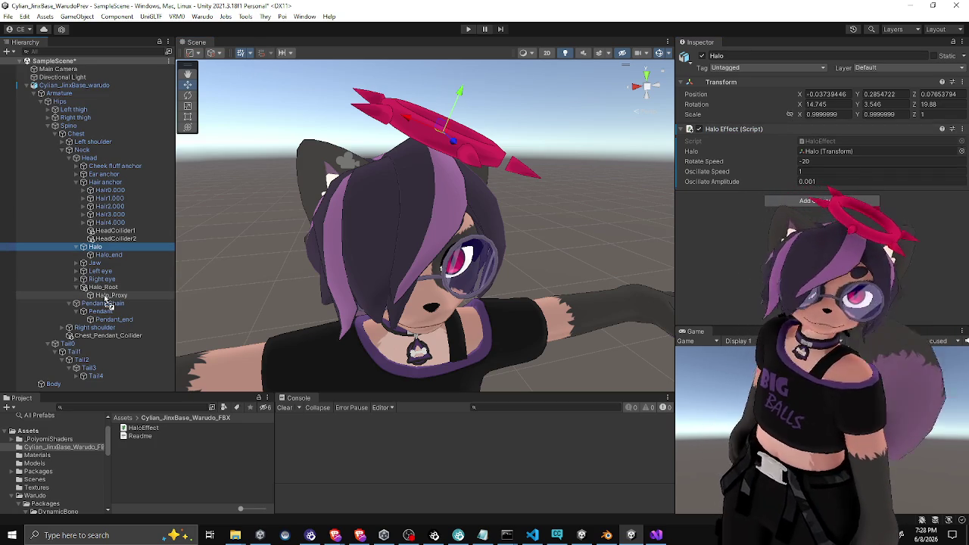
key("shift+d")
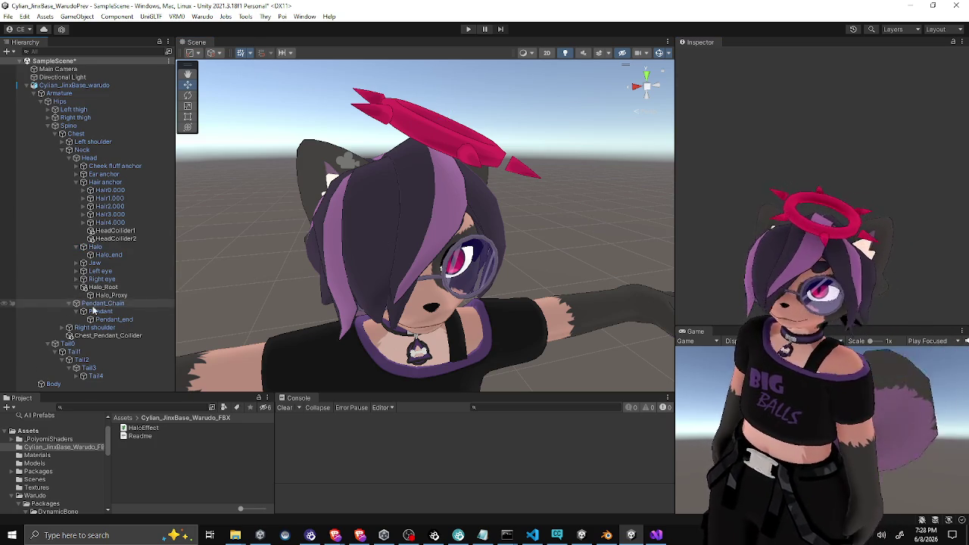
left_click(112, 294)
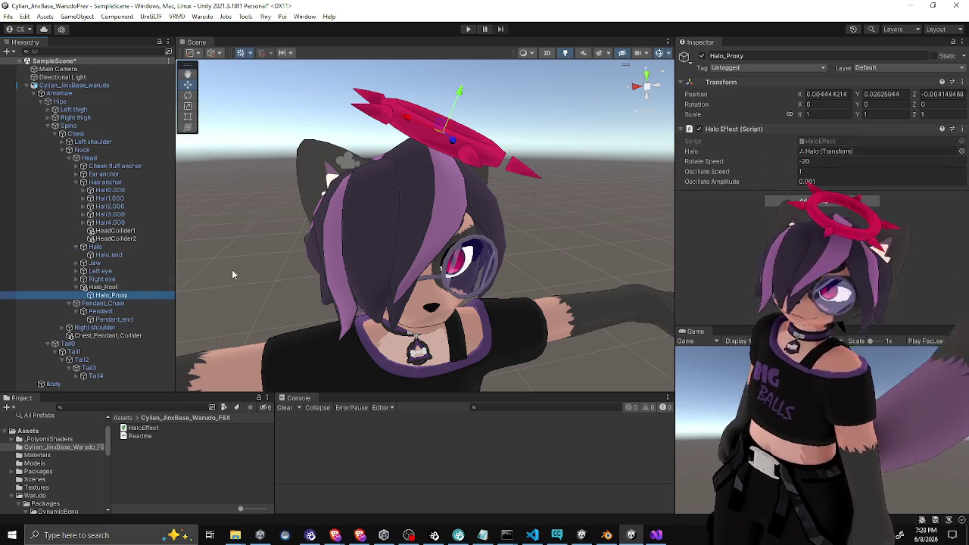
mouse_move(102, 298)
left_mouse_down()
mouse_move(830, 152)
mouse_move(814, 153)
left_mouse_up()
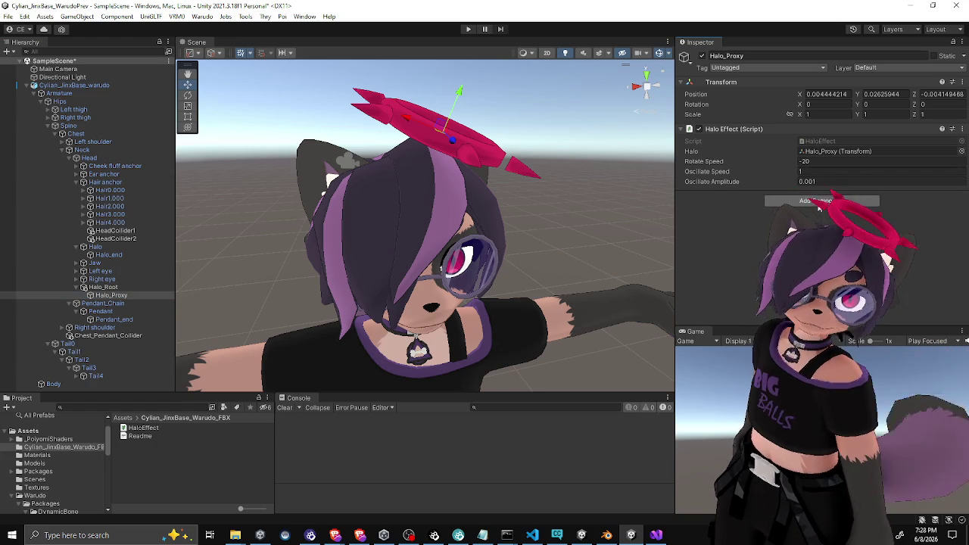
Add a Position Constraint and a Rotation Constraint to the Halo object
left_click(112, 248)
left_click(800, 135)
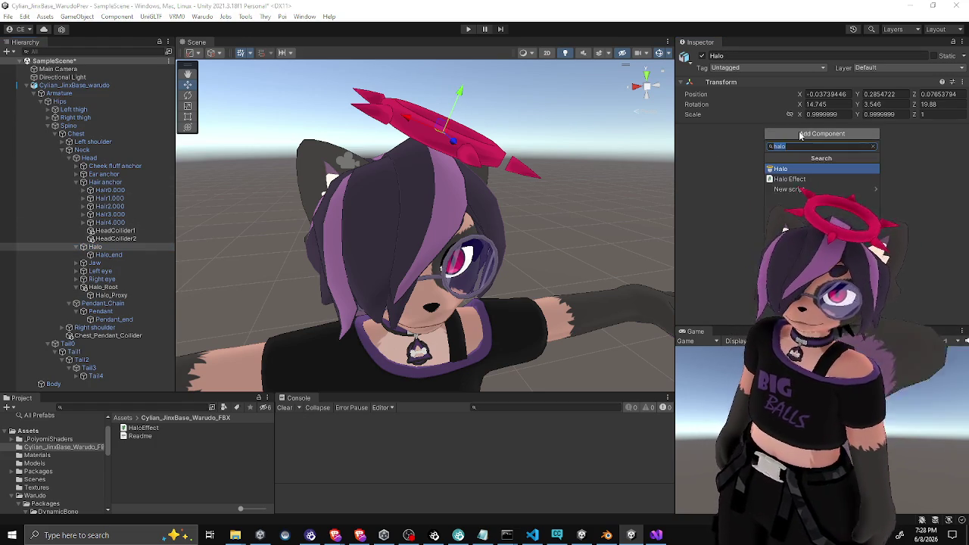
type("const")
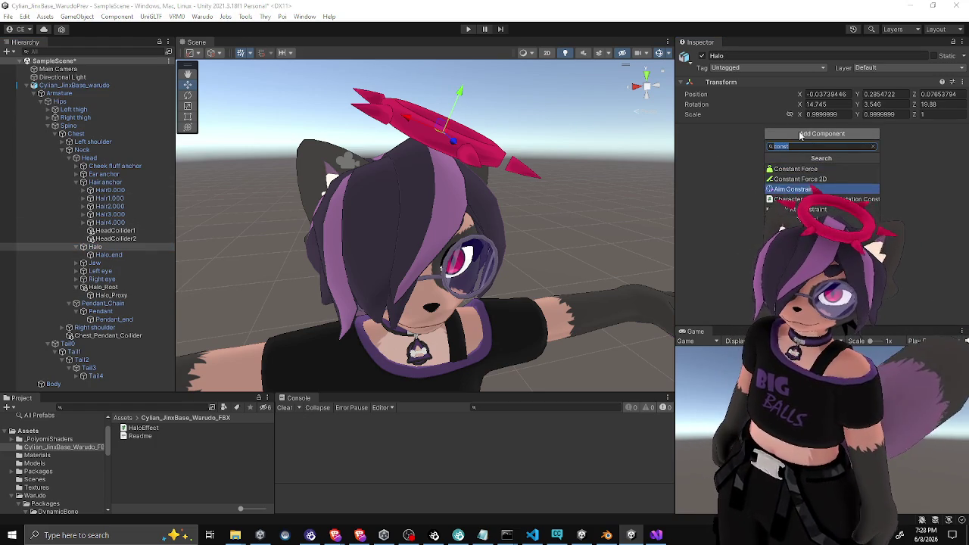
type("position")
key("Return")
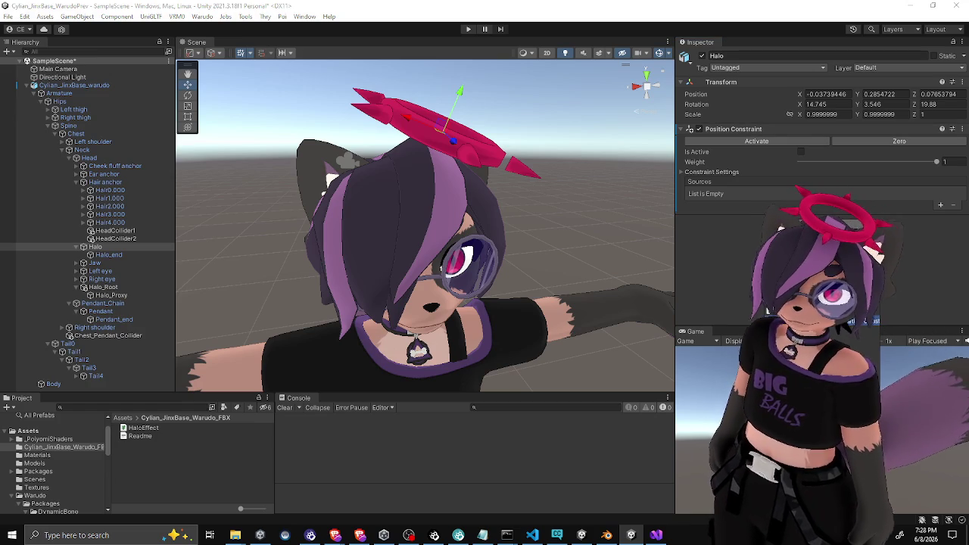
key("Return")
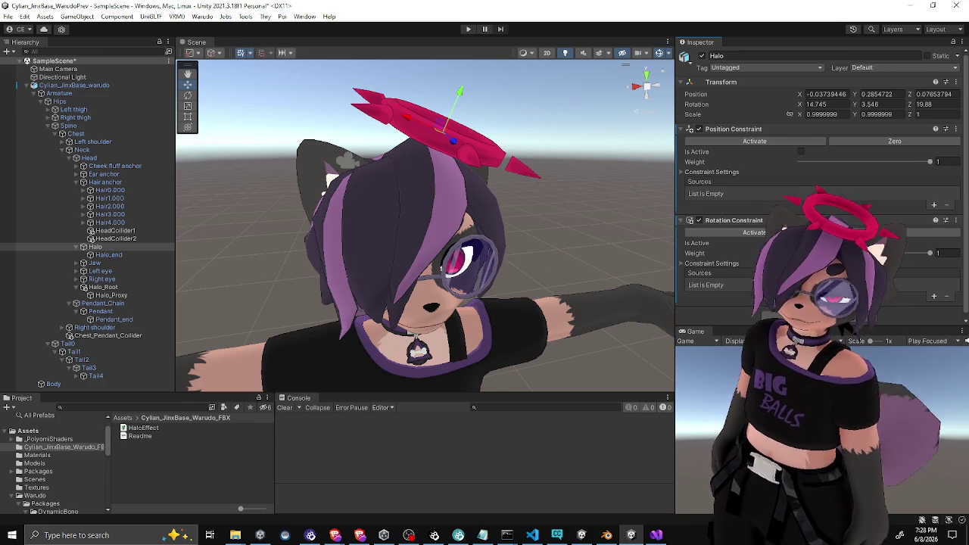
Set Halo_Proxy as the source of both constraints and activate the Position Constraint
left_click(934, 296)
left_click(934, 206)
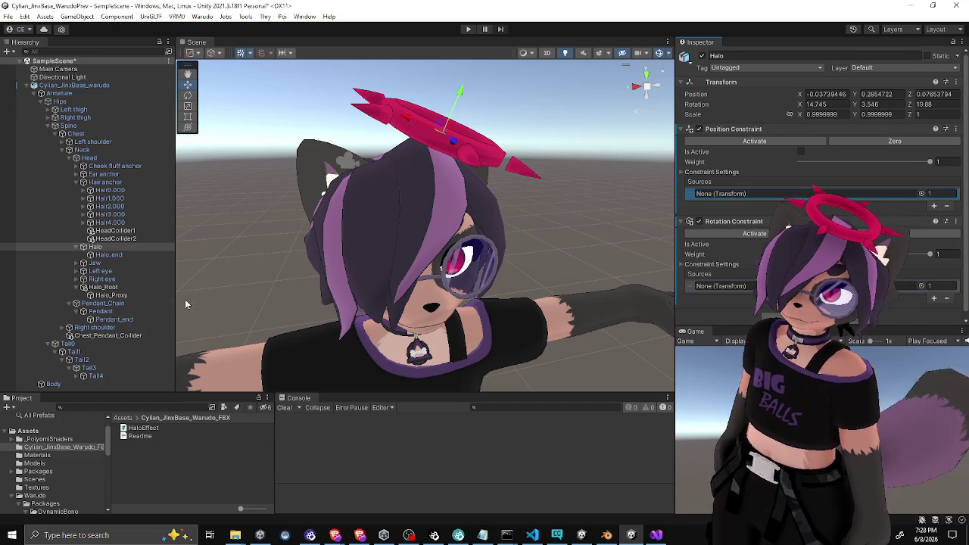
left_click(110, 295)
left_click_drag(191, 288, 727, 194)
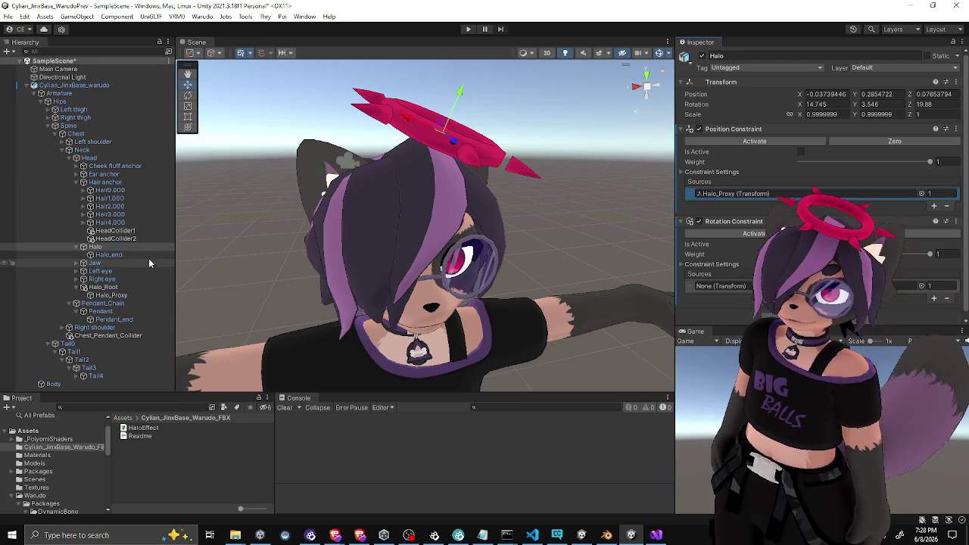
left_click_drag(114, 296, 725, 287)
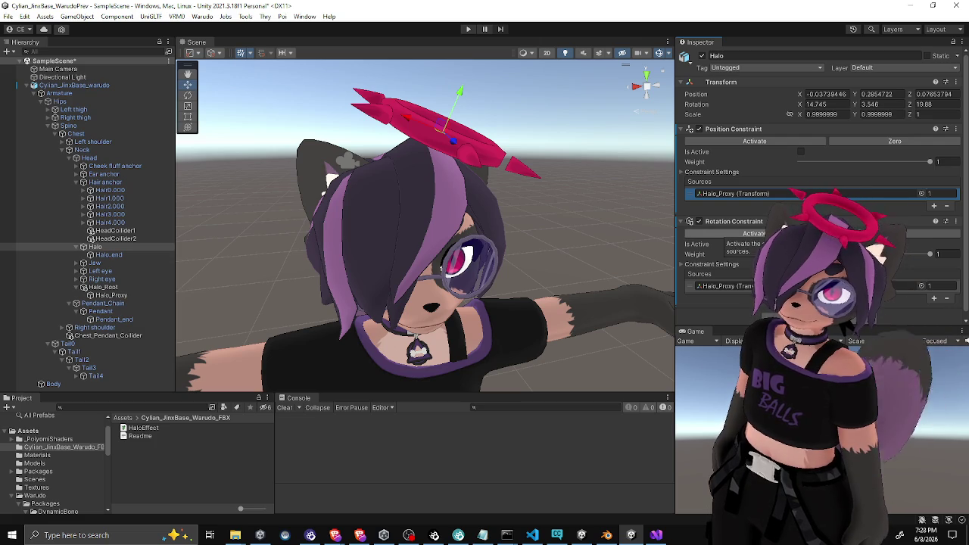
left_click(773, 140)
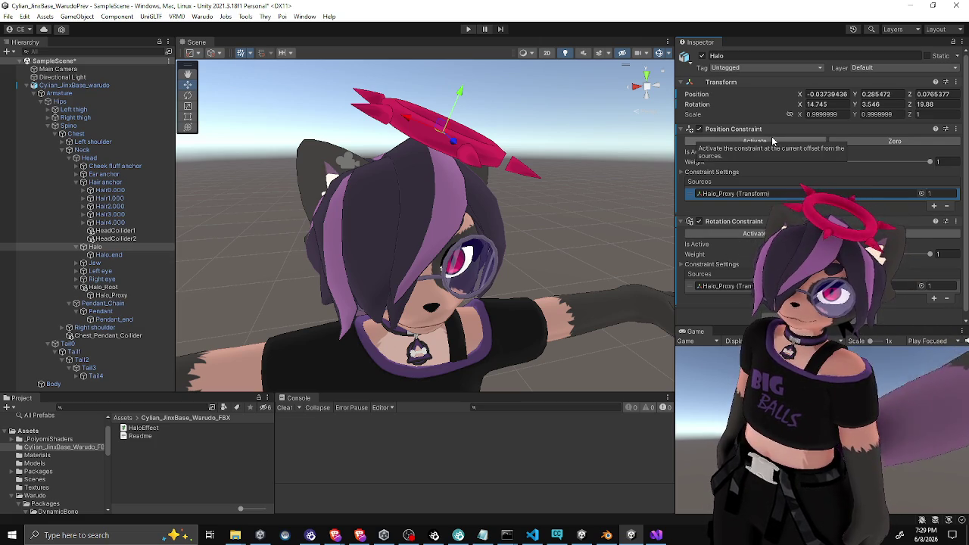
Rotate Halo_Proxy in the Scene view to confirm the spiked halo turns with it
left_click(111, 295)
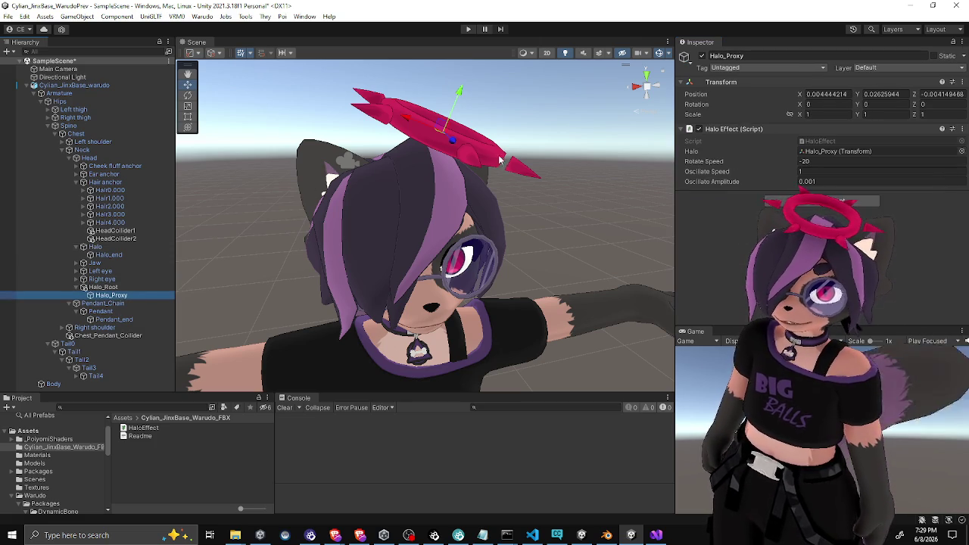
key("e")
mouse_move(439, 143)
left_mouse_down()
mouse_move(571, 168)
mouse_move(351, 174)
mouse_move(370, 218)
mouse_move(554, 218)
left_mouse_up()
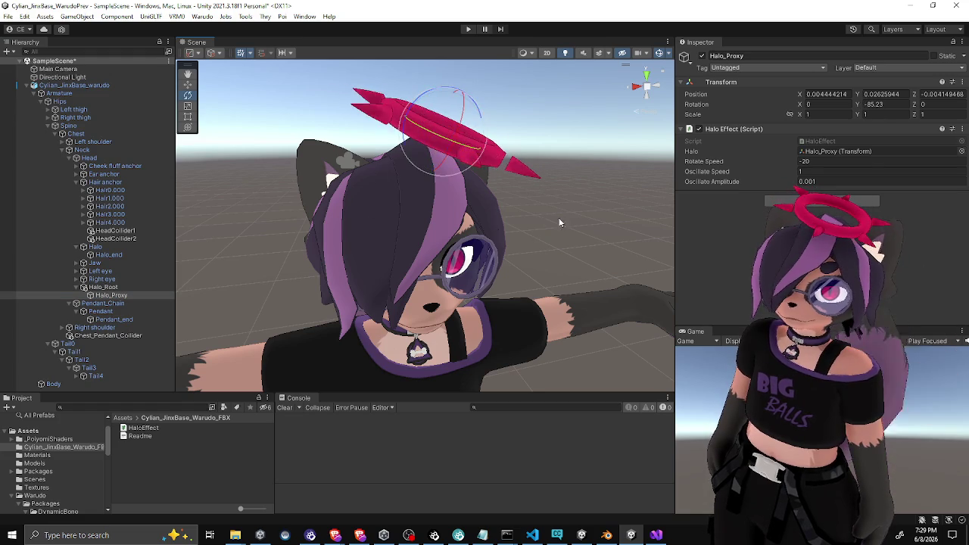
scroll(554, 218, "down", 5)
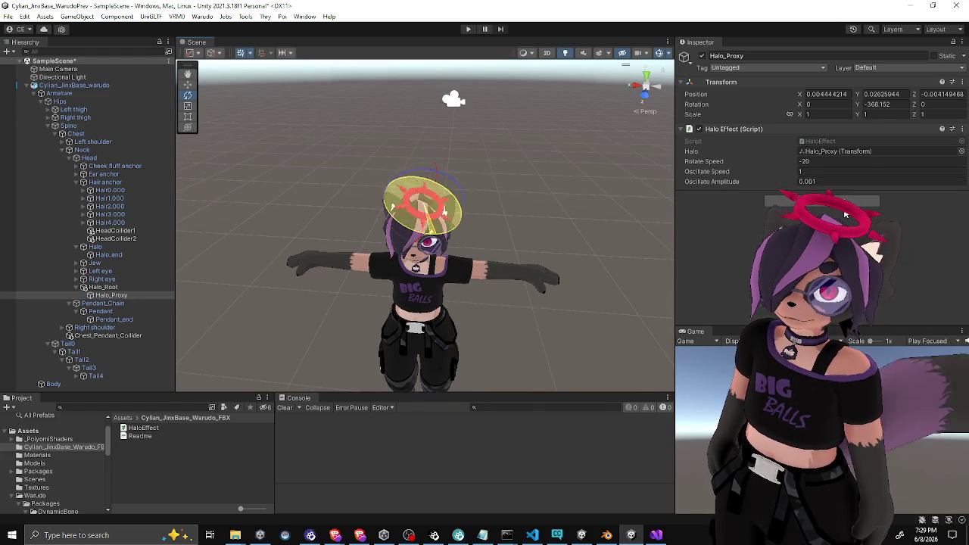
mouse_move(205, 269)
left_mouse_down()
mouse_move(445, 295)
mouse_move(407, 316)
left_mouse_up()
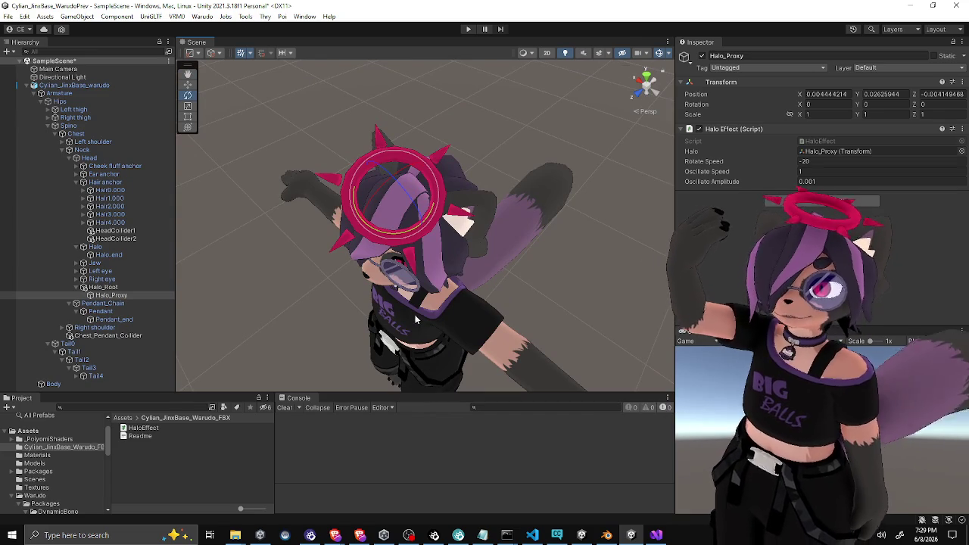
Compare Halo_Root and Halo_Proxy from different angles, then bring up the Halo object's context menu
left_click(139, 288)
left_click(138, 296)
mouse_move(470, 227)
left_mouse_down()
mouse_move(551, 184)
mouse_move(508, 144)
left_mouse_up()
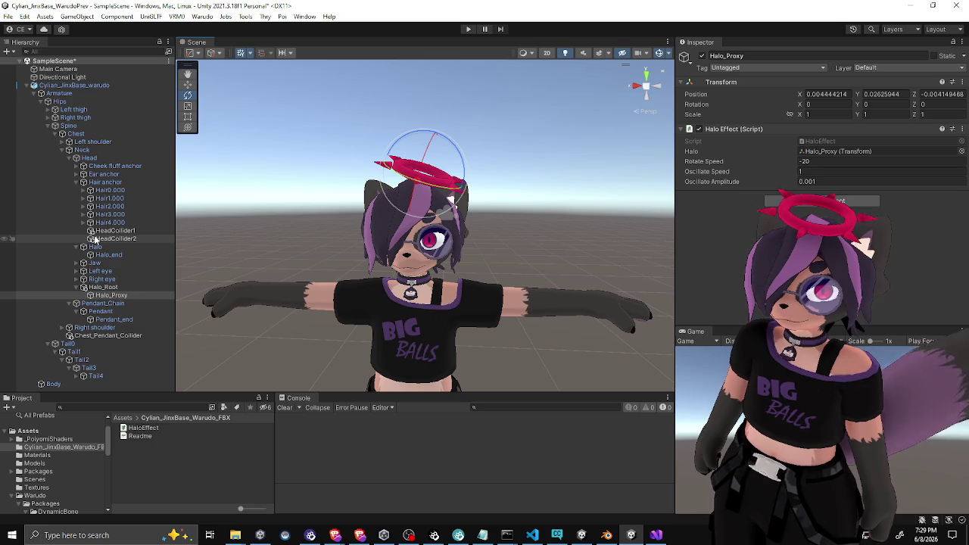
left_click(99, 288)
left_click_drag(360, 227, 393, 199)
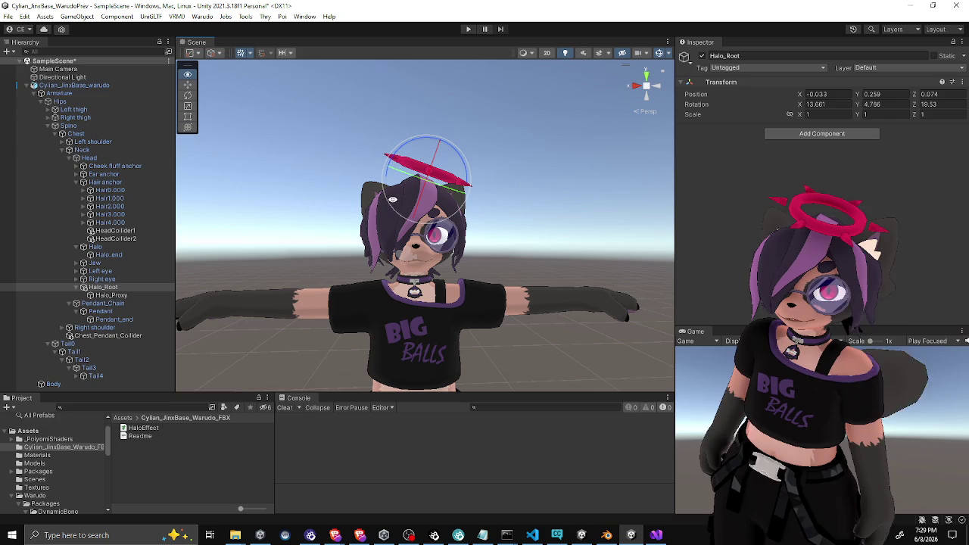
left_click(134, 295)
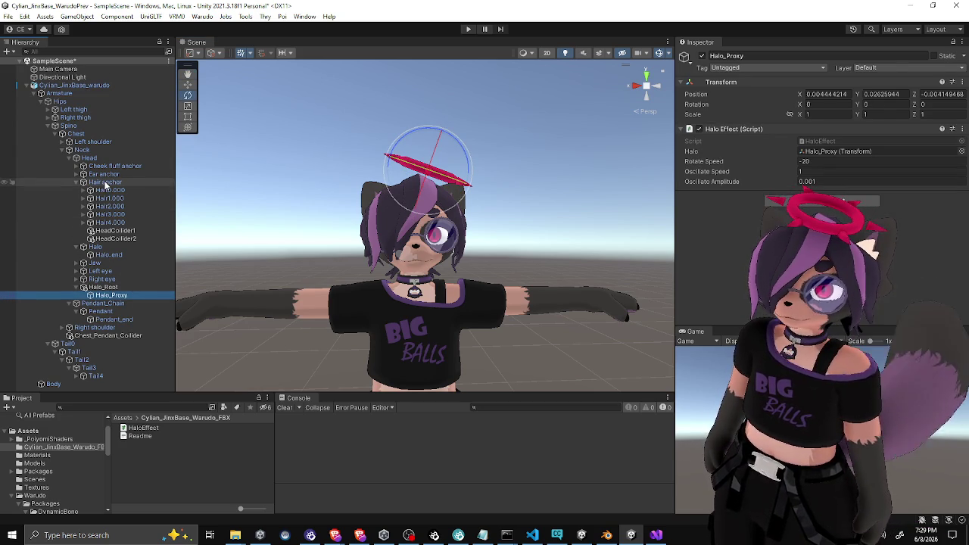
right_click(97, 247)
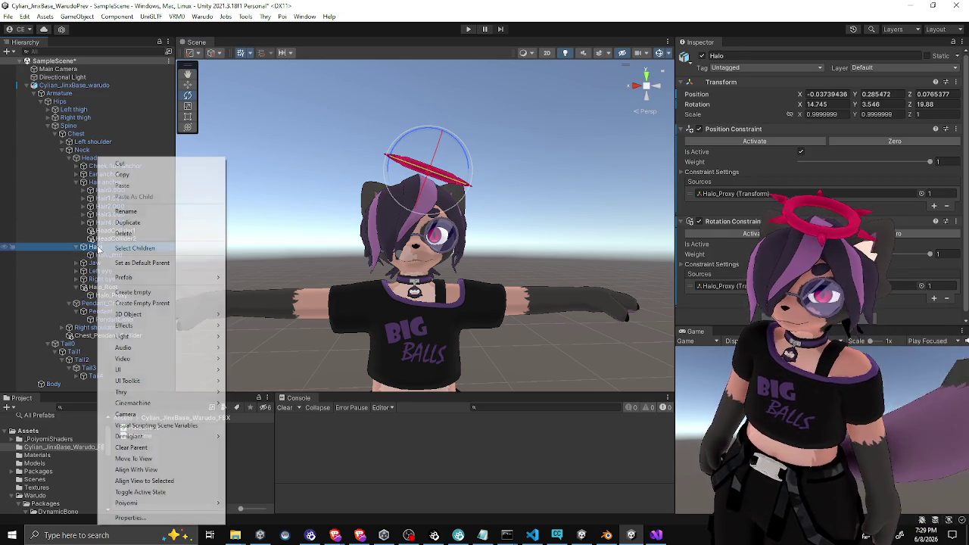
Create an empty GameObject, move it under Head, and raise it up to the halo
left_click(142, 293)
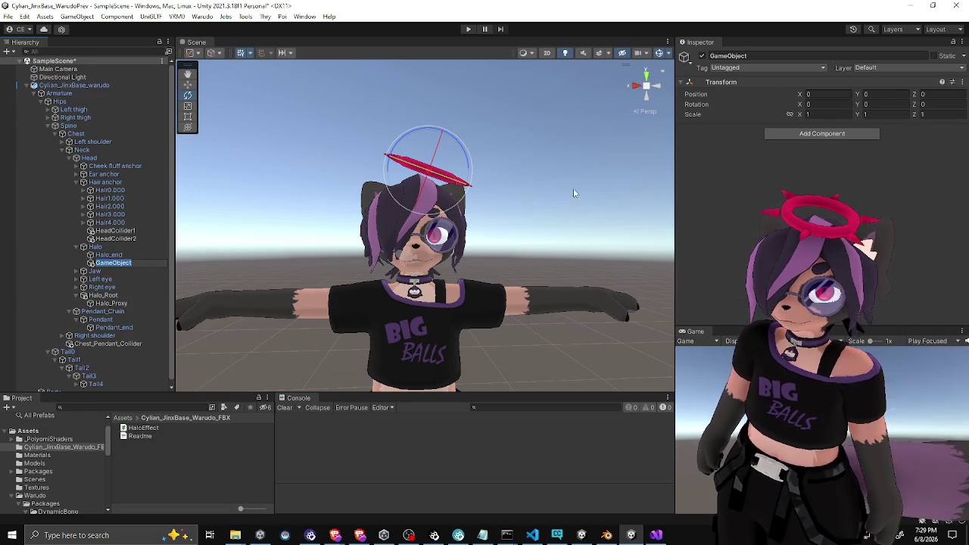
left_click(118, 265)
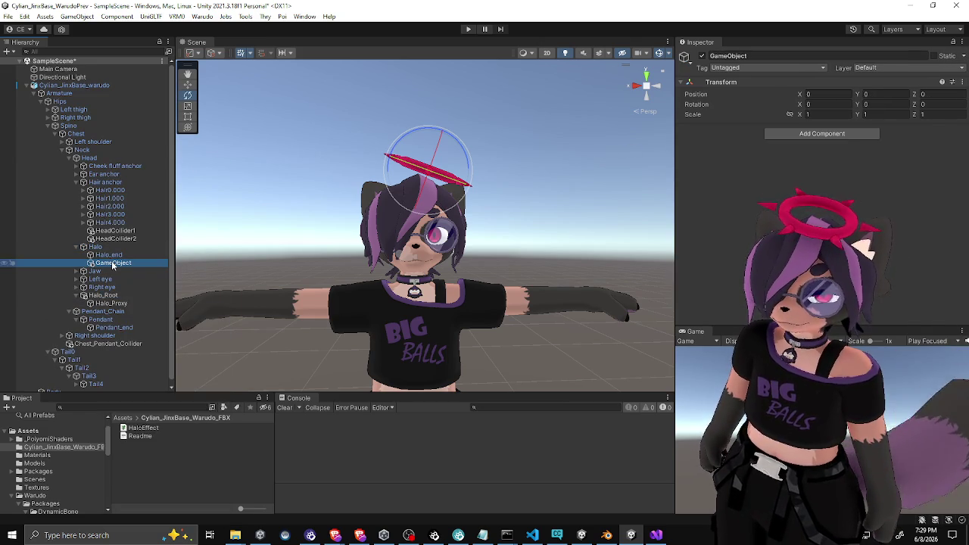
left_click_drag(113, 265, 103, 292)
key("w")
left_click_drag(439, 141, 437, 150)
scroll(315, 197, "up", 3)
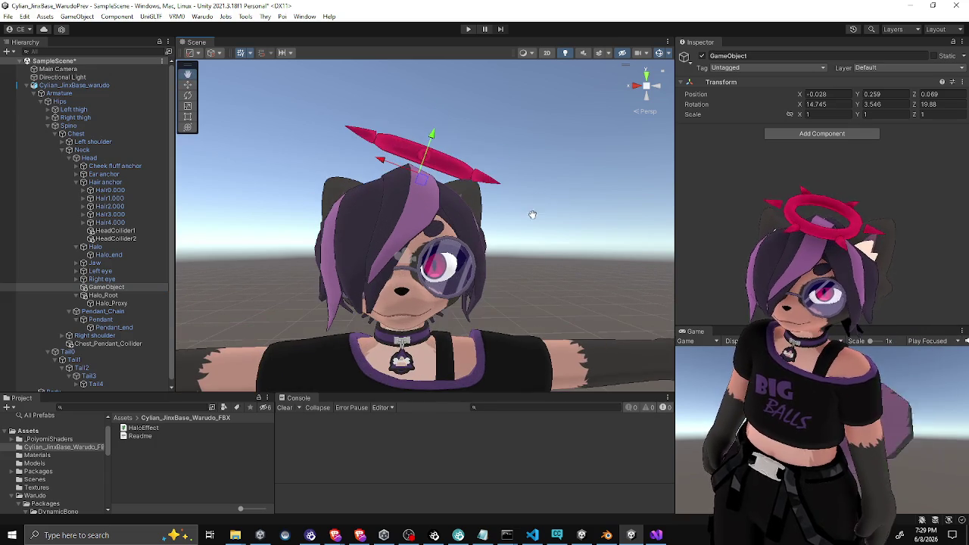
left_click(129, 287)
mouse_move(434, 137)
left_mouse_down()
mouse_move(401, 144)
mouse_move(462, 142)
left_mouse_up()
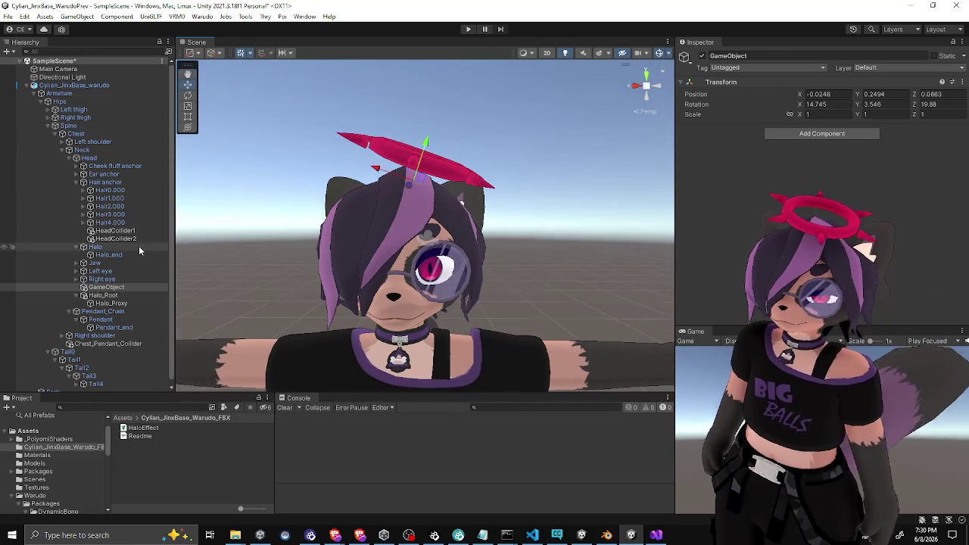
Create a second empty GameObject, nest it inside the first, and align it with its parent
right_click(98, 247)
left_click(139, 294)
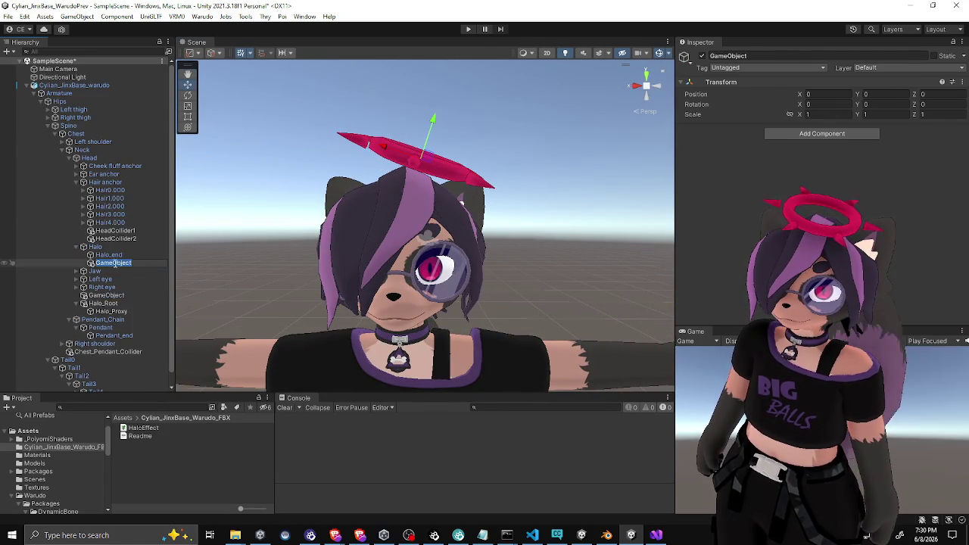
left_click_drag(116, 265, 106, 299)
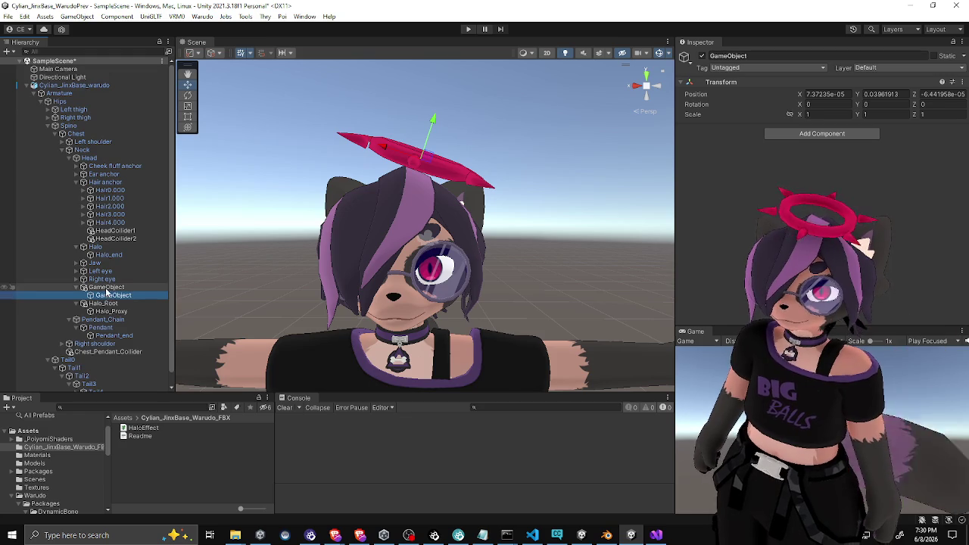
left_click_drag(433, 121, 426, 142)
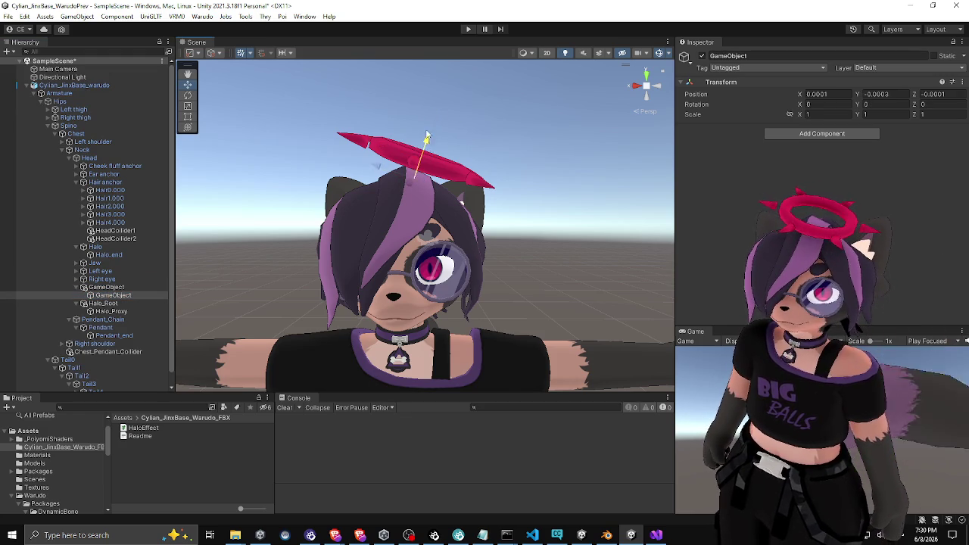
left_click(396, 163)
left_click(396, 163)
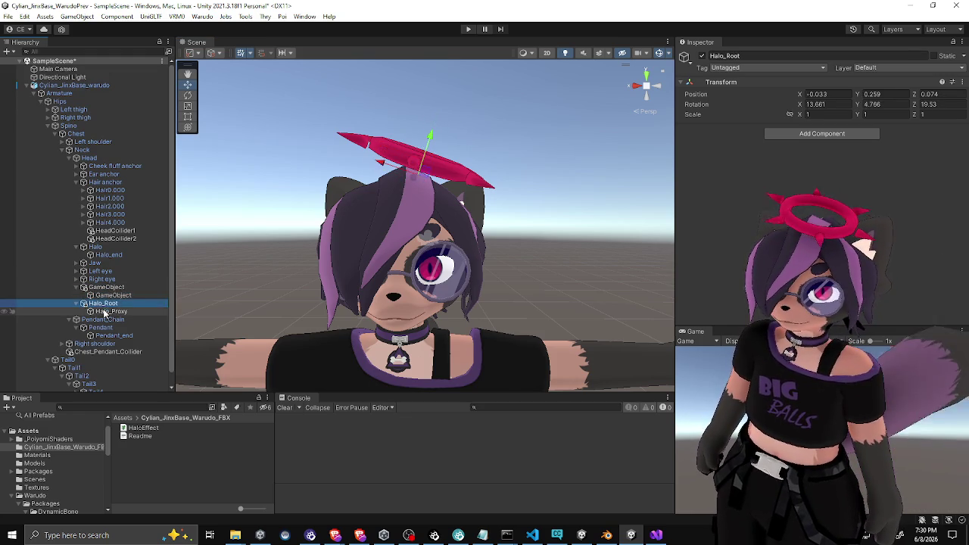
left_click(106, 311, "ctrl")
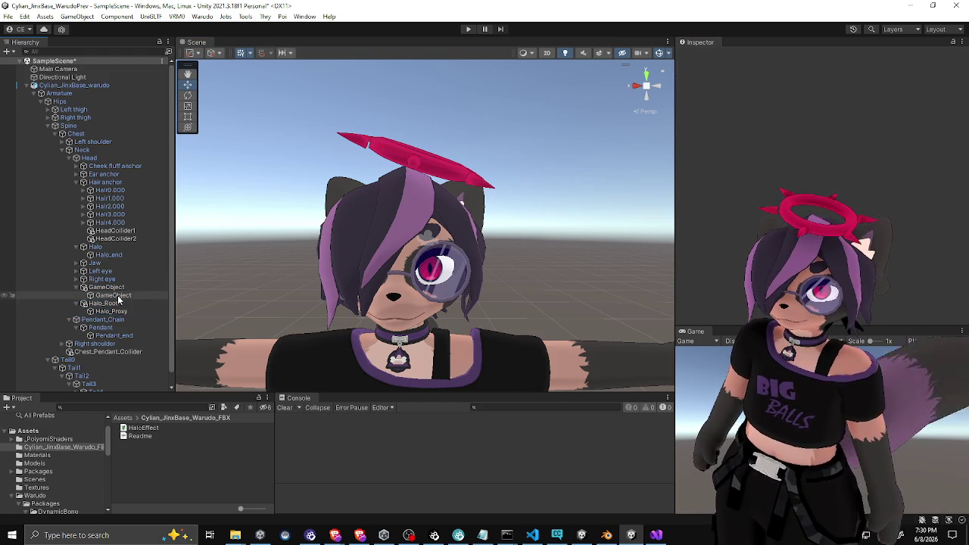
left_click(106, 304)
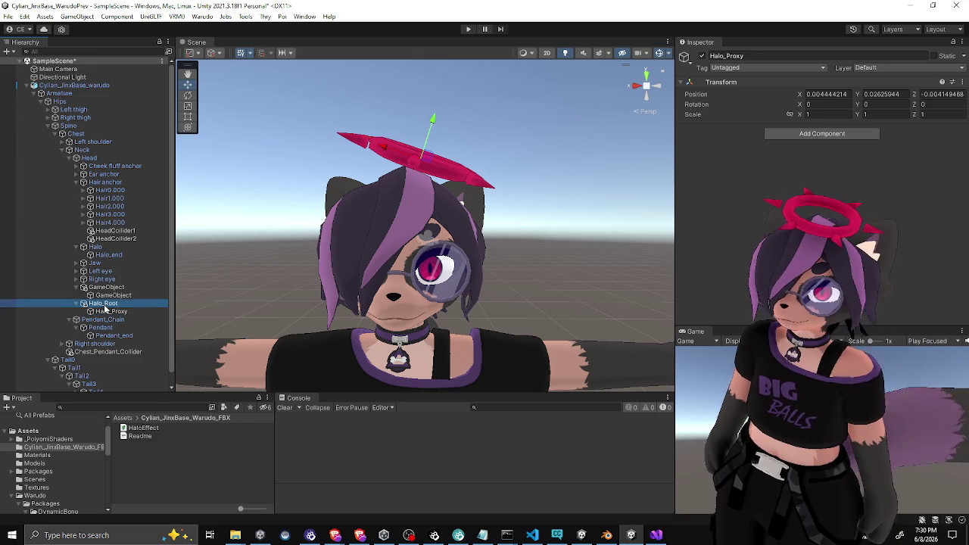
Rename them HaloProxy_Root and HaloProxy, and set HaloProxy as its Halo Effect target
left_click(106, 287)
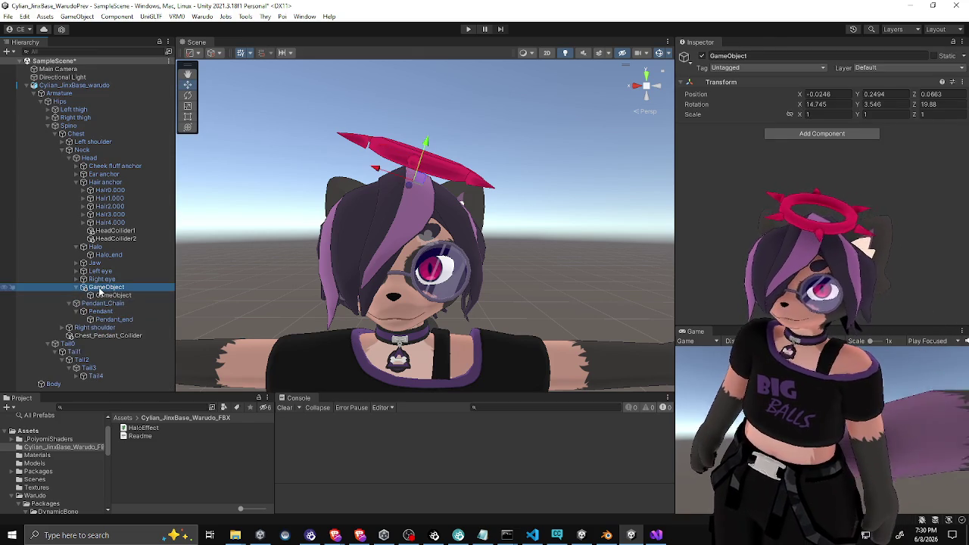
left_click(101, 293)
type("HaloProxy_Ro")
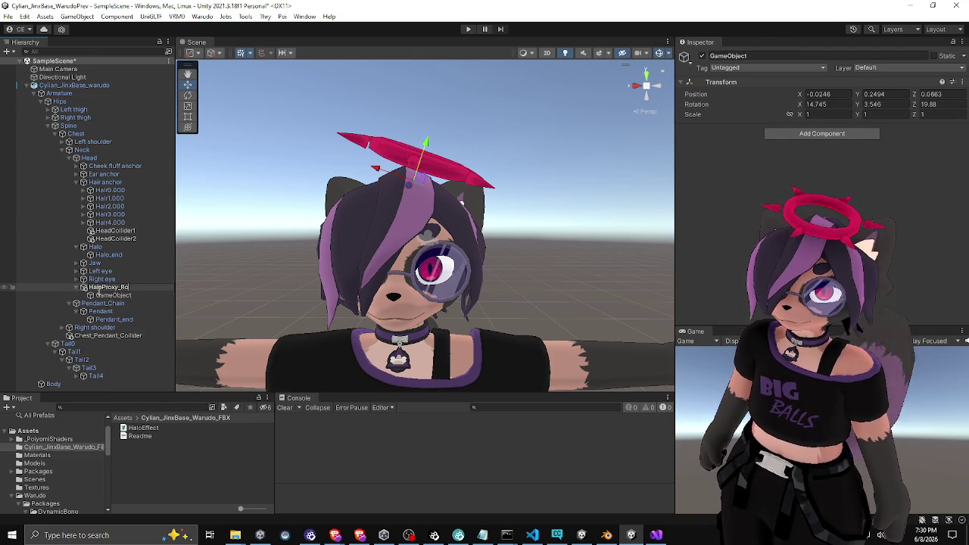
key("Return")
left_click(106, 295)
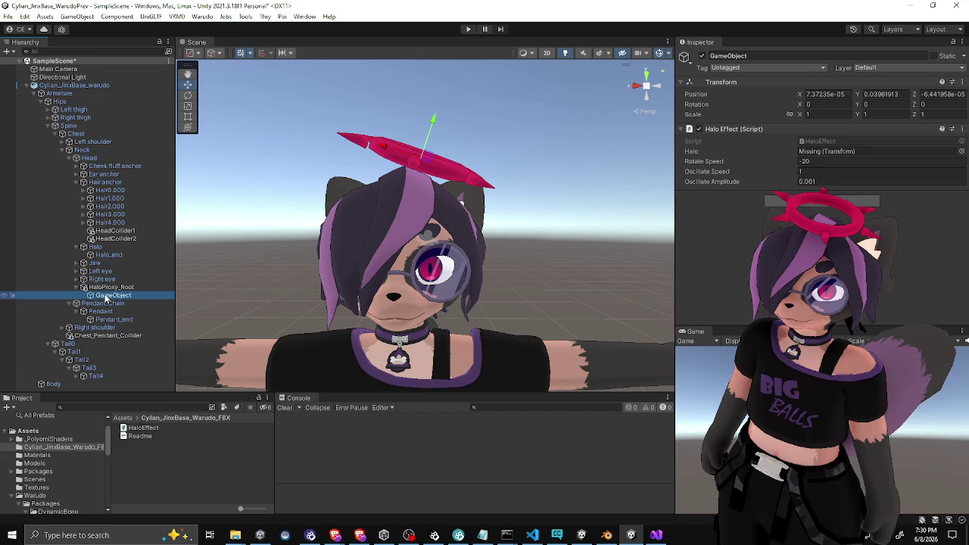
type("HaloProx")
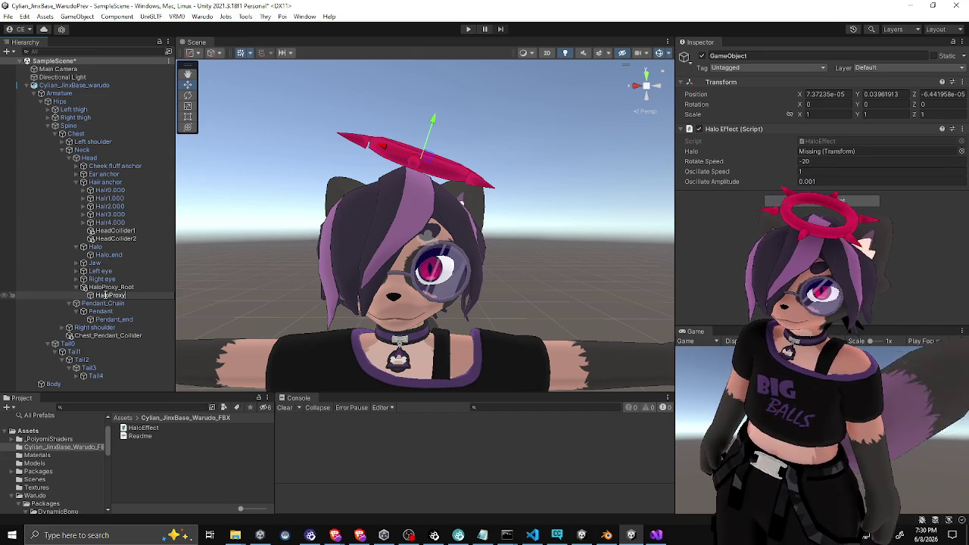
type("y")
key("Return")
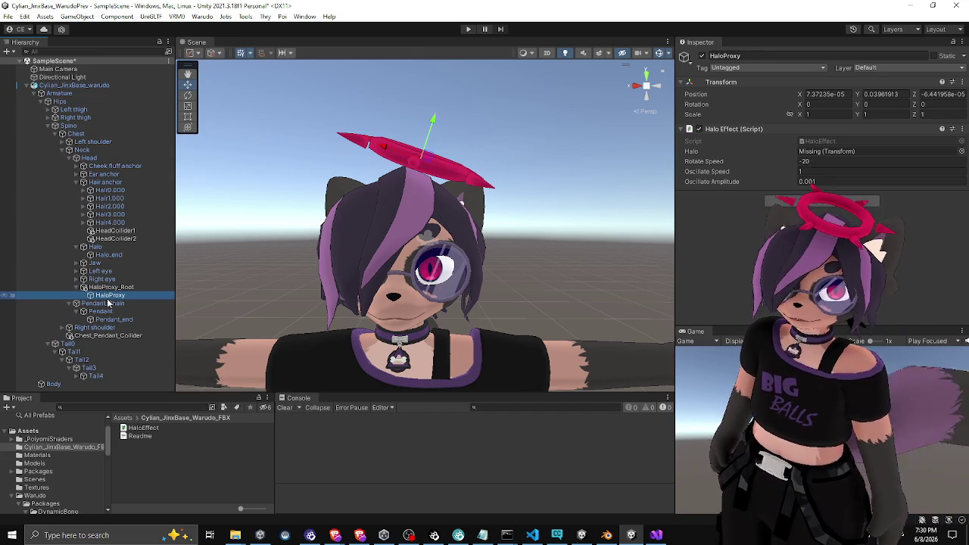
mouse_move(110, 295)
left_mouse_down()
mouse_move(830, 161)
mouse_move(833, 152)
left_mouse_up()
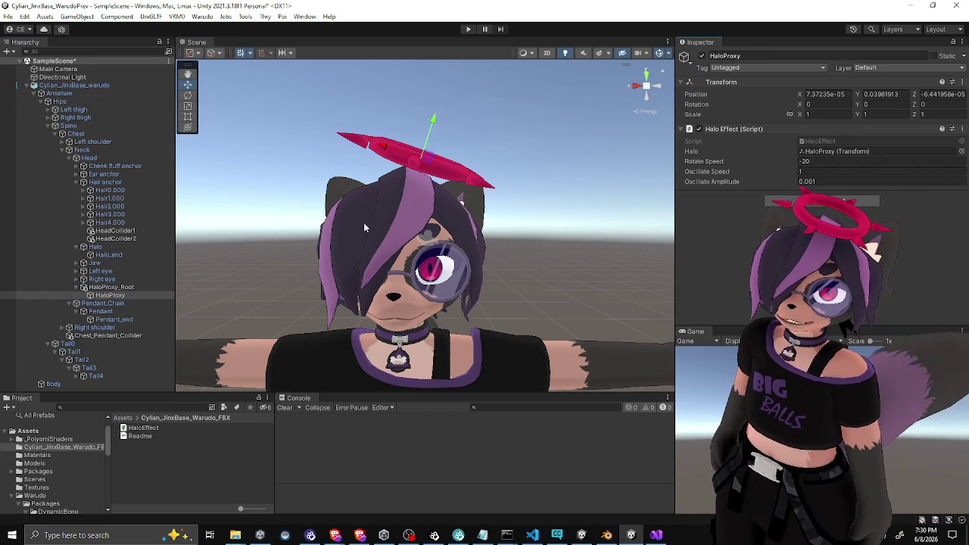
Point Halo's Position and Rotation Constraints at HaloProxy and activate both
left_click(94, 247)
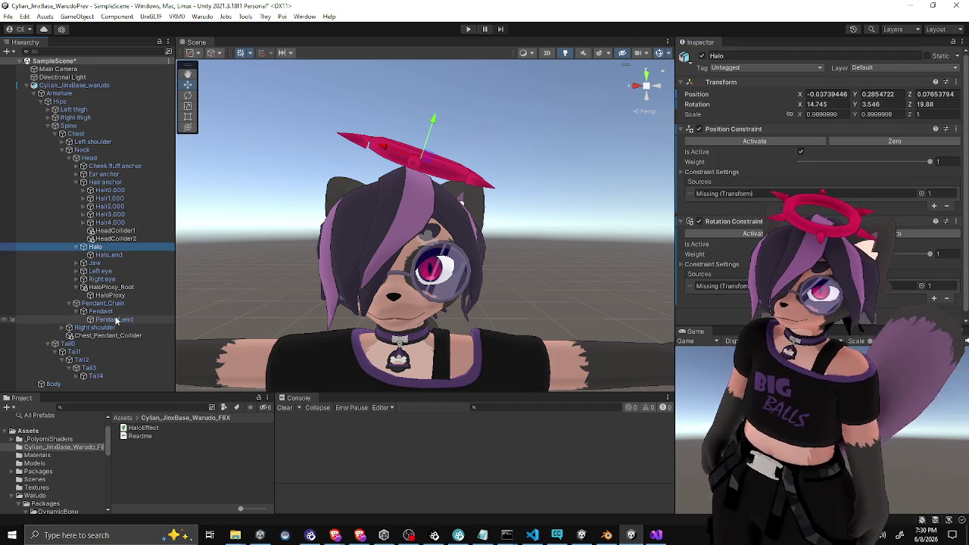
left_click_drag(111, 295, 746, 194)
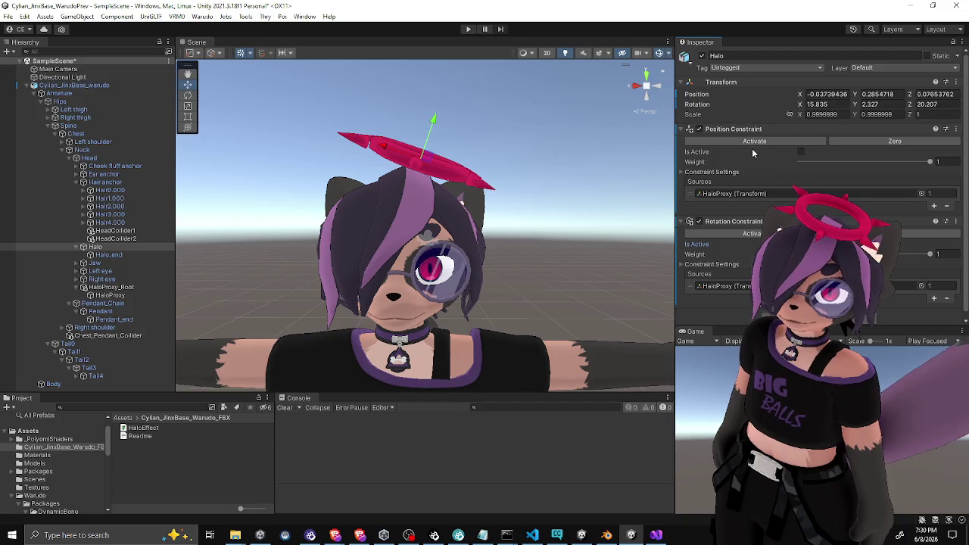
left_click(743, 141)
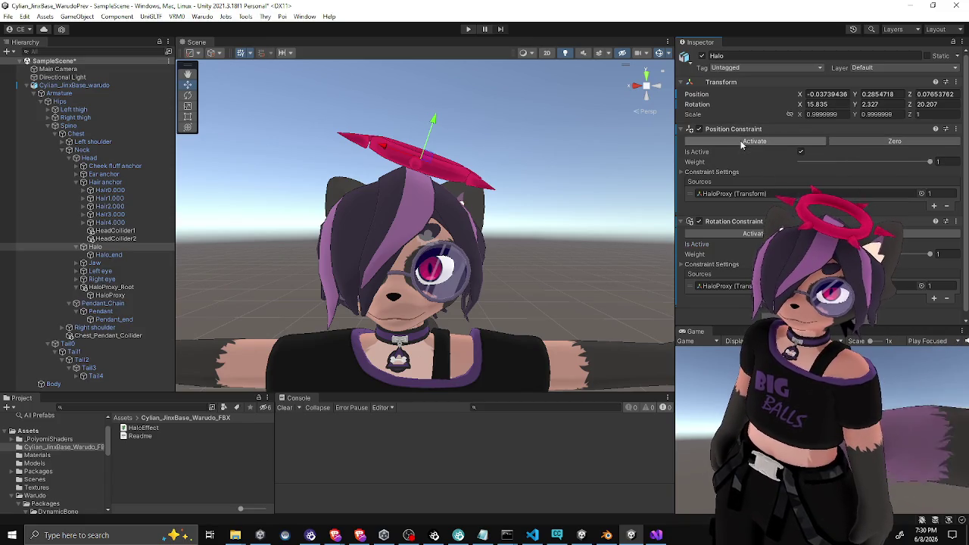
left_click(752, 235)
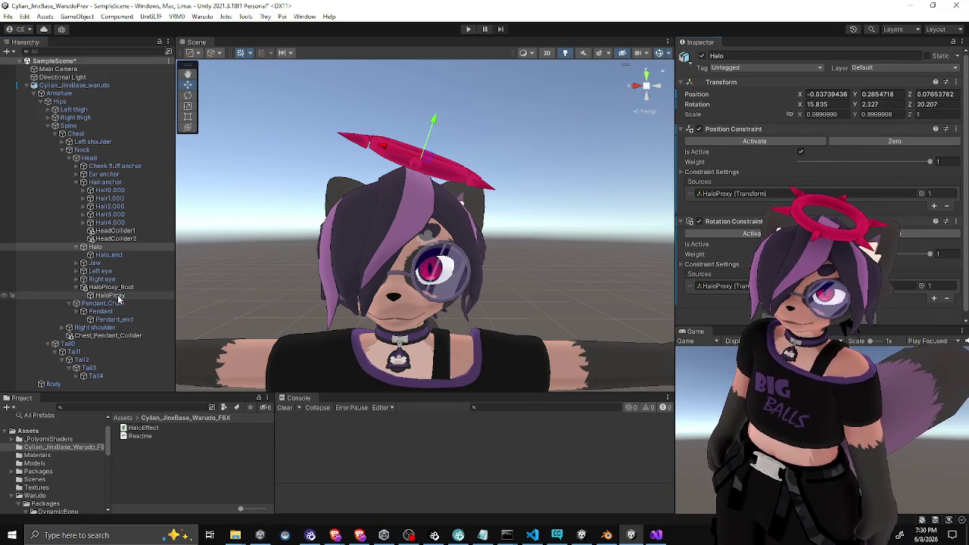
Assign HaloProxy as the Halo Effect script's halo target, then reselect Halo to view its constraints
left_click(114, 296)
key("e")
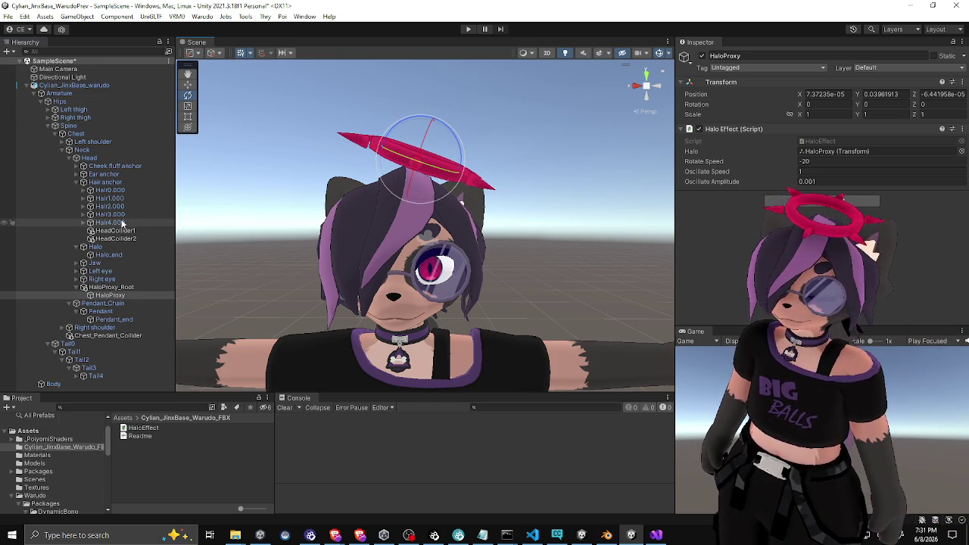
left_click(287, 223)
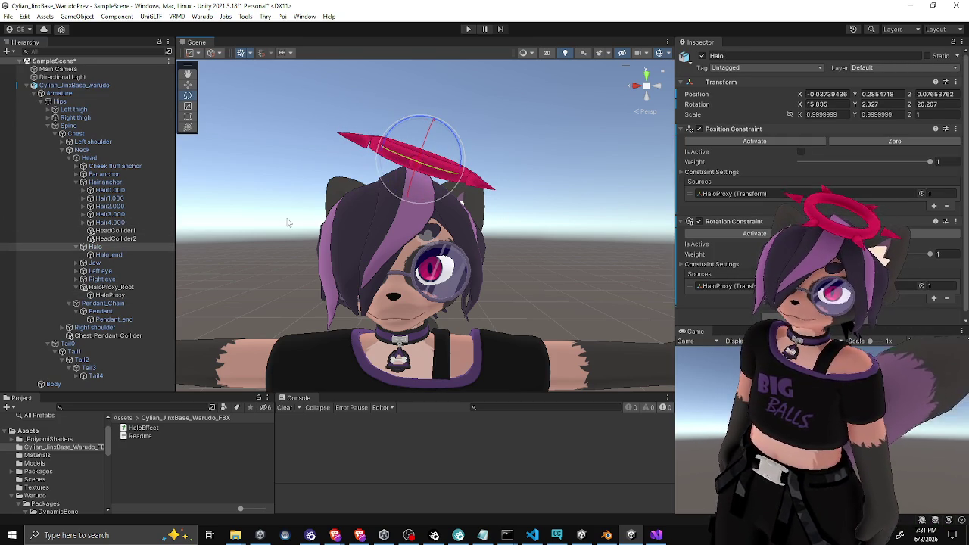
left_click(288, 223)
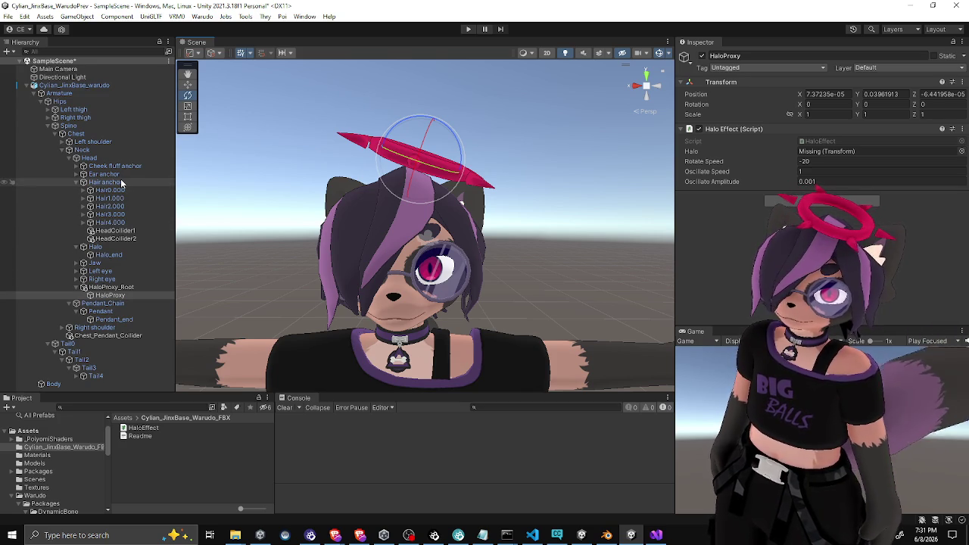
mouse_move(110, 295)
left_mouse_down()
mouse_move(530, 189)
mouse_move(828, 151)
left_mouse_up()
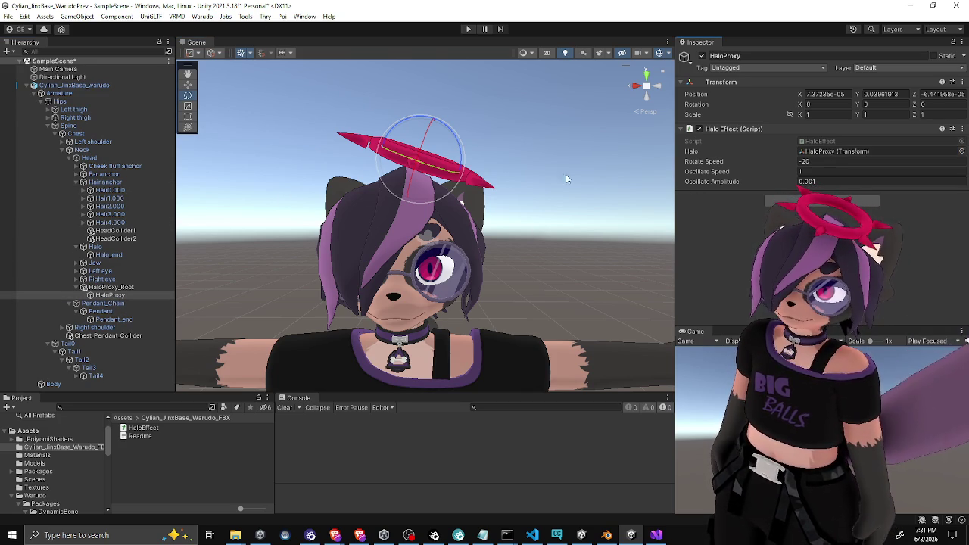
left_click(95, 247)
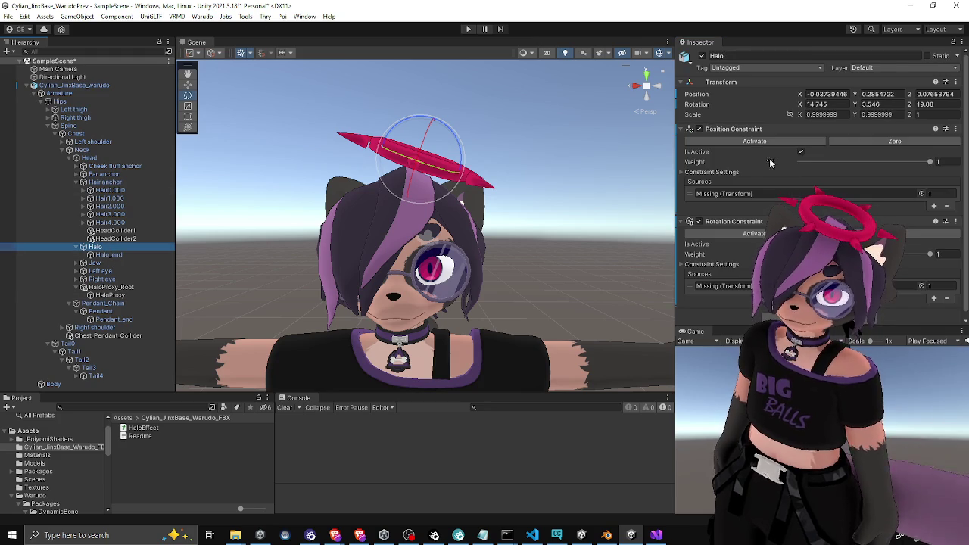
Deactivate the Position Constraint, set source weights to 0 and 1, and remove both missing sources
left_click(801, 152)
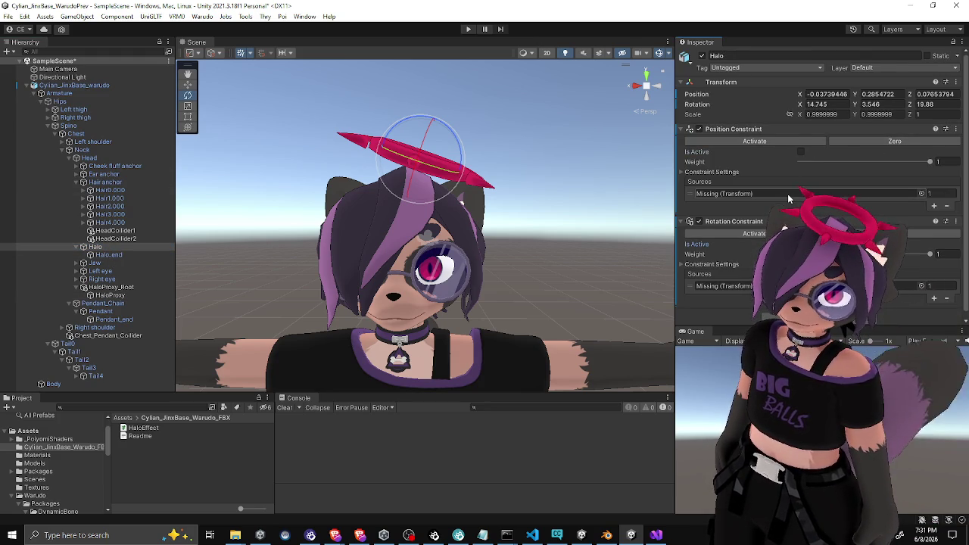
left_click(946, 194)
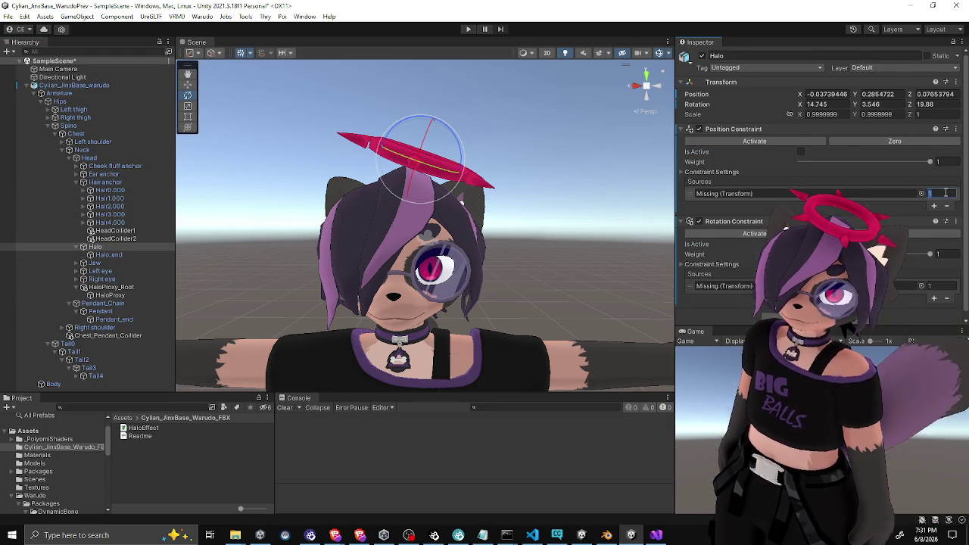
type("0")
left_click(946, 256)
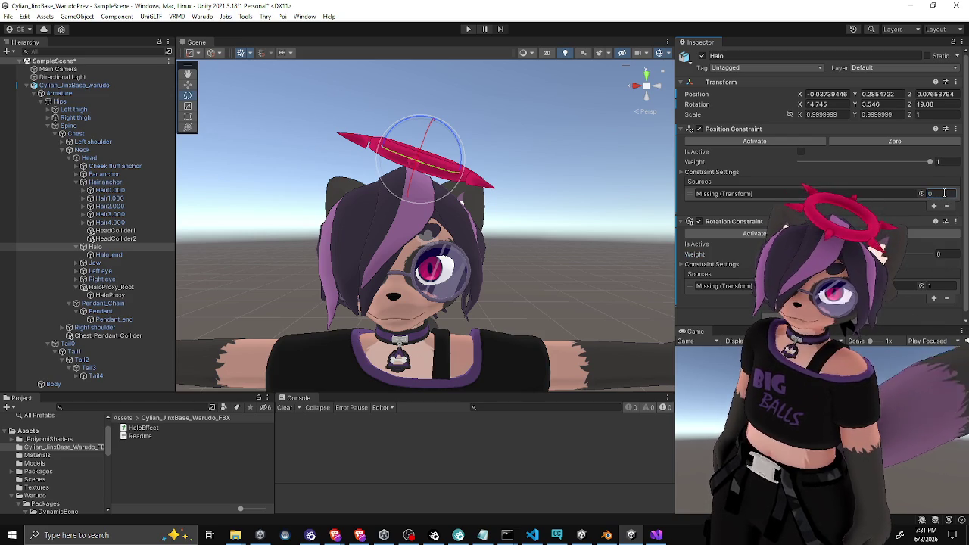
type("1")
left_click(939, 286)
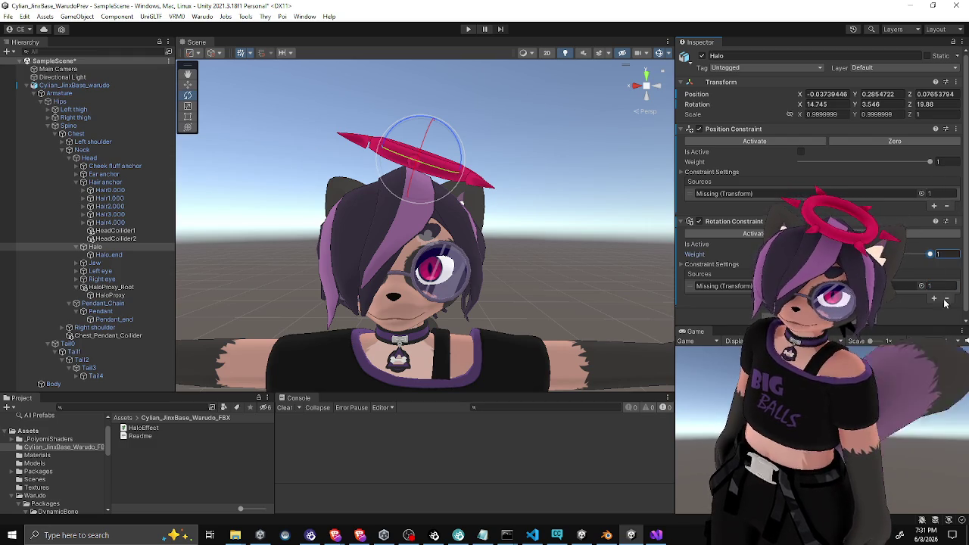
left_click(947, 298)
left_click(940, 205)
left_click(874, 142)
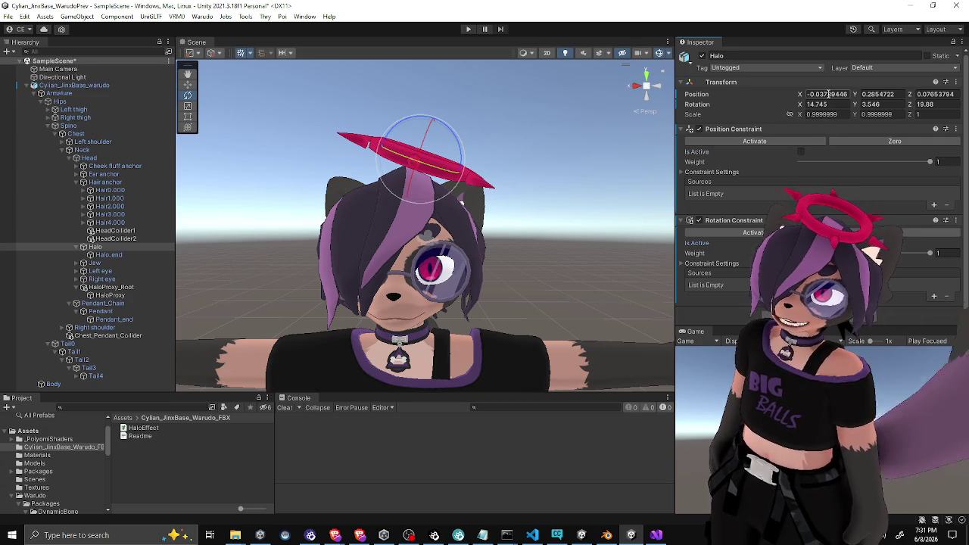
Add fresh source slots, assign HaloProxy as the source, and reactivate the Position Constraint
right_click(703, 95)
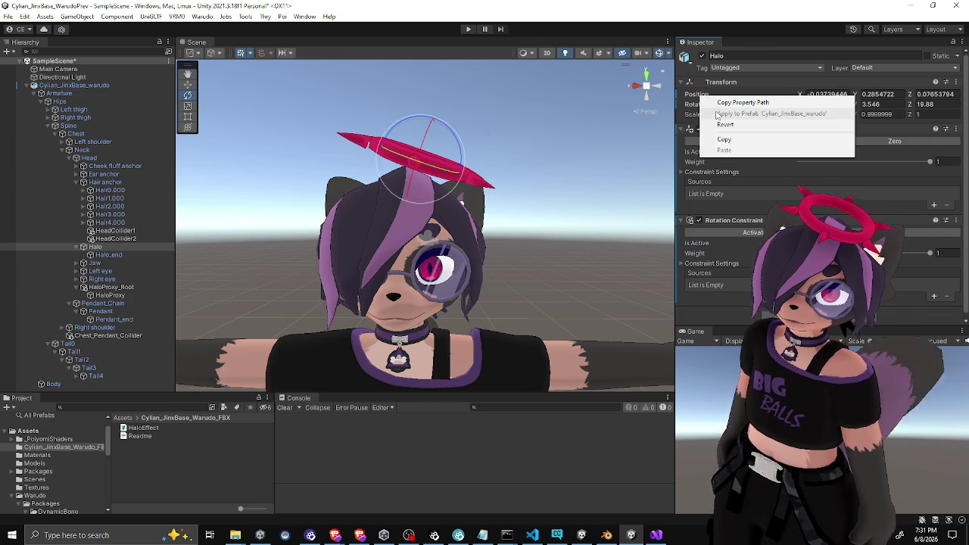
left_click(705, 101)
right_click(705, 105)
left_click(727, 135)
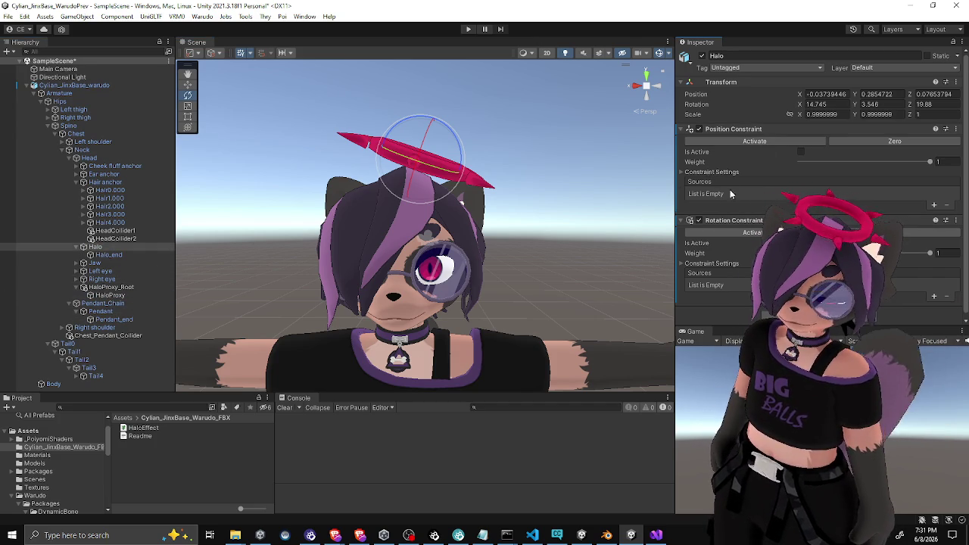
left_click(935, 295)
left_click(933, 205)
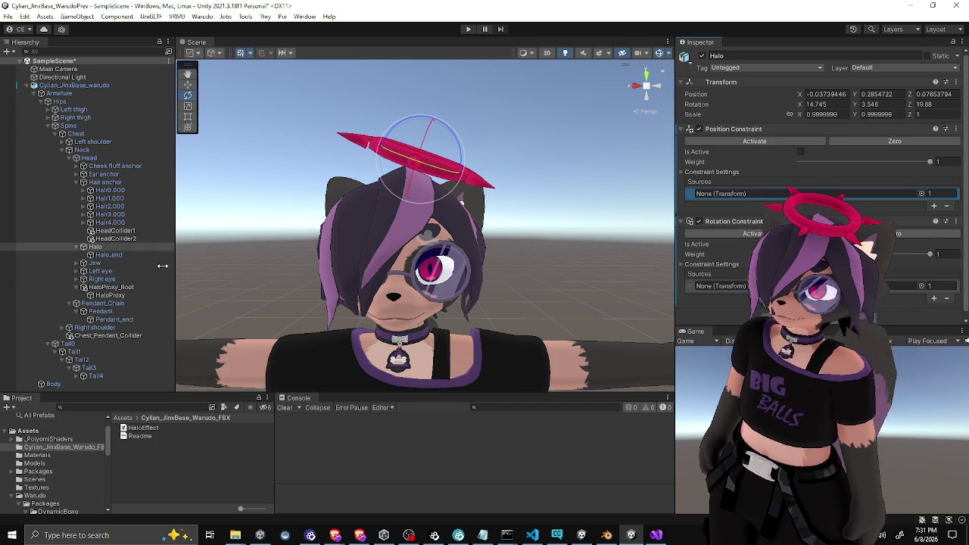
mouse_move(109, 295)
left_mouse_down()
mouse_move(727, 194)
mouse_move(114, 294)
mouse_move(723, 285)
left_mouse_up()
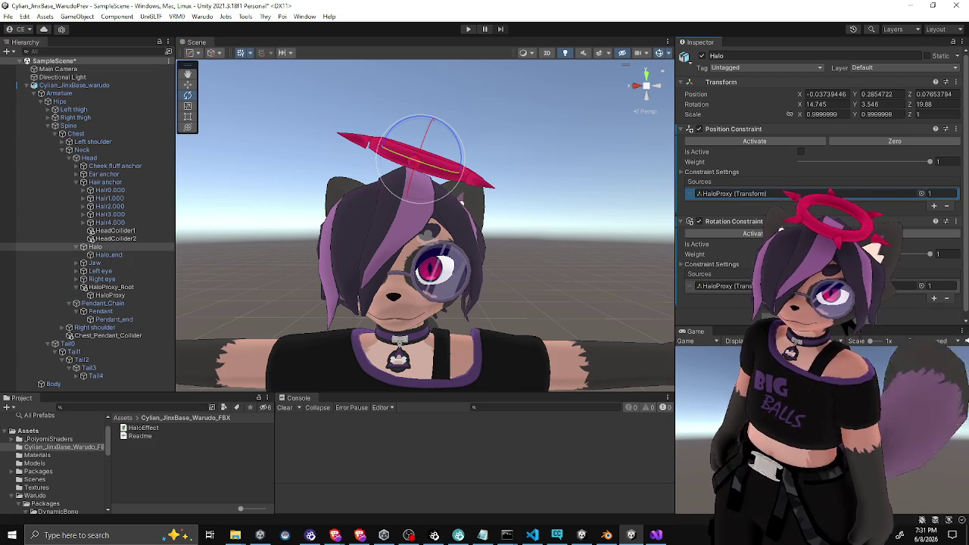
left_click(750, 139)
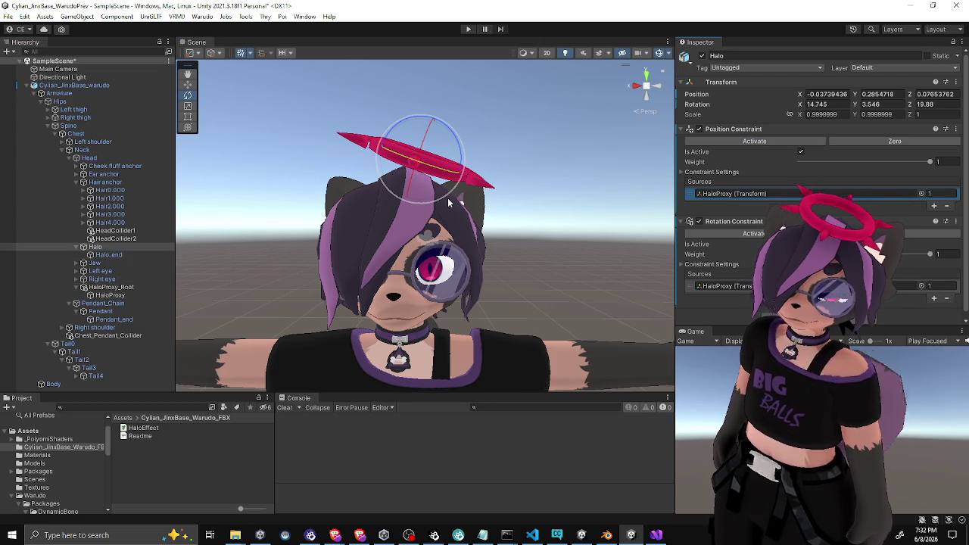
Select HaloProxy, zoom out, and enter Play mode to watch the halo spin above the avatar
left_click(110, 294)
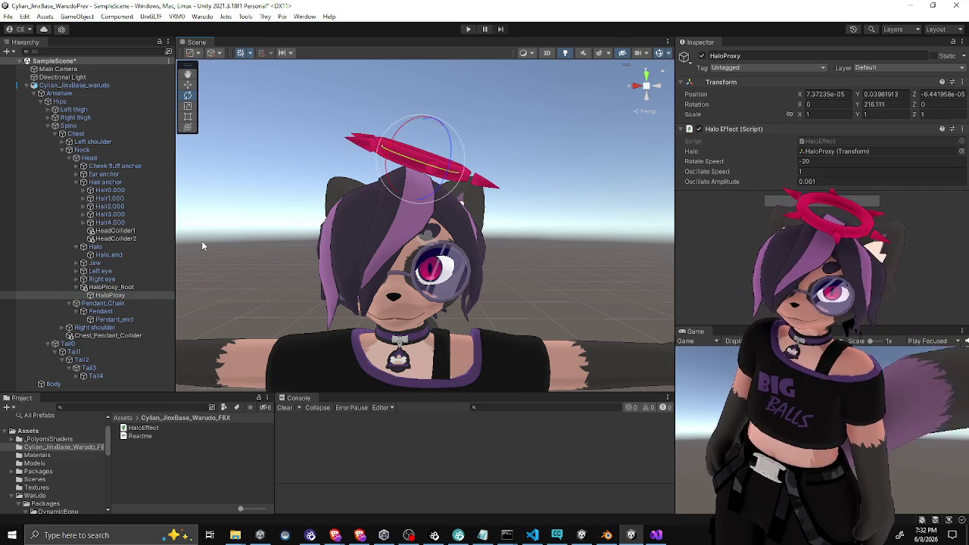
scroll(424, 227, "down", 5)
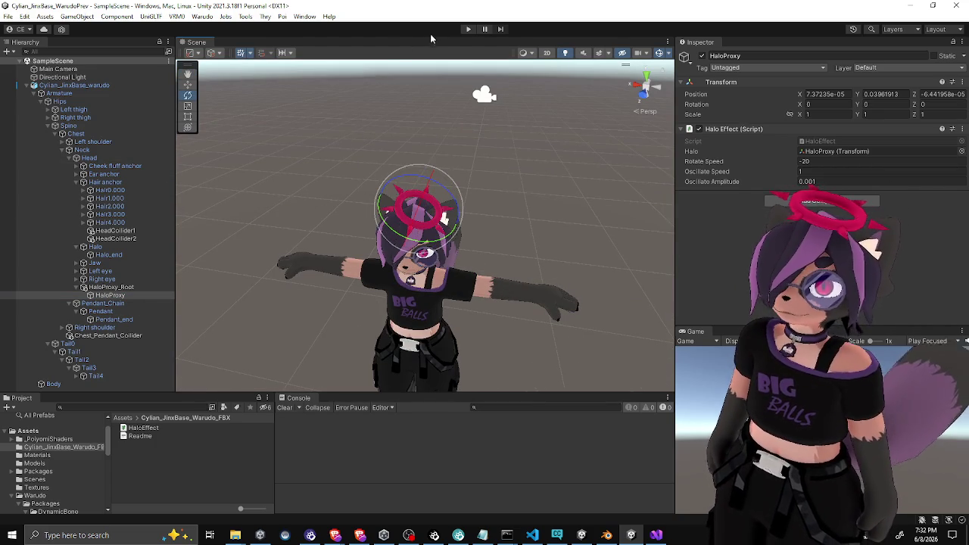
left_click(468, 29)
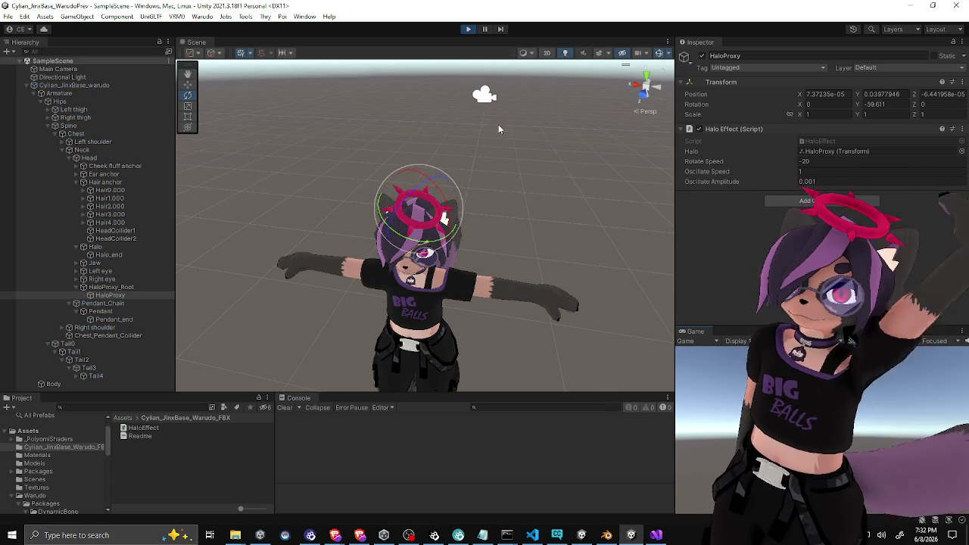
left_click(318, 205)
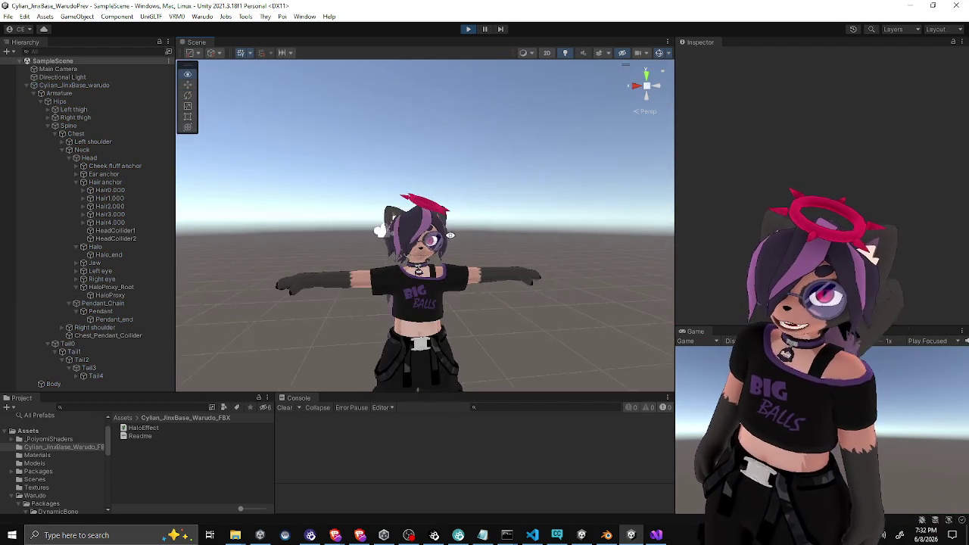
scroll(424, 227, "up", 3)
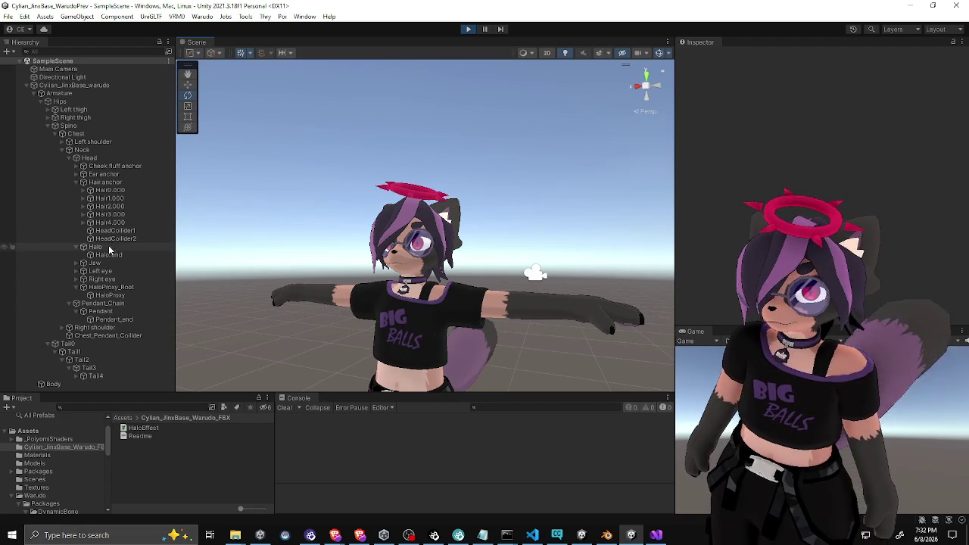
During Play mode, set HaloProxy's Oscillate Amplitude to 0.01 and orbit to watch the halo
left_click(110, 246)
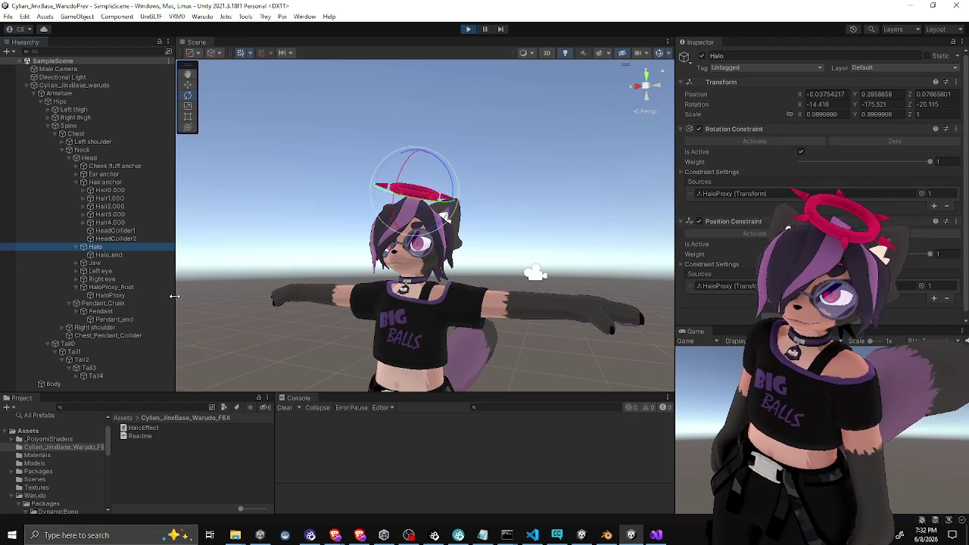
left_click(106, 319)
left_click(107, 294)
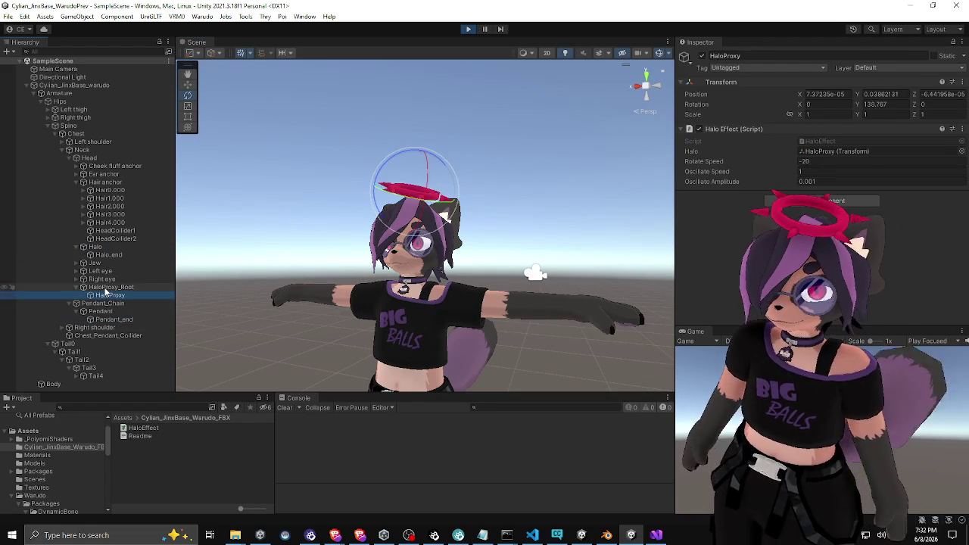
left_click(826, 183)
type("0.05")
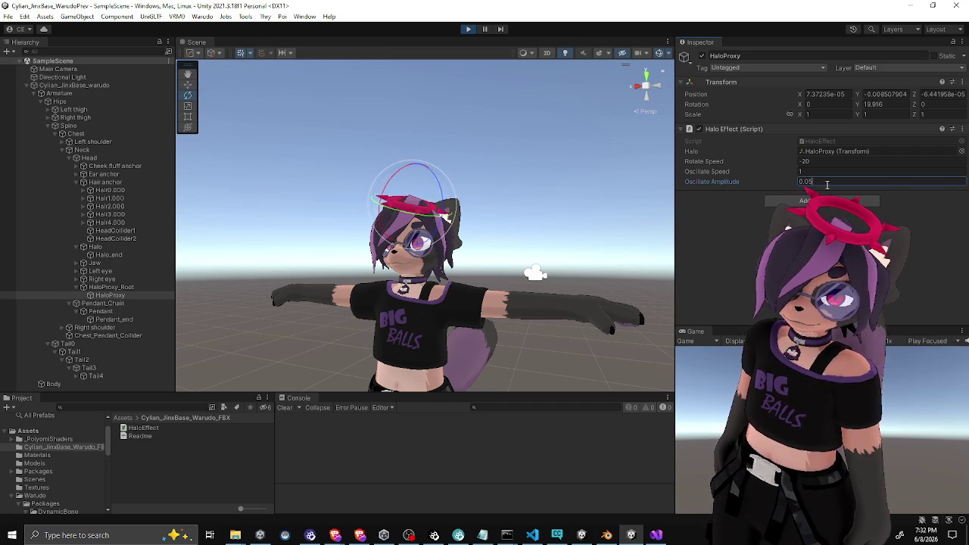
key("BackSpace")
type("1")
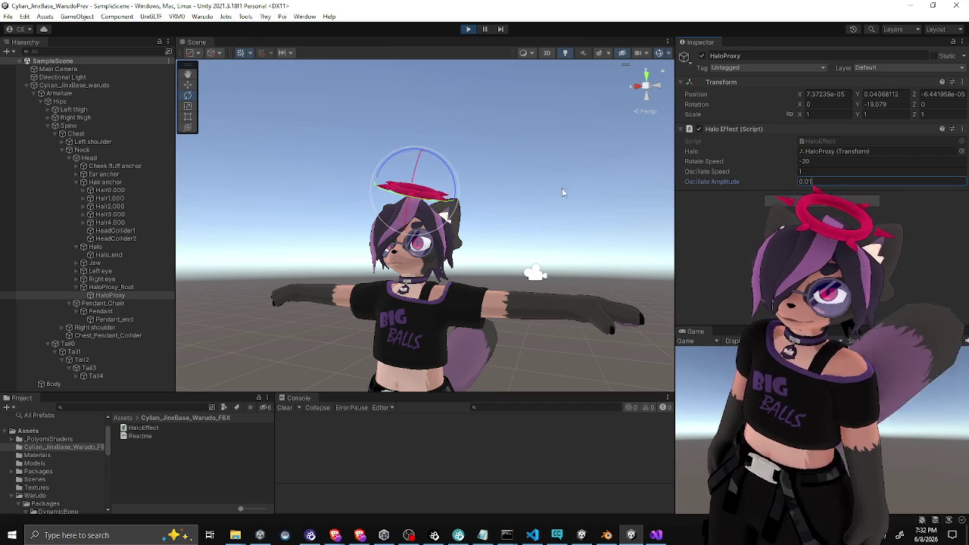
left_click(583, 182)
mouse_move(487, 238)
left_mouse_down()
mouse_move(574, 210)
mouse_move(550, 247)
mouse_move(556, 217)
mouse_move(524, 233)
mouse_move(531, 239)
mouse_move(540, 230)
mouse_move(556, 267)
left_mouse_up()
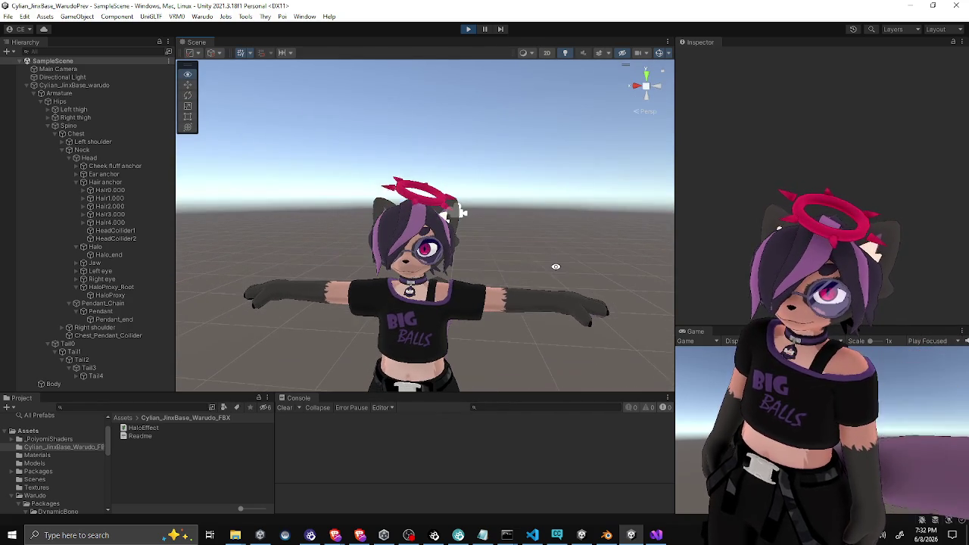
left_click(119, 296)
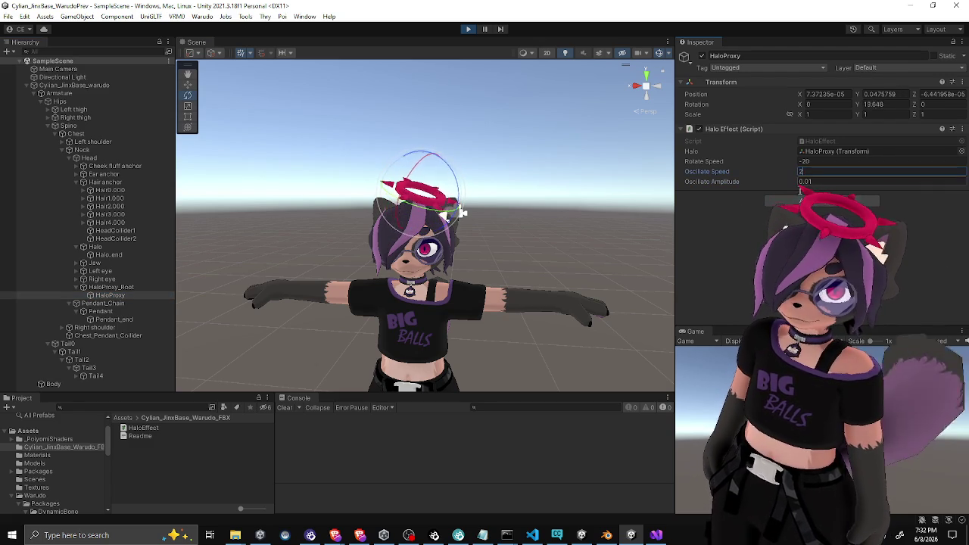
Orbit around the avatar, then edit HaloProxy's Oscillate Amplitude to 0.007
left_click(586, 258)
mouse_move(555, 239)
left_mouse_down()
mouse_move(444, 253)
mouse_move(509, 247)
left_mouse_up()
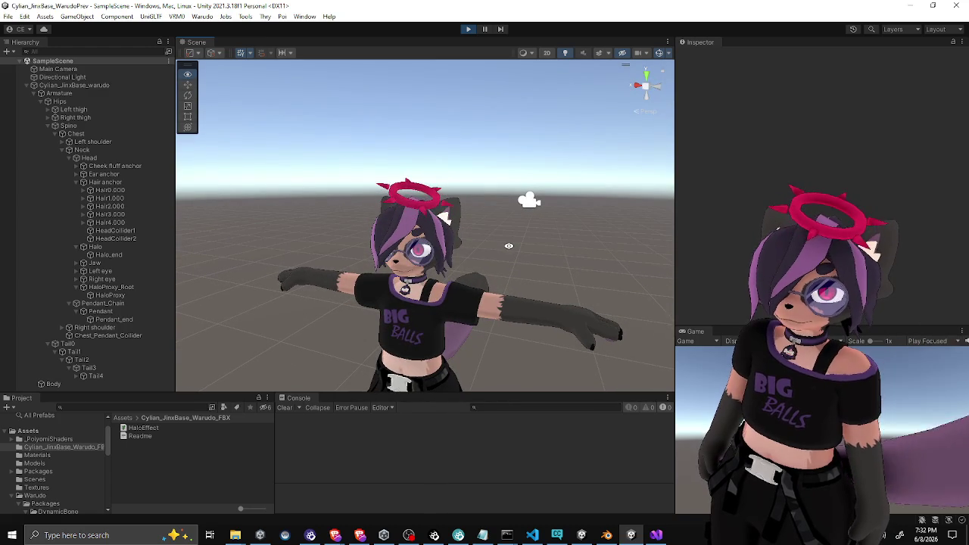
left_click(114, 295)
left_click(826, 183)
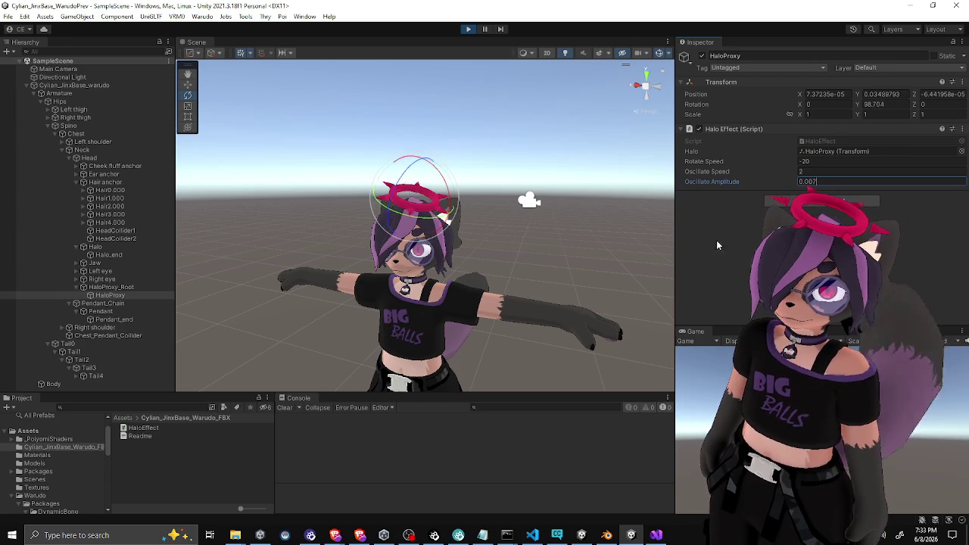
Watch the bobbing halo from side, front, low and high angles, then stop Play mode
left_click(530, 261)
left_click_drag(560, 262, 514, 261)
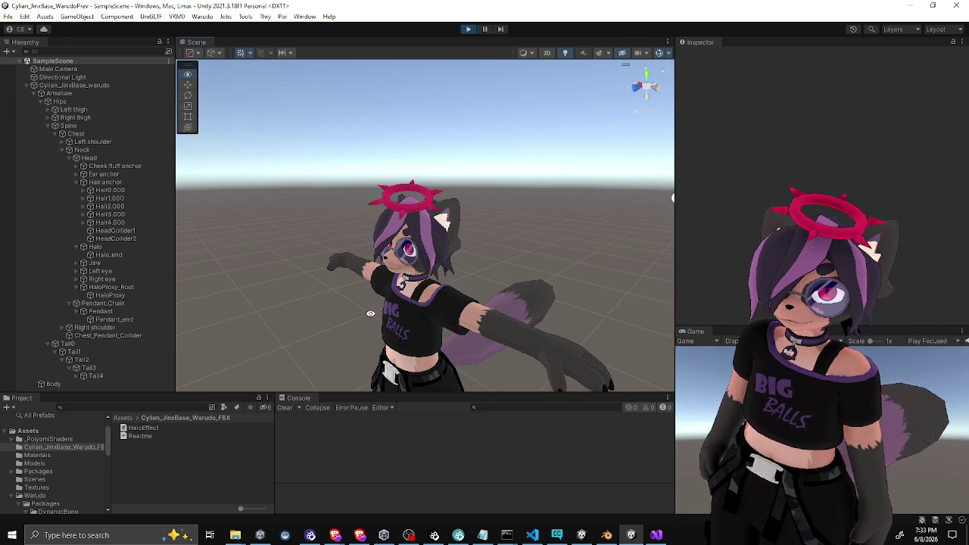
mouse_move(366, 315)
left_mouse_down()
mouse_move(489, 308)
mouse_move(487, 320)
left_mouse_up()
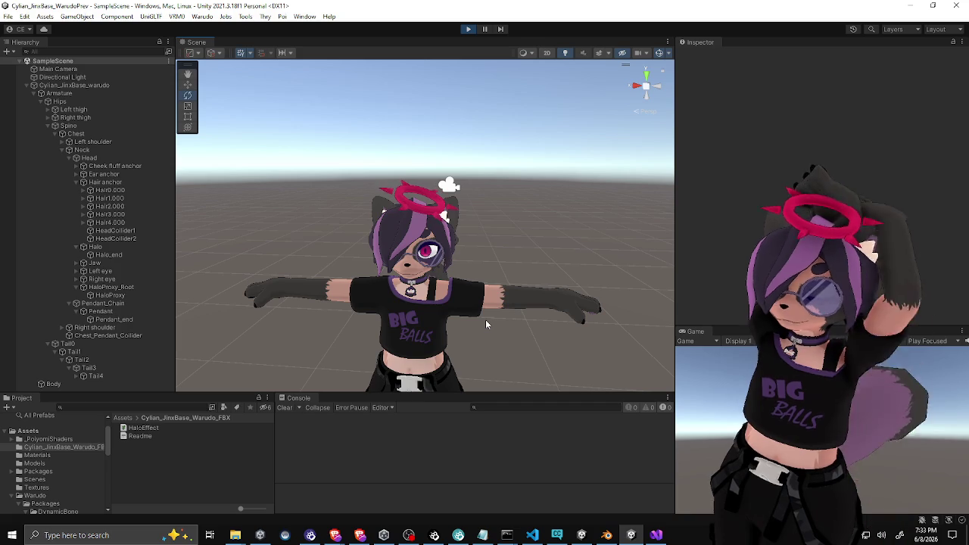
left_click_drag(485, 320, 511, 240)
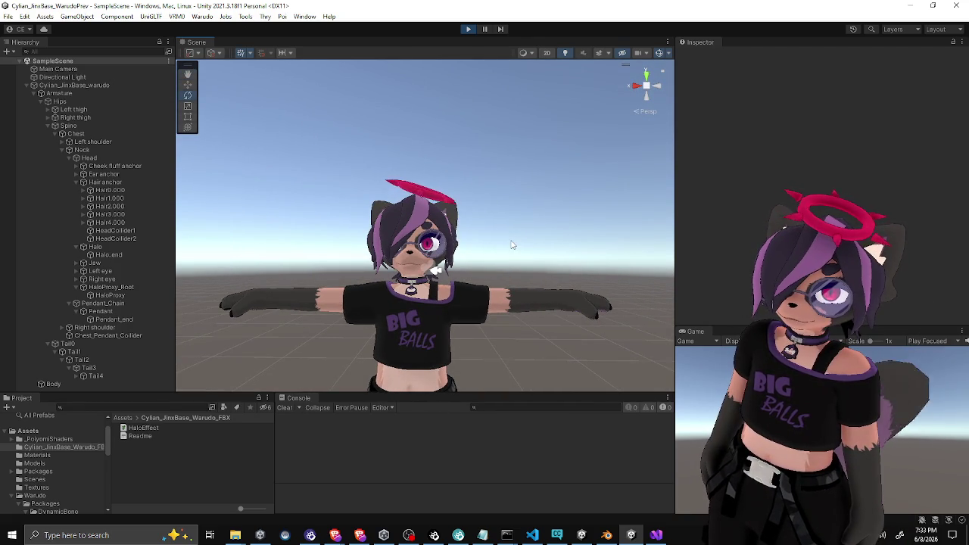
mouse_move(513, 228)
left_mouse_down()
mouse_move(473, 269)
mouse_move(518, 258)
mouse_move(473, 258)
mouse_move(489, 253)
mouse_move(515, 265)
left_mouse_up()
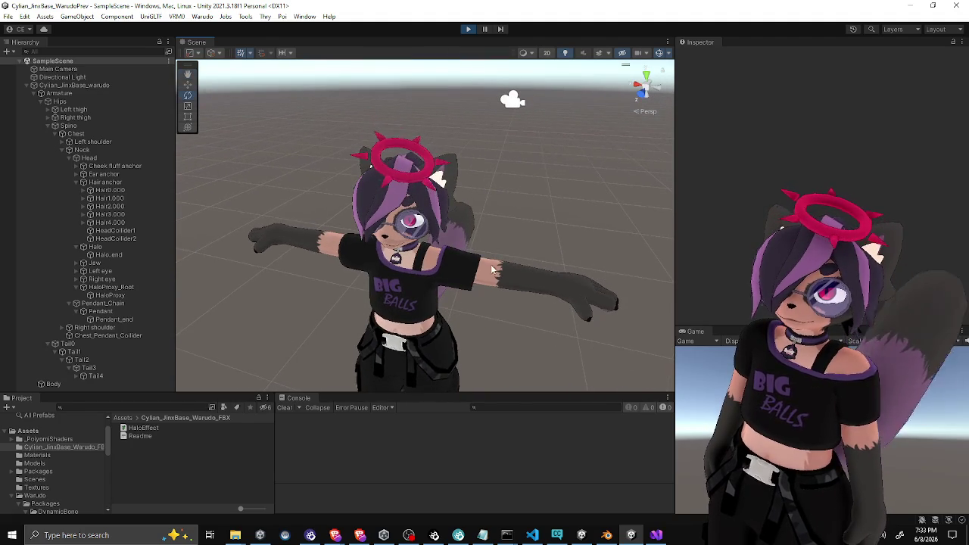
left_click(468, 29)
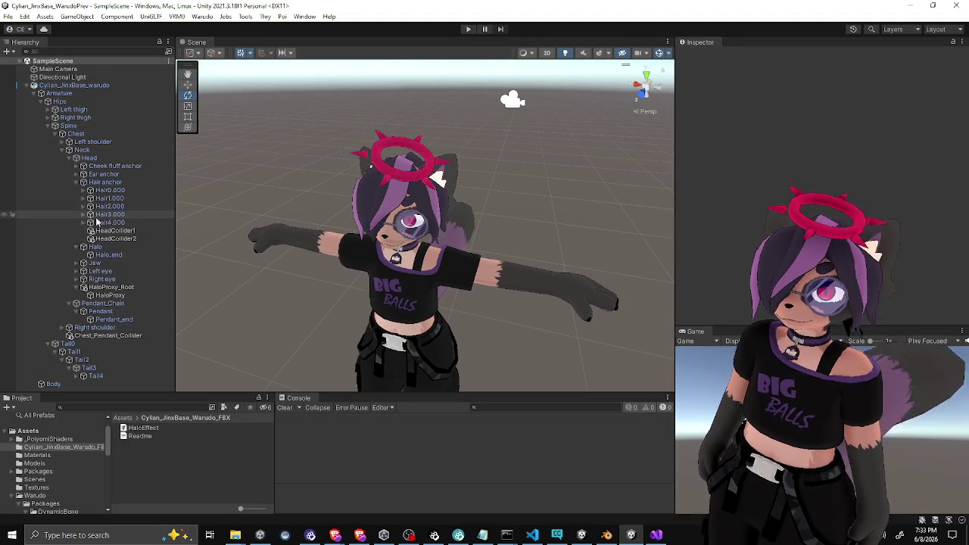
Edit HaloProxy's Oscillate Speed and run the scene again to test it
left_click(110, 295)
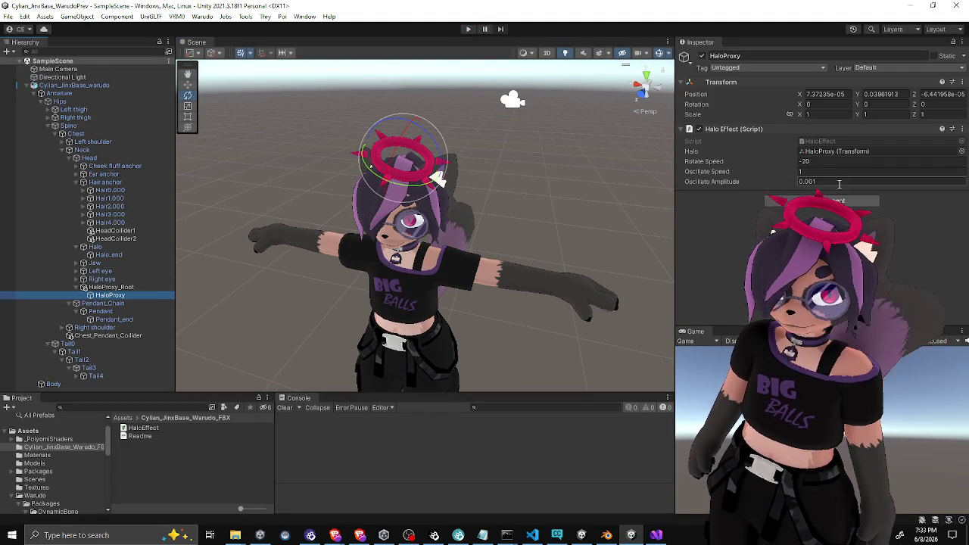
left_click(834, 173)
type("2")
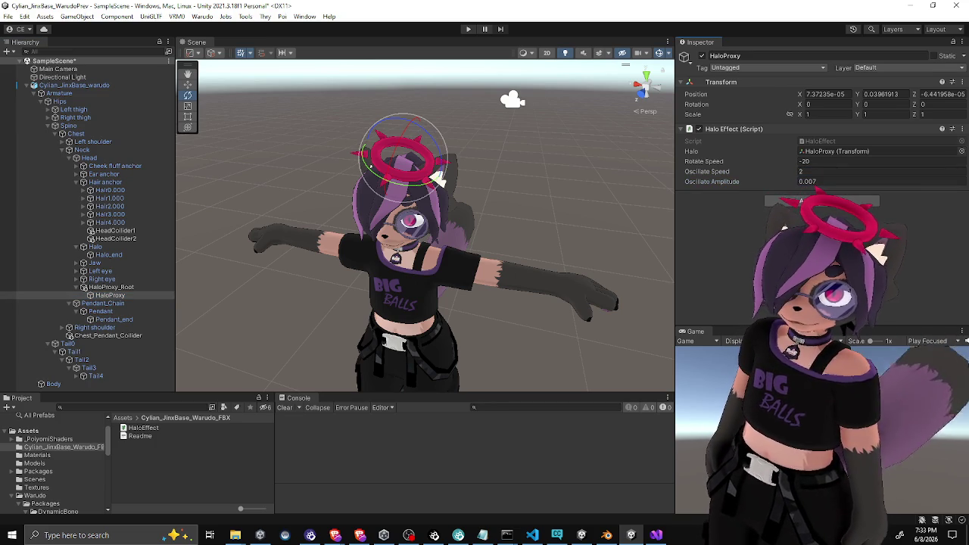
left_click(469, 30)
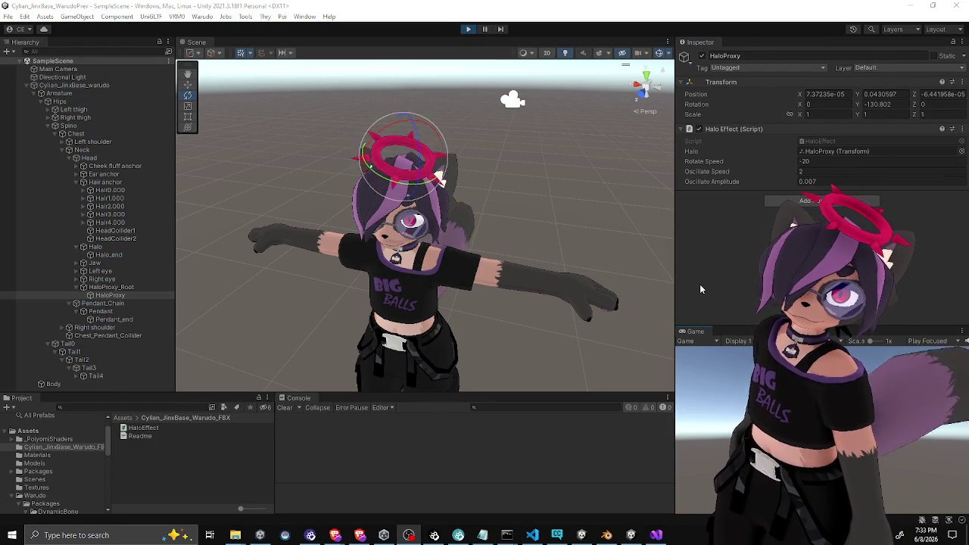
Orbit around the avatar to watch the halo, then exit Play mode with Ctrl+P
left_click(534, 230)
mouse_move(534, 230)
left_mouse_down()
mouse_move(390, 242)
mouse_move(562, 231)
left_mouse_up()
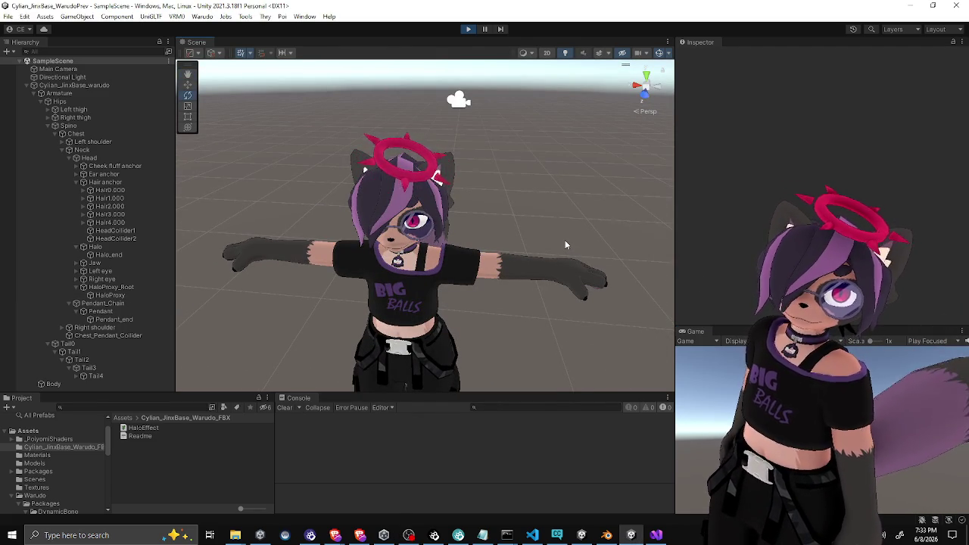
left_click_drag(565, 238, 504, 244)
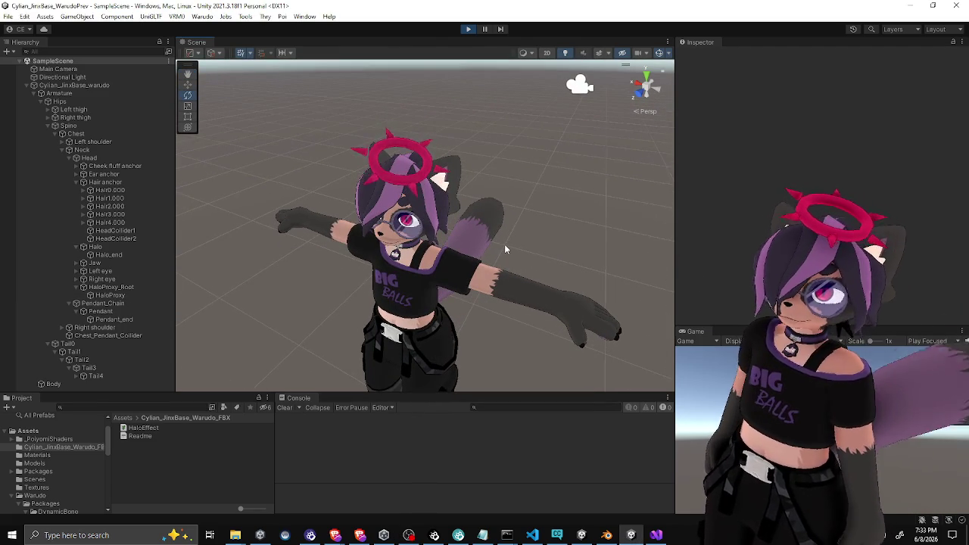
key("ctrl+p")
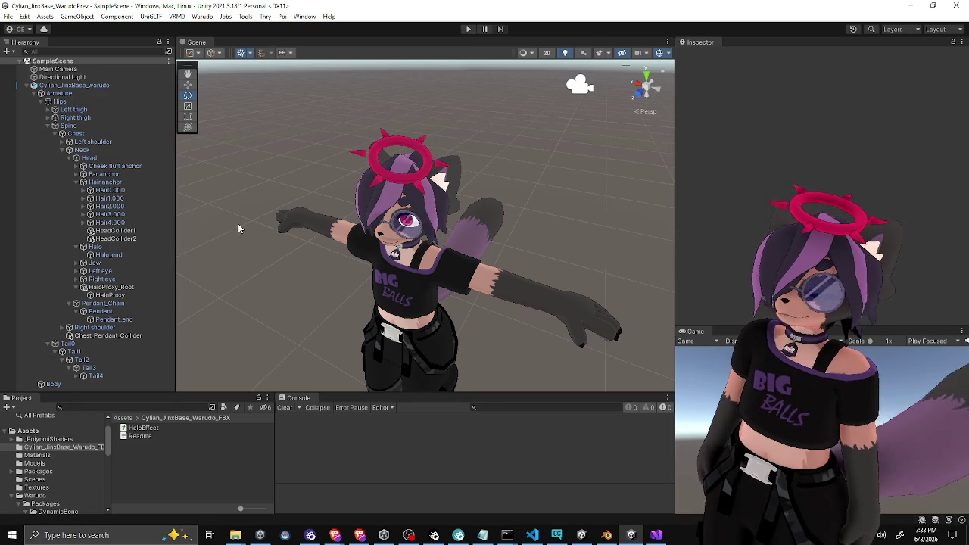
key("alt")
mouse_move(301, 203)
left_mouse_down()
mouse_move(314, 190)
mouse_move(288, 189)
mouse_move(305, 188)
mouse_move(305, 166)
left_mouse_up()
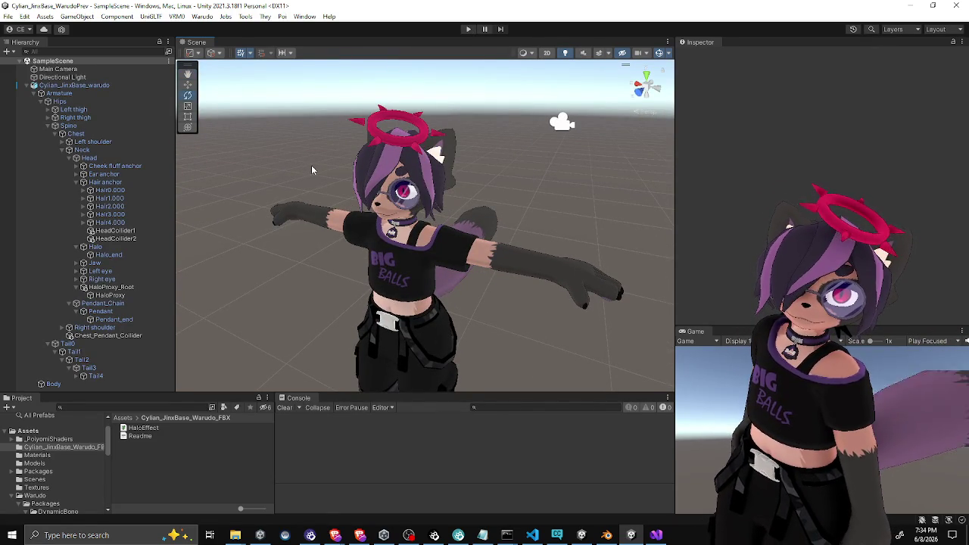
Collapse the Neck, Chest and Spine branches and select the avatar's Body mesh
left_click(64, 149)
left_click(56, 133)
left_click(48, 125)
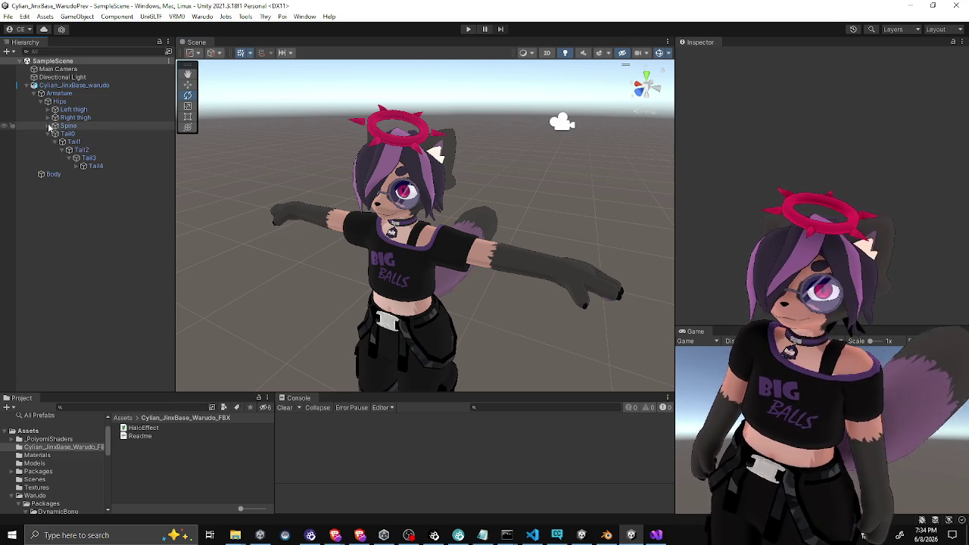
left_click(392, 134)
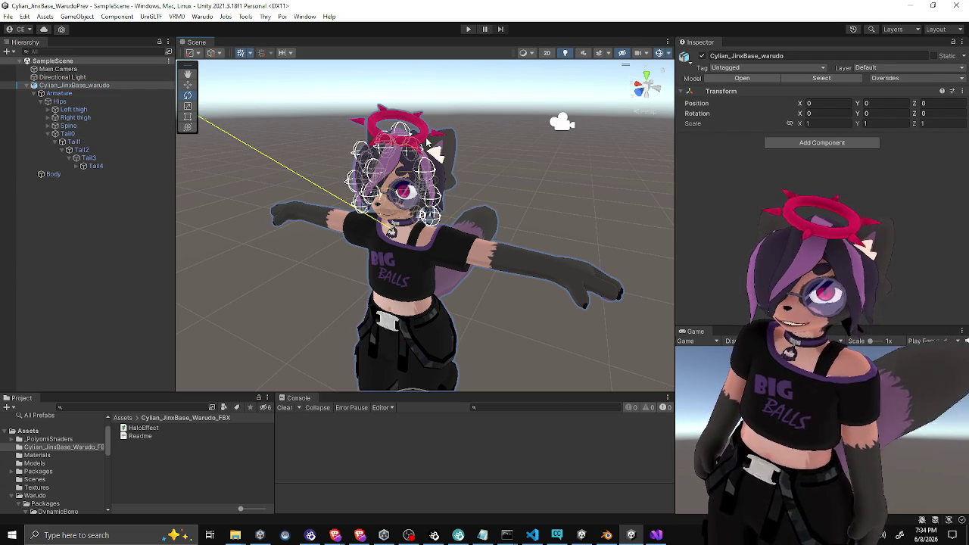
left_click(428, 144)
In Assets > Materials, duplicate the Halo material and name the copy Halo_Curse
left_click(123, 418)
left_click(141, 443)
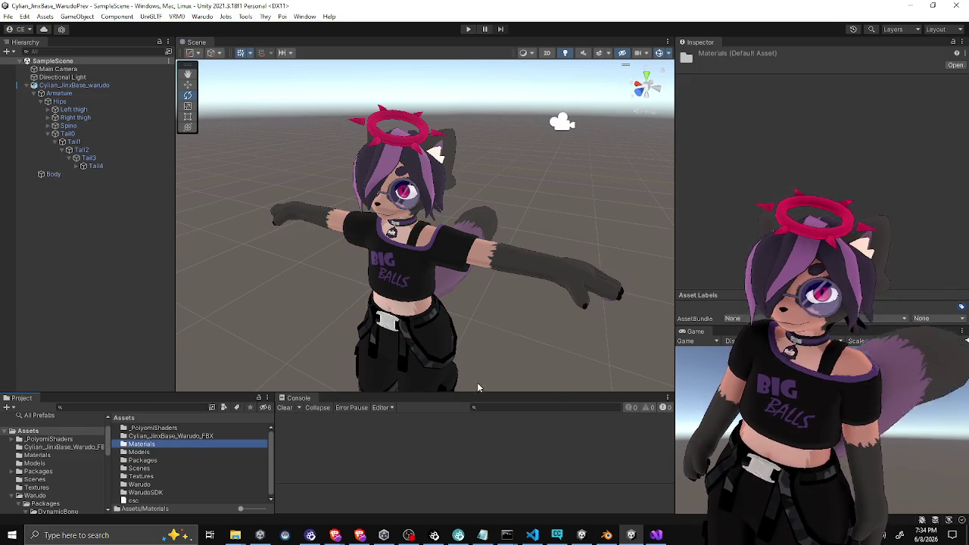
double_click(141, 444)
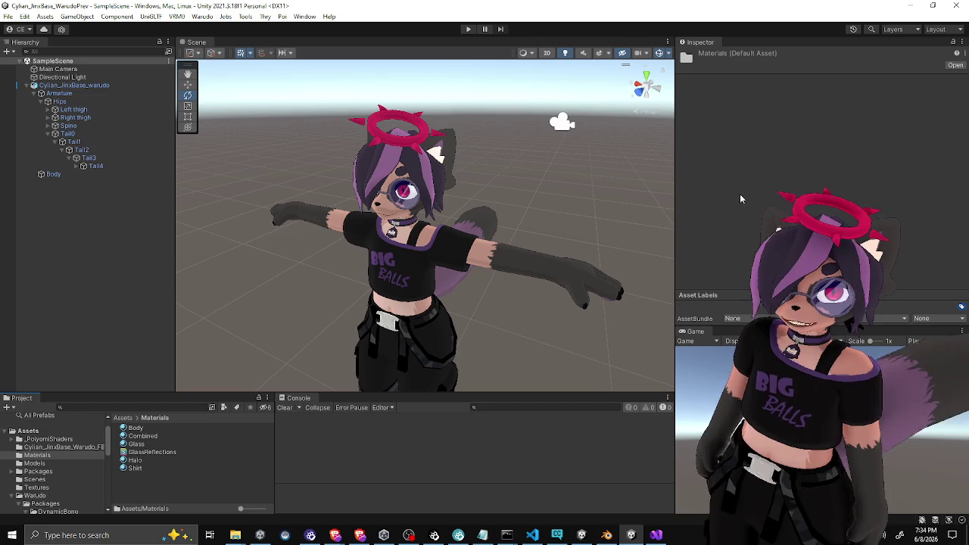
left_click(135, 460)
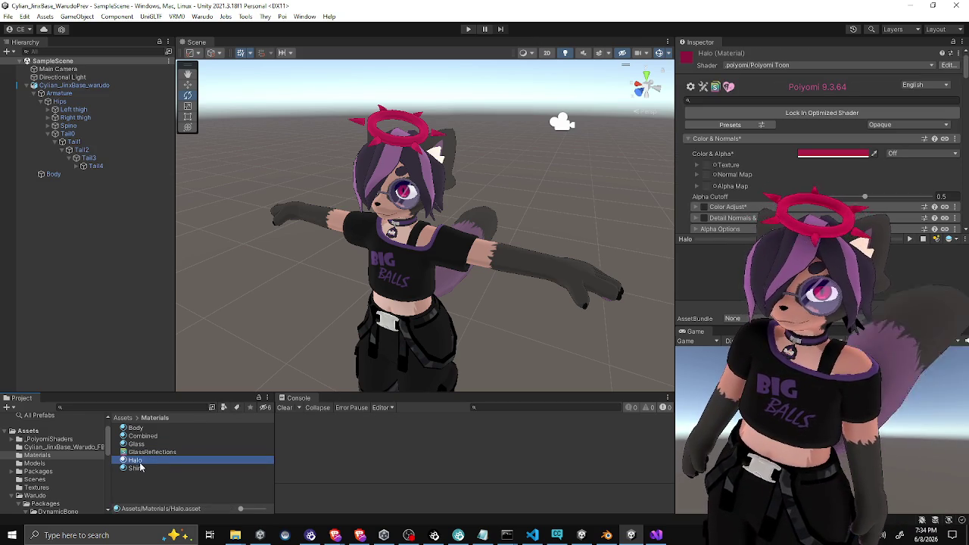
key("ctrl+d")
type("Halo_Curse")
key("Return")
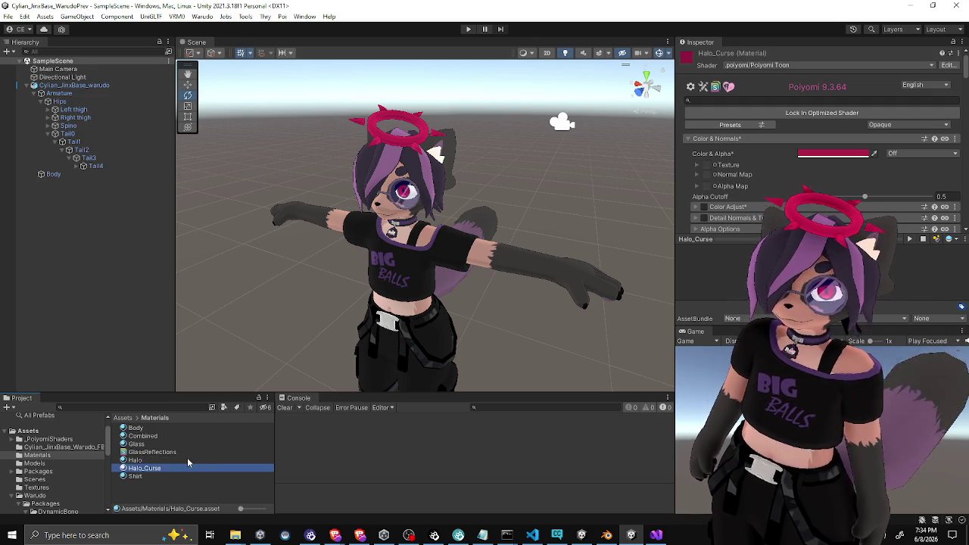
Set Halo_Curse's base colour to black, apply it to the halo, and turn off emission
left_click(815, 157)
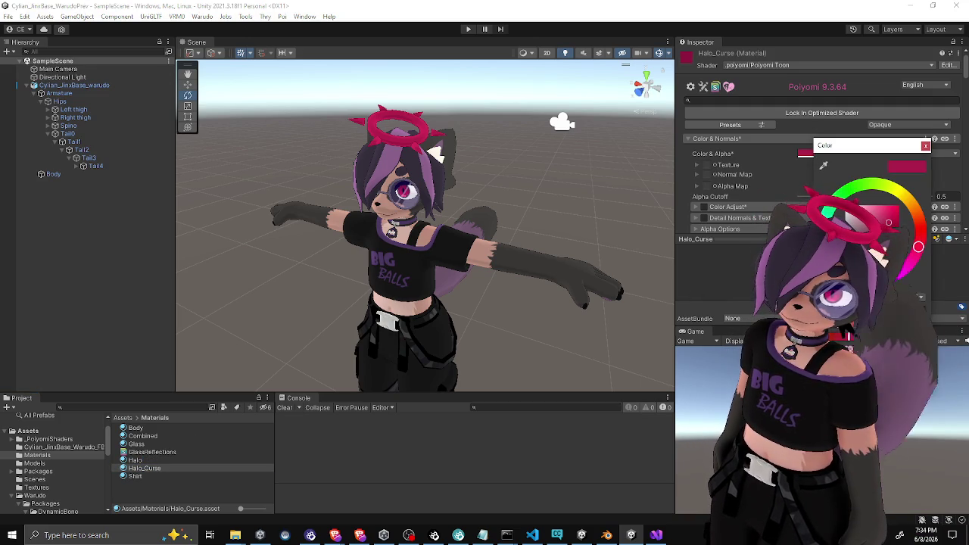
left_click(926, 147)
left_click_drag(144, 468, 401, 147)
scroll(747, 190, "down", 10)
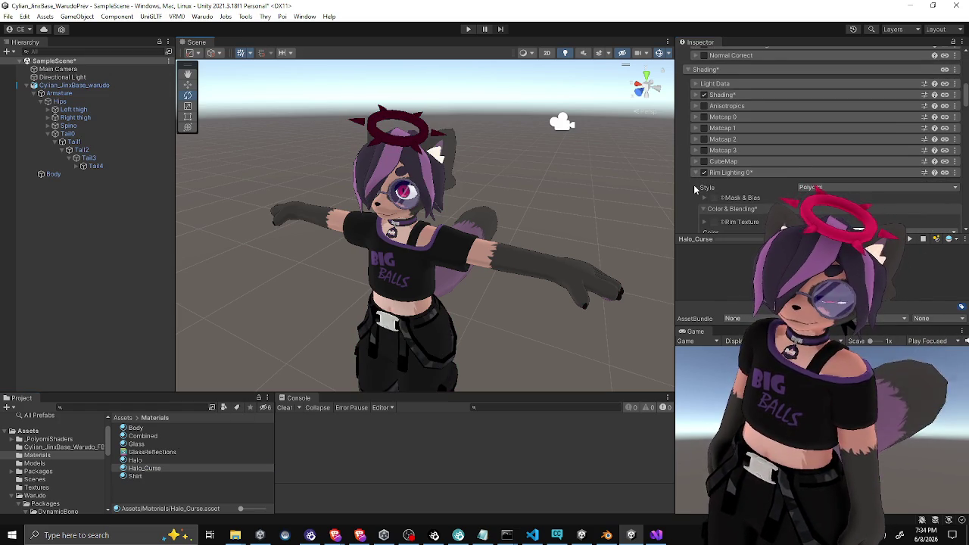
scroll(694, 184, "up", 8)
scroll(694, 185, "down", 3)
scroll(694, 185, "down", 8)
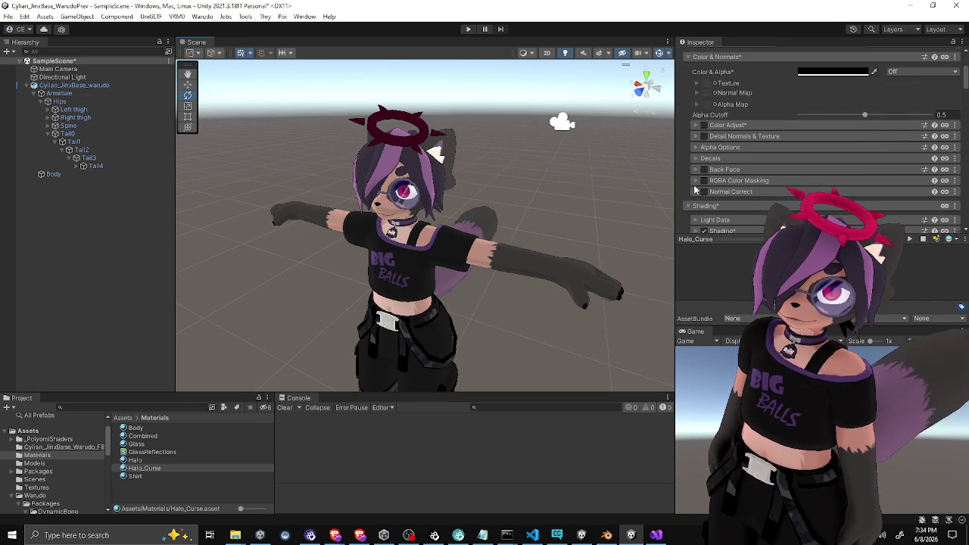
scroll(695, 188, "down", 12)
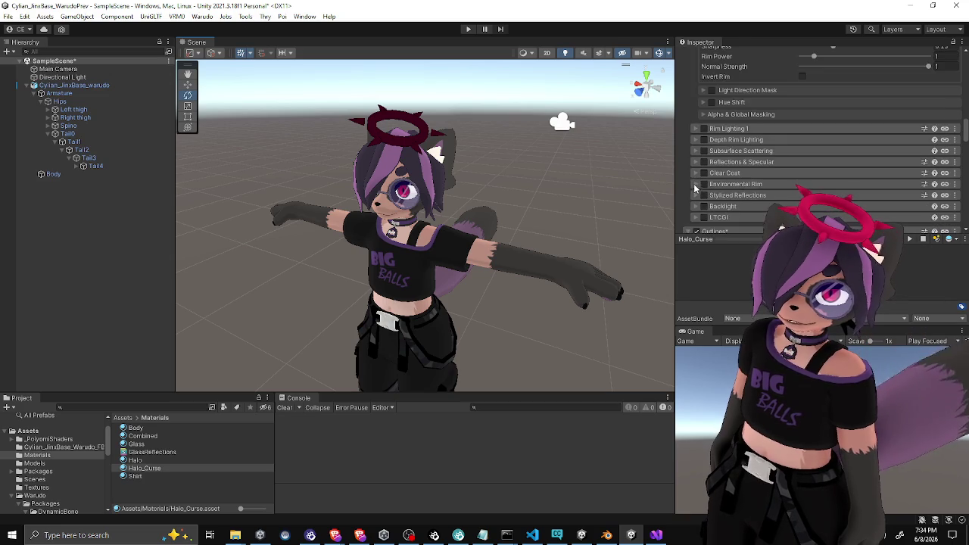
scroll(694, 187, "up", 1)
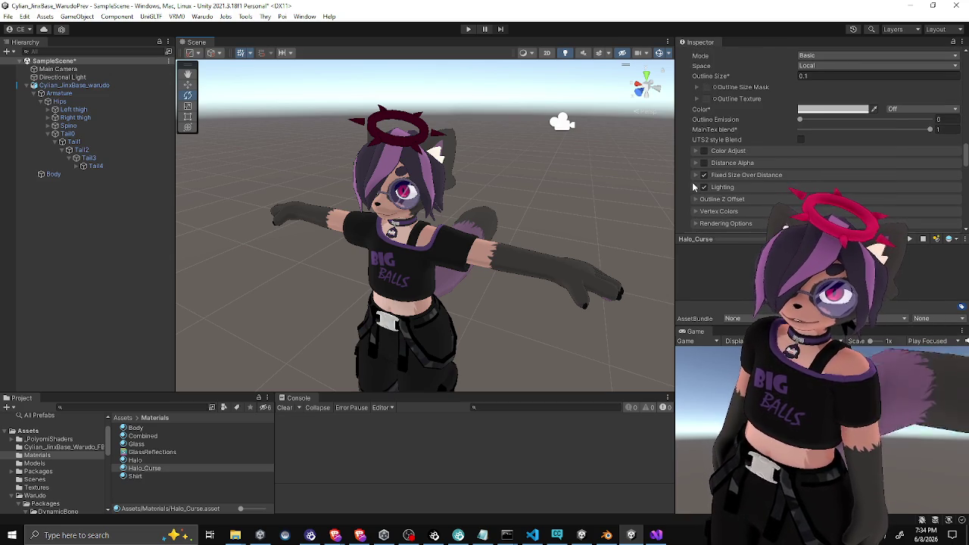
scroll(692, 182, "down", 6)
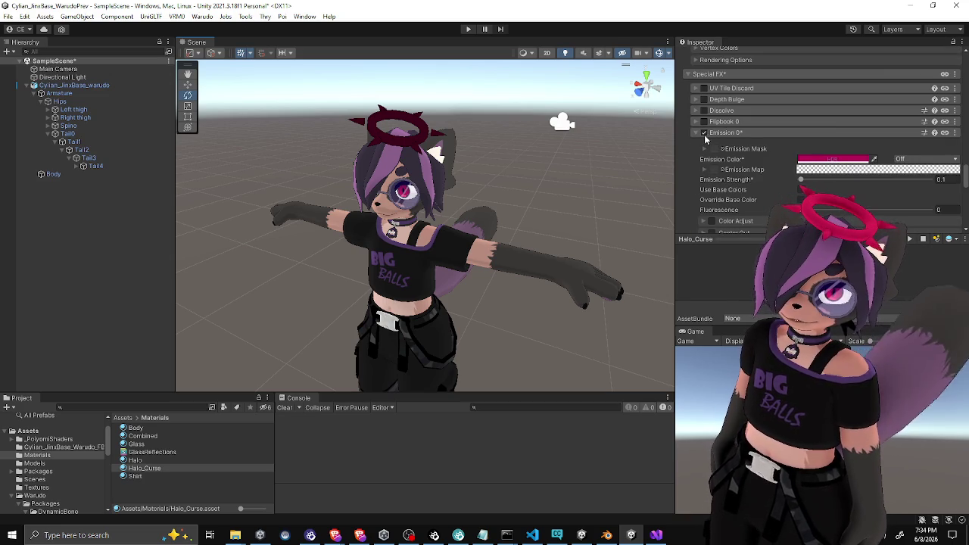
left_click(705, 133)
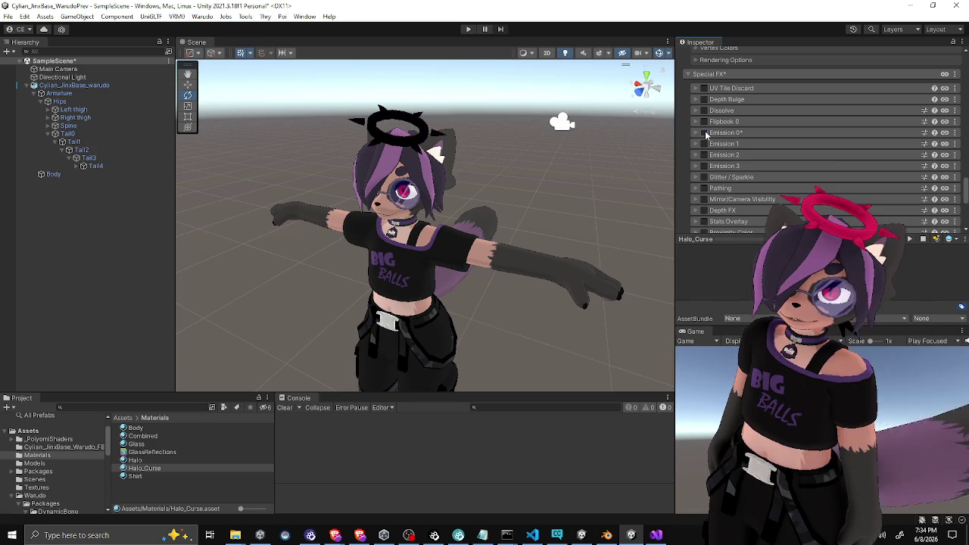
Lower the rim Blend Alpha and set Rim Lighting Mix Base Color to 0
scroll(689, 147, "up", 8)
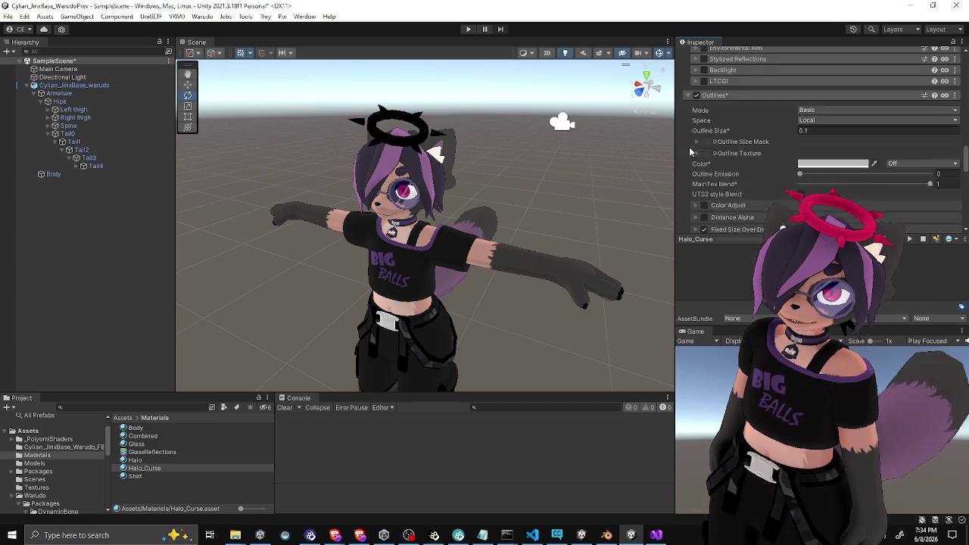
scroll(690, 148, "up", 3)
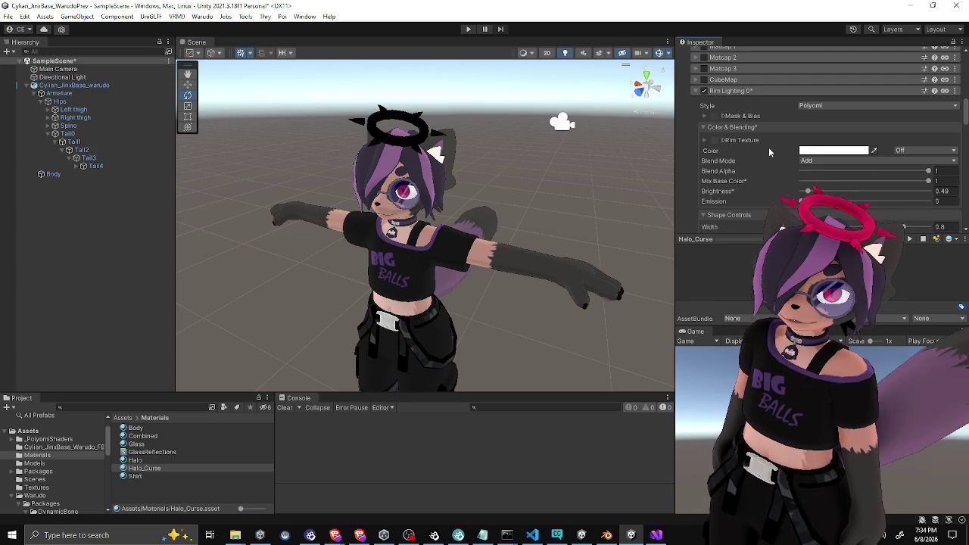
right_click(808, 156)
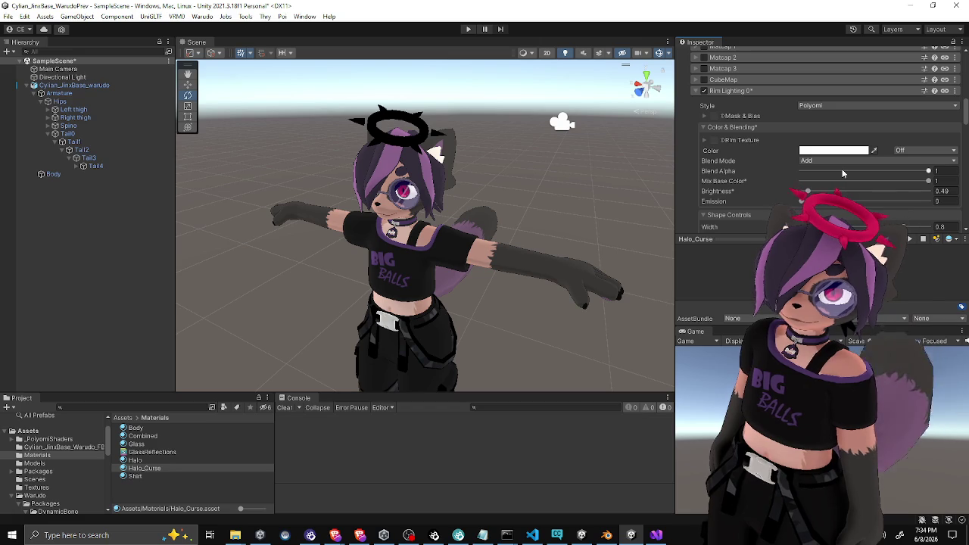
mouse_move(842, 170)
left_mouse_down()
mouse_move(826, 170)
mouse_move(852, 170)
left_mouse_up()
left_click_drag(934, 180, 833, 182)
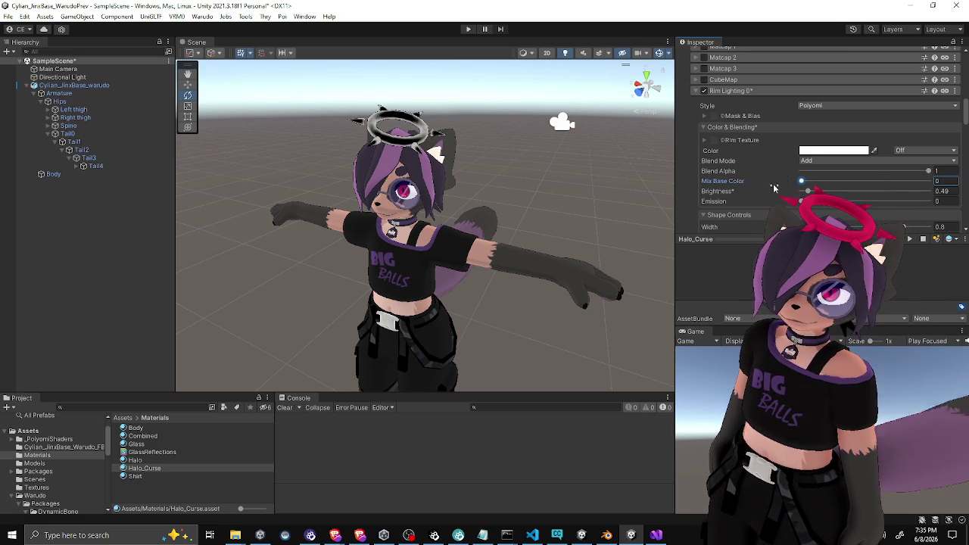
left_click(811, 151)
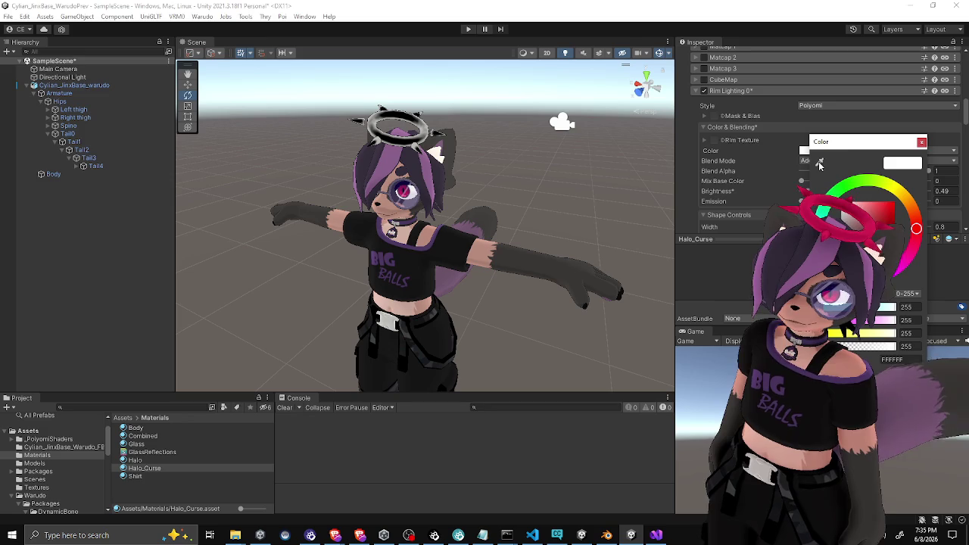
Copy the original Halo material's pink-red Color & Alpha value
left_click(921, 143)
scroll(749, 147, "up", 10)
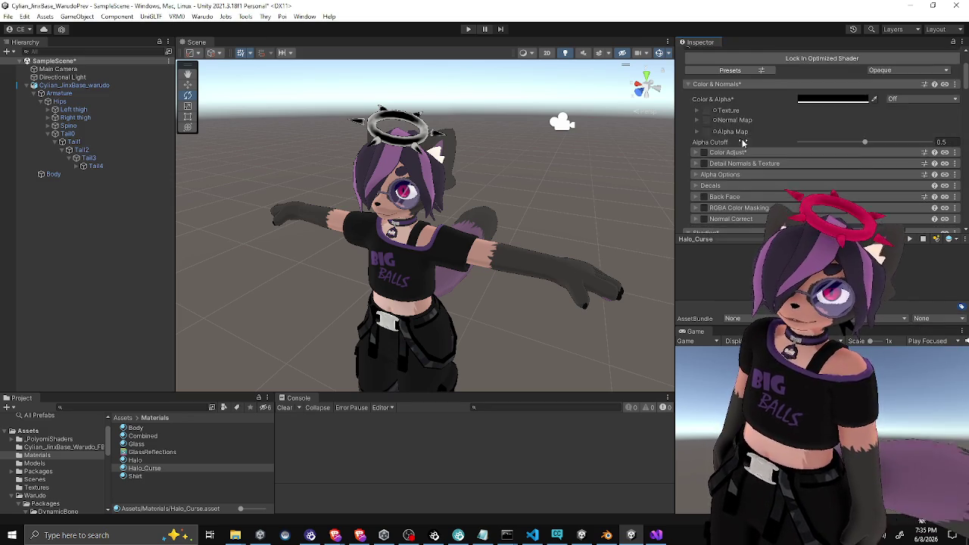
scroll(752, 151, "down", 10)
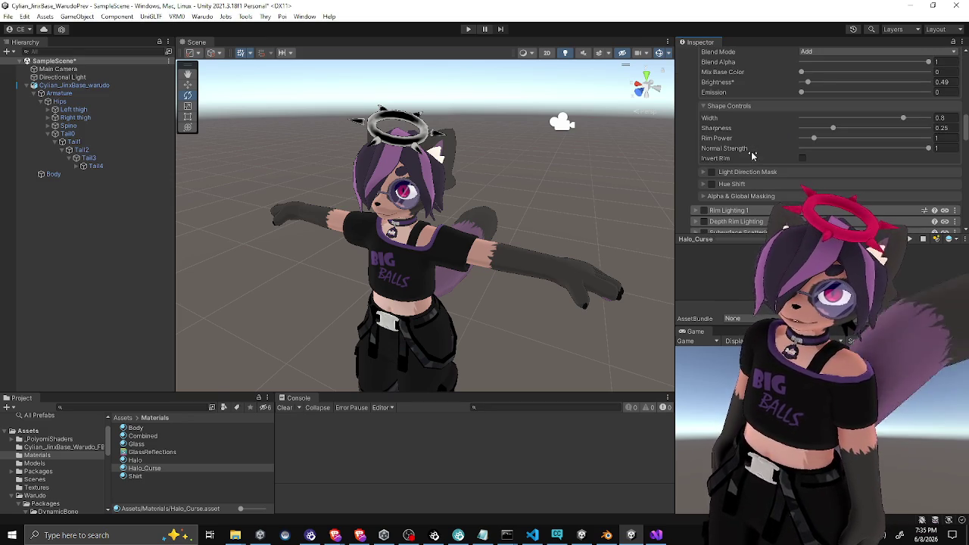
left_click(135, 459)
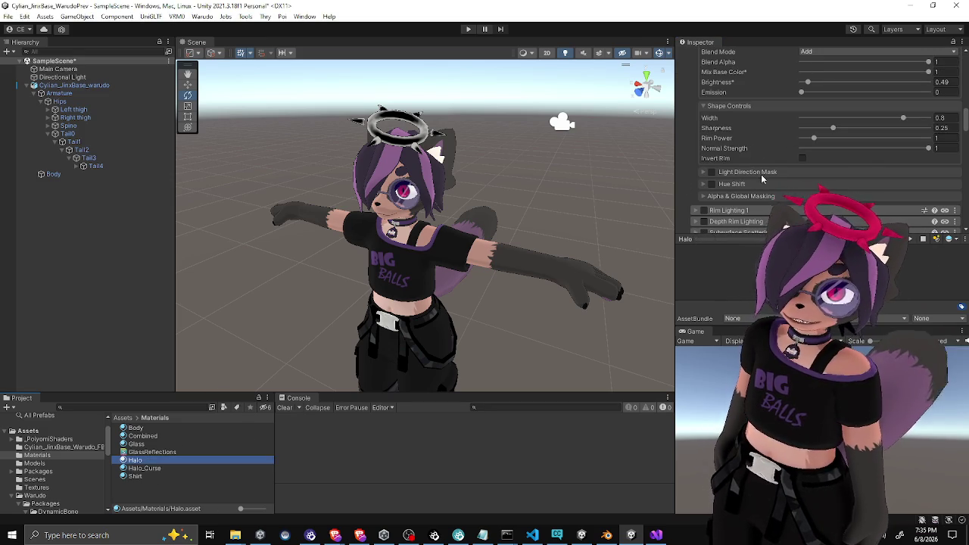
scroll(761, 175, "up", 10)
right_click(819, 158)
left_click(839, 162)
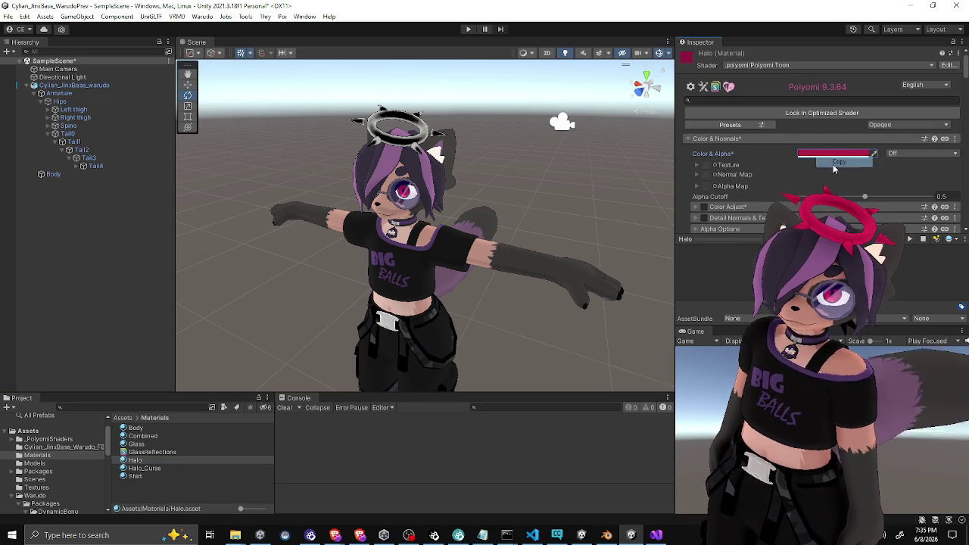
Paste it as Halo_Curse's rim colour, raise the rim brightness, and lighten the pink slightly
left_click(151, 469)
scroll(720, 182, "down", 10)
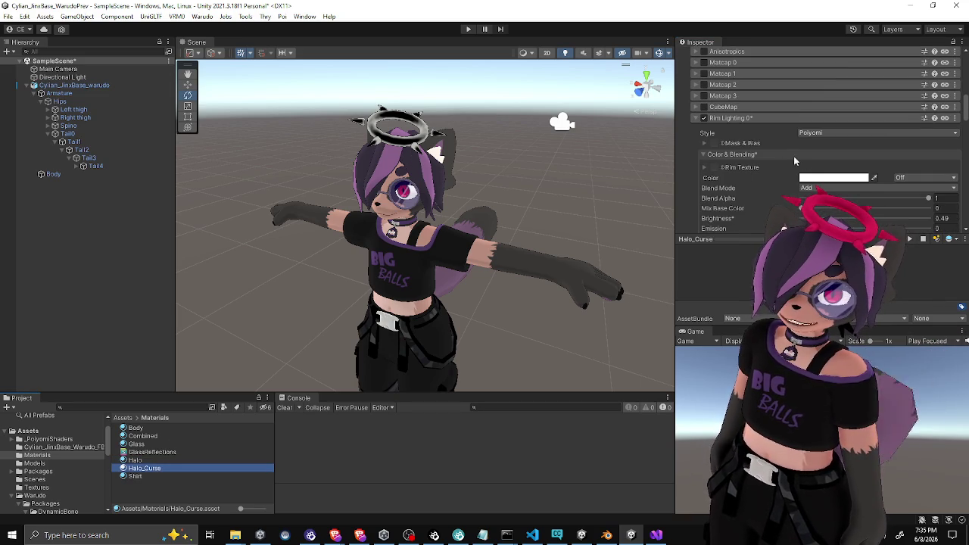
right_click(823, 178)
left_click(842, 193)
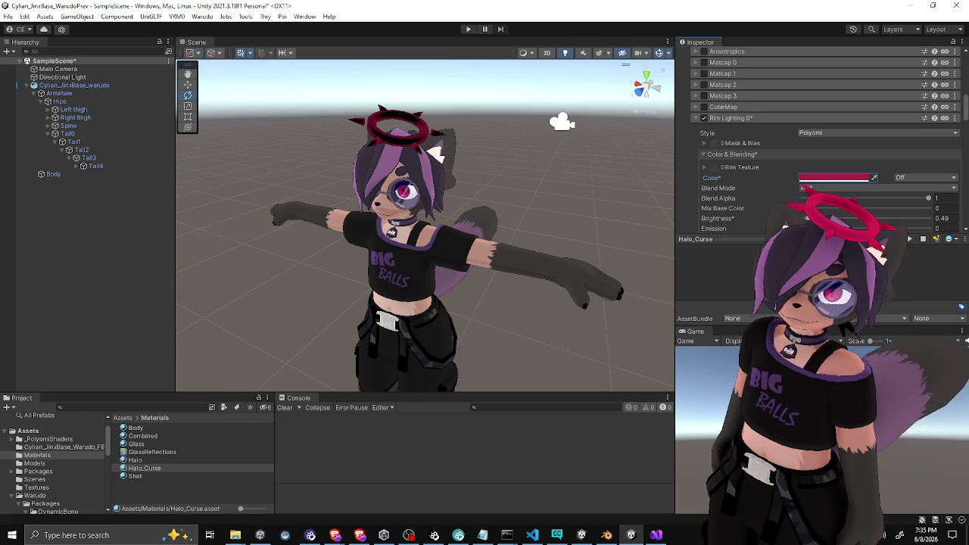
type("1.84")
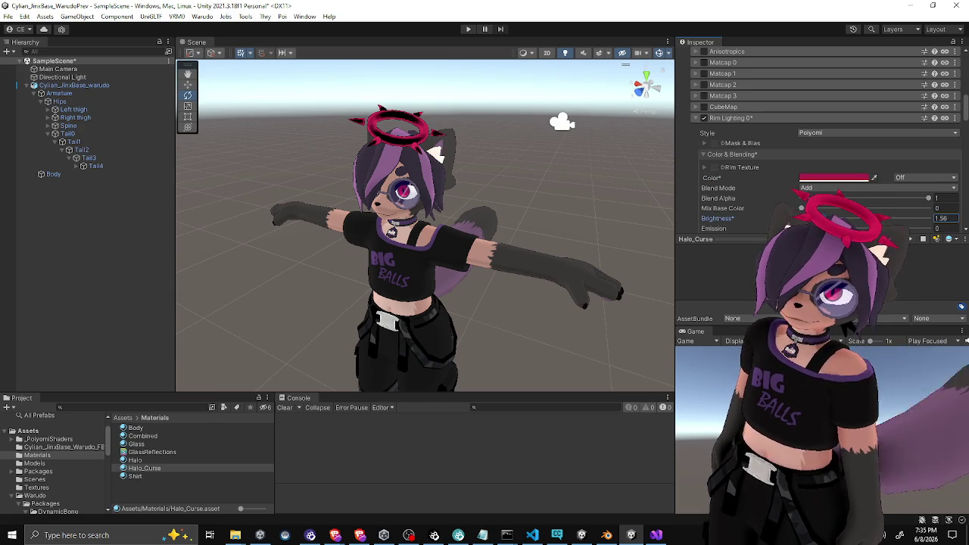
left_click(829, 179)
left_click(838, 189)
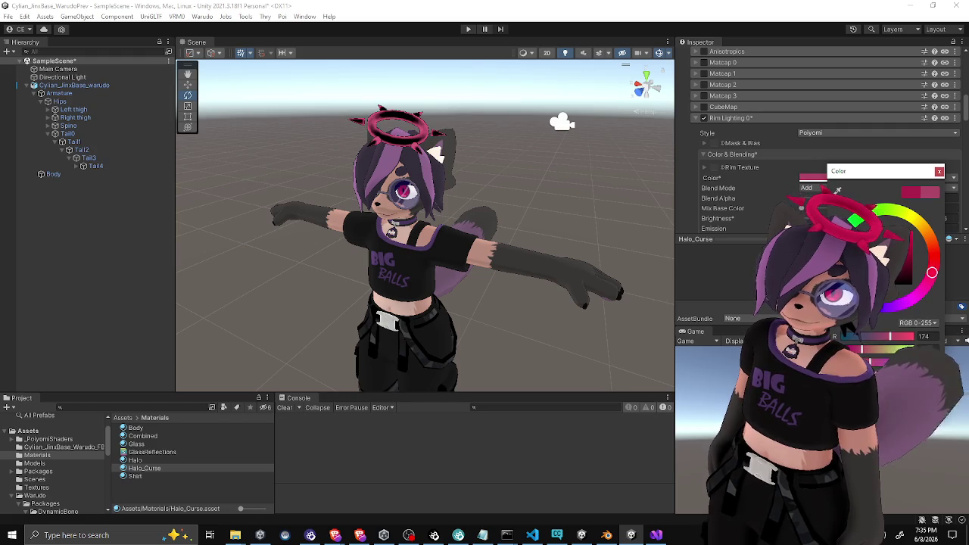
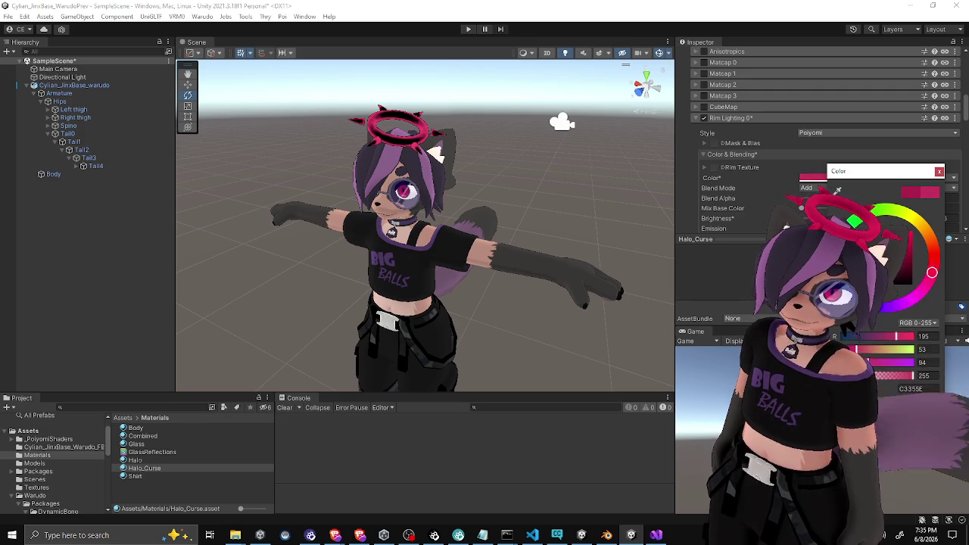
Set the halo's rim brightness to 1.16, width to 0.603 and sharpness to 0.217
left_click(939, 172)
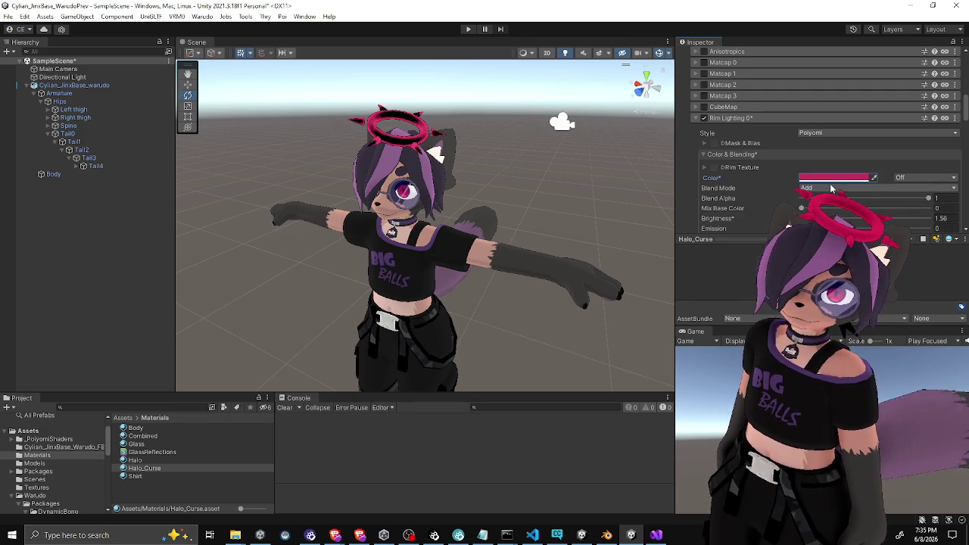
double_click(941, 218)
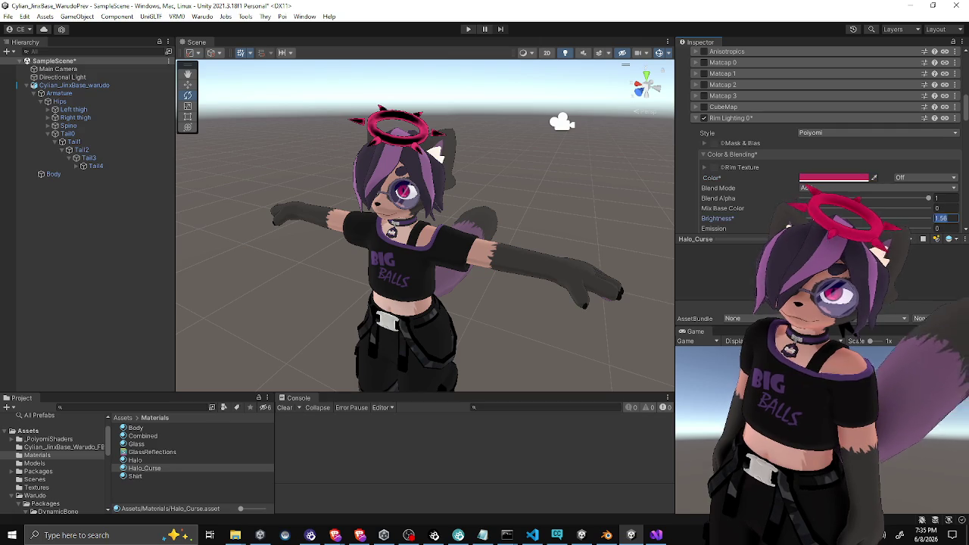
type("1.16")
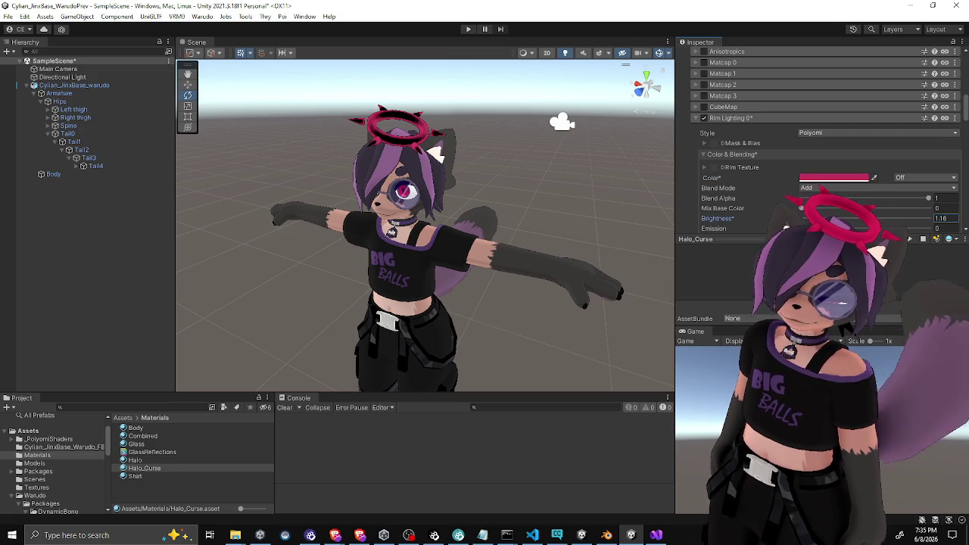
scroll(831, 131, "down", 2)
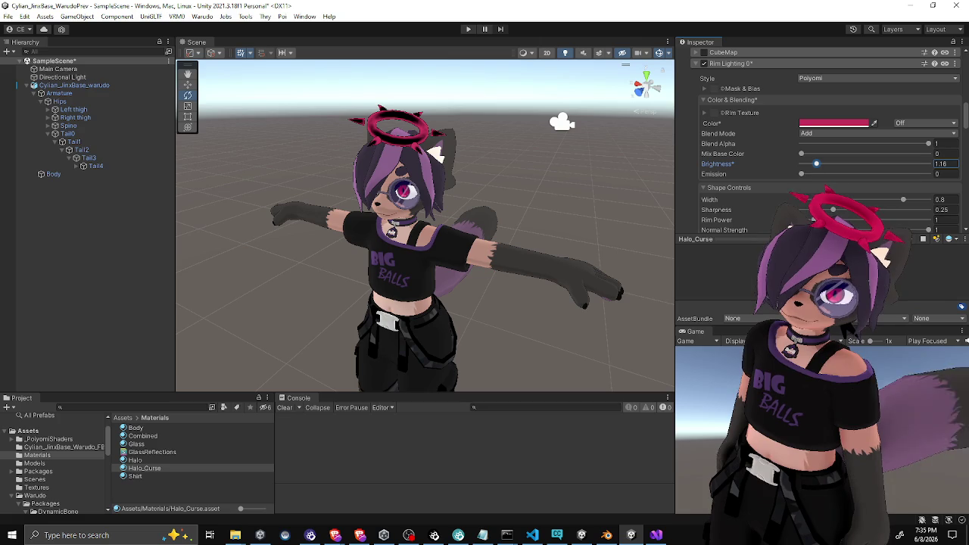
mouse_move(903, 200)
left_mouse_down()
mouse_move(808, 209)
mouse_move(877, 195)
mouse_move(870, 199)
left_mouse_up()
mouse_move(810, 210)
left_mouse_down()
mouse_move(886, 200)
mouse_move(877, 199)
left_mouse_up()
Try rim power values 2.27, 1.4 and 0.96 before settling on a rim power of 1
left_click(944, 220)
type("2.27")
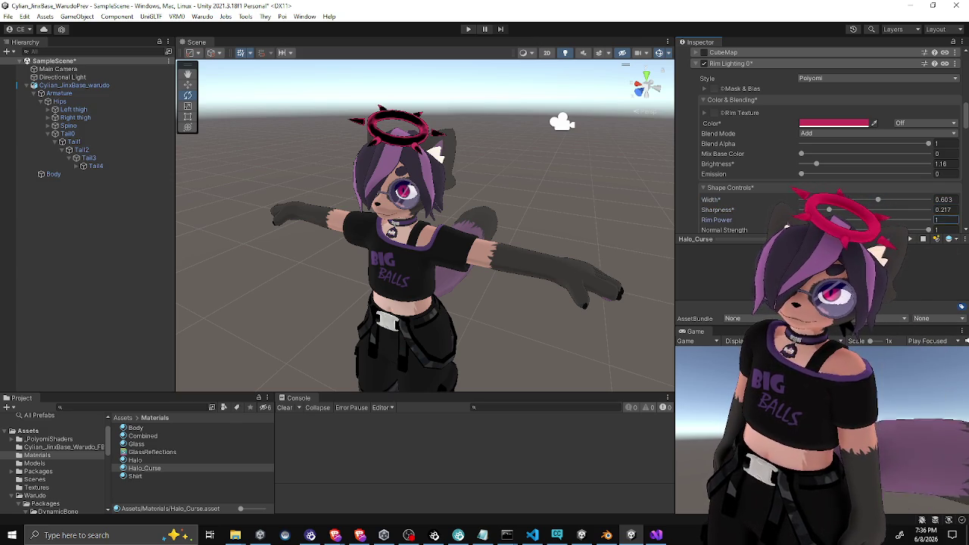
key("BackSpace")
key("BackSpace")
key("BackSpace")
type("1.4")
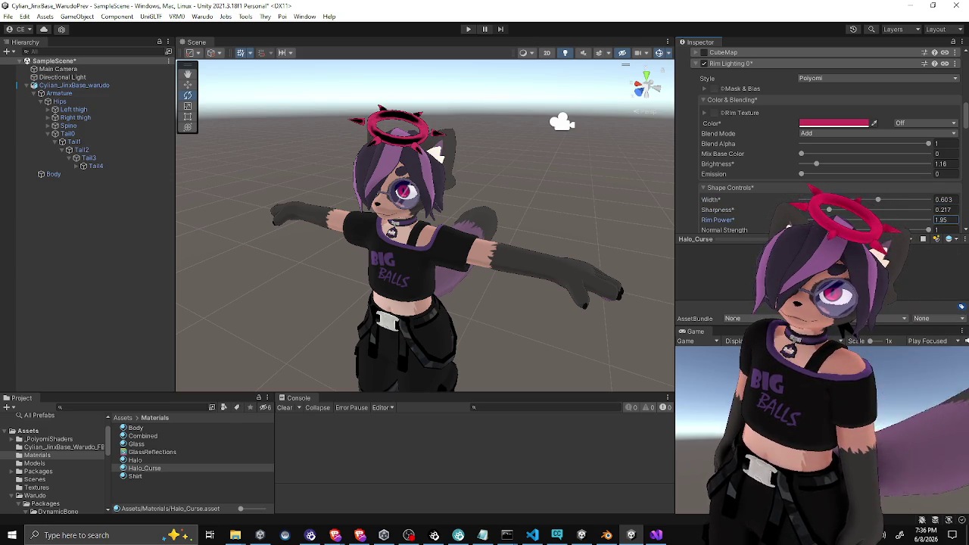
key("BackSpace")
key("BackSpace")
key("BackSpace")
type("0.96")
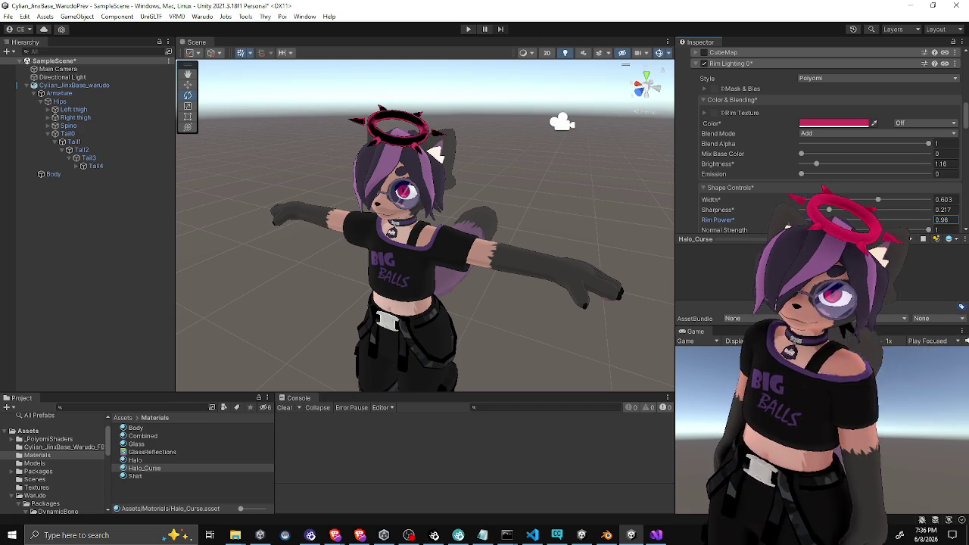
key("BackSpace")
key("BackSpace")
key("BackSpace")
type("1.4")
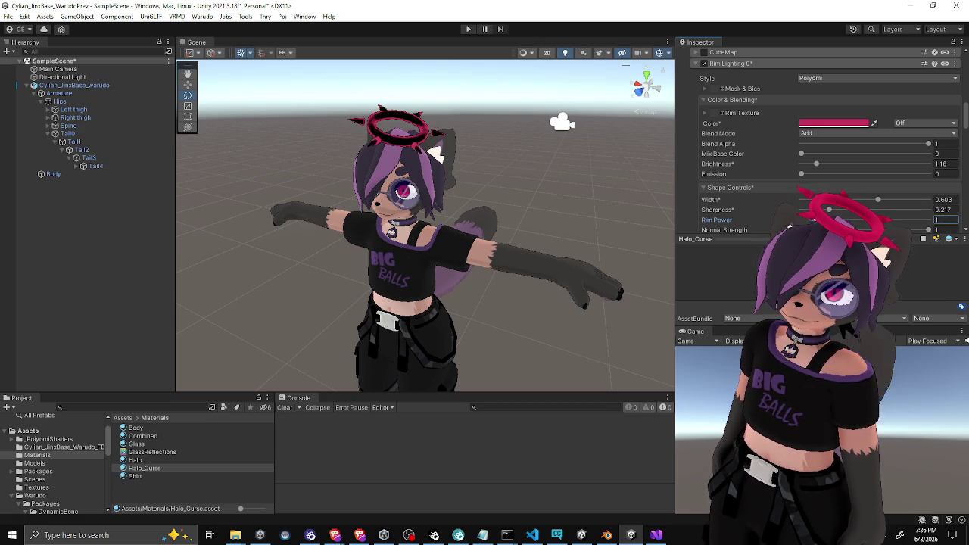
scroll(768, 217, "down", 1)
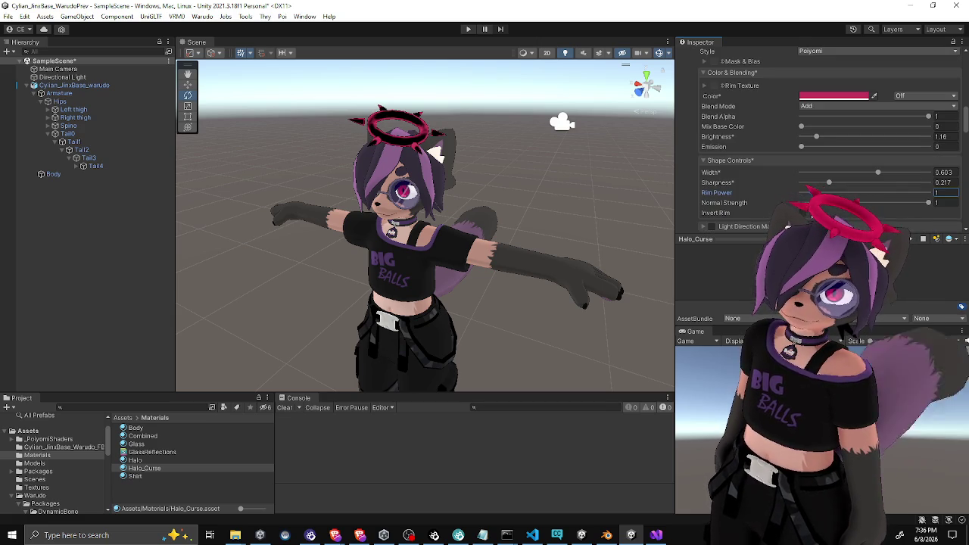
left_click(868, 203)
type("1")
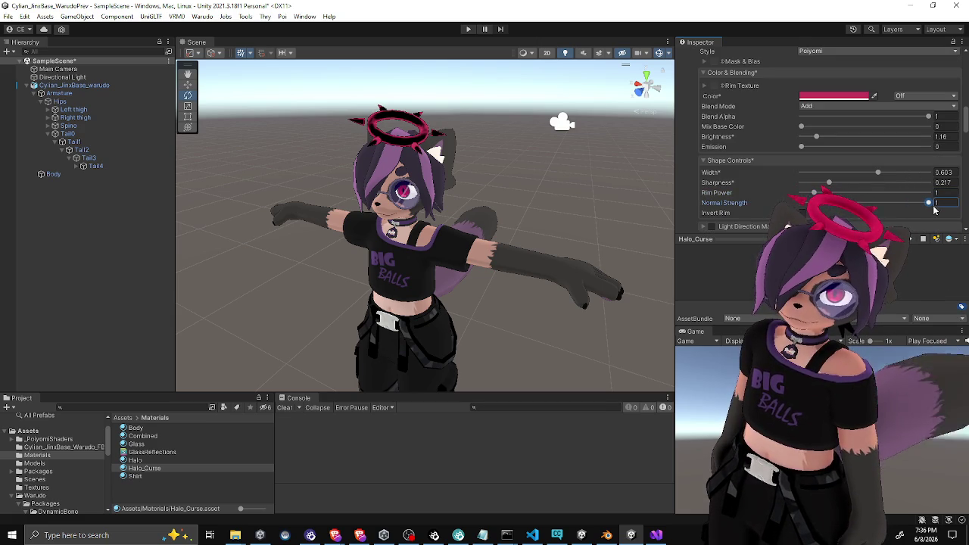
left_click(802, 213)
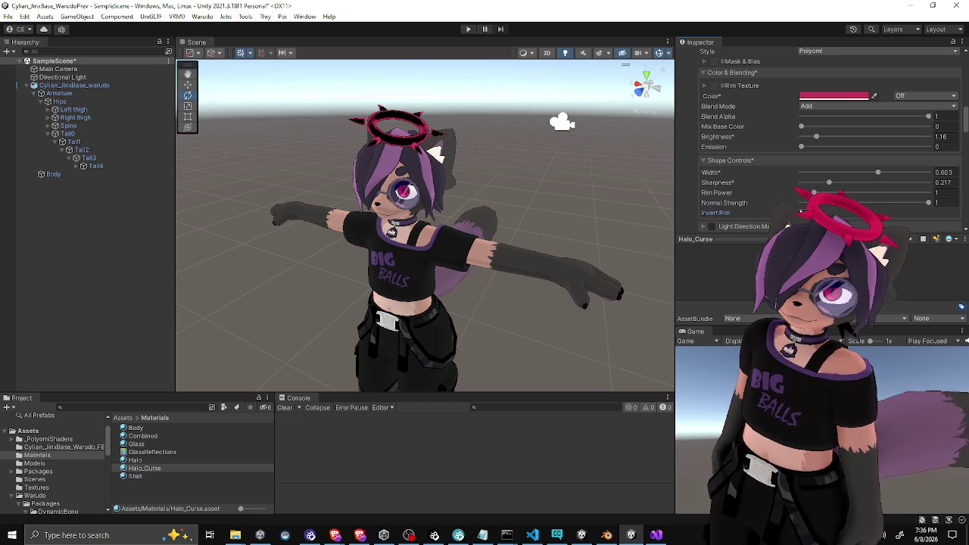
scroll(803, 215, "down", 2)
left_click(803, 160)
left_click(803, 159)
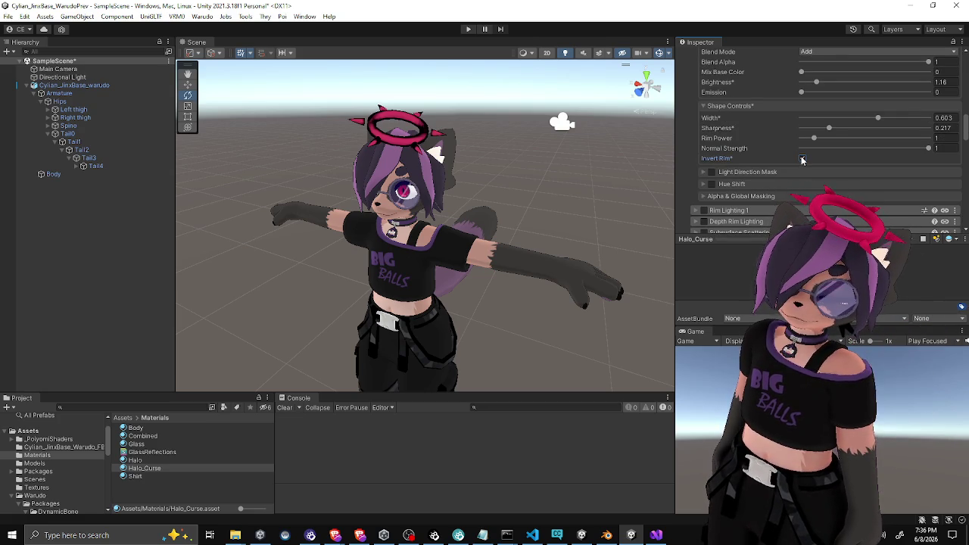
left_click(803, 160)
left_click(803, 160)
left_click(803, 160)
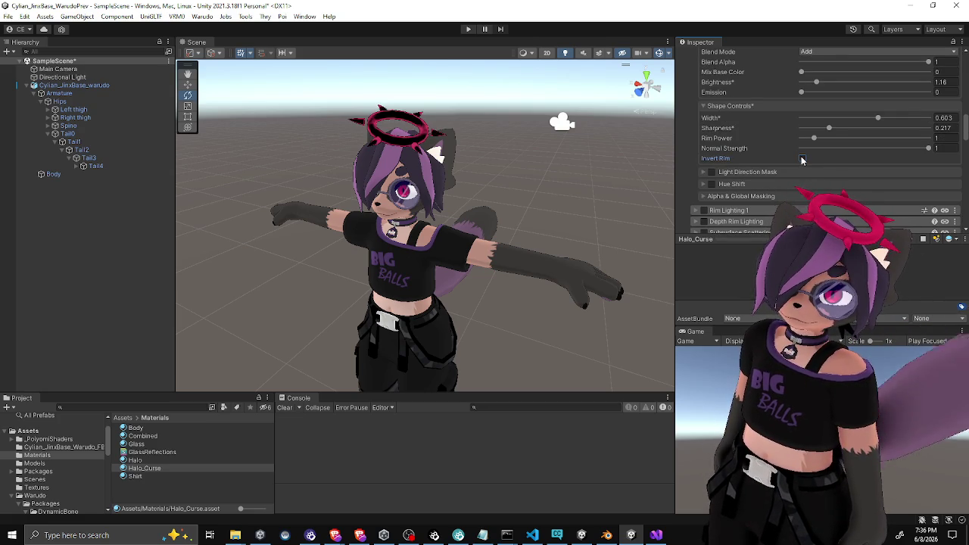
left_click(803, 160)
left_click(803, 159)
left_click(802, 160)
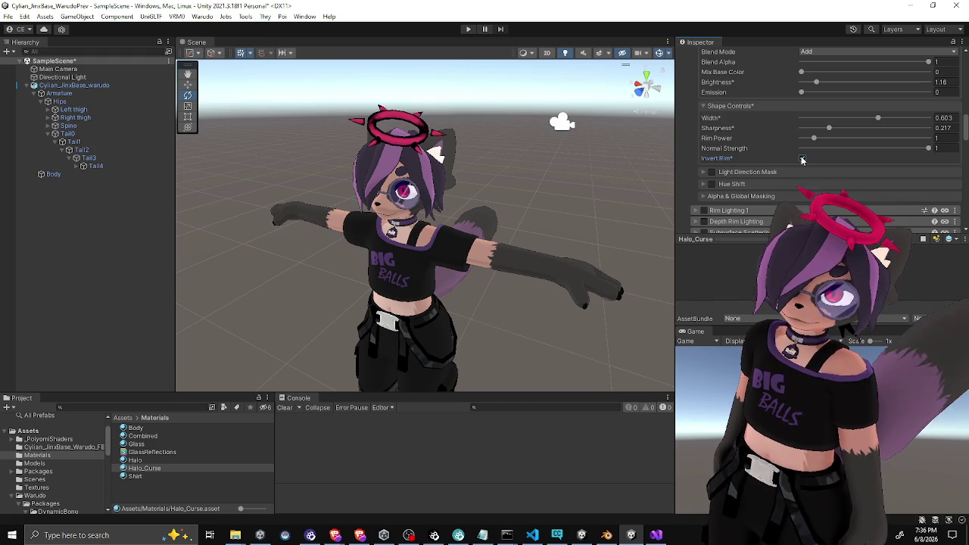
left_click(802, 160)
scroll(742, 160, "down", 2)
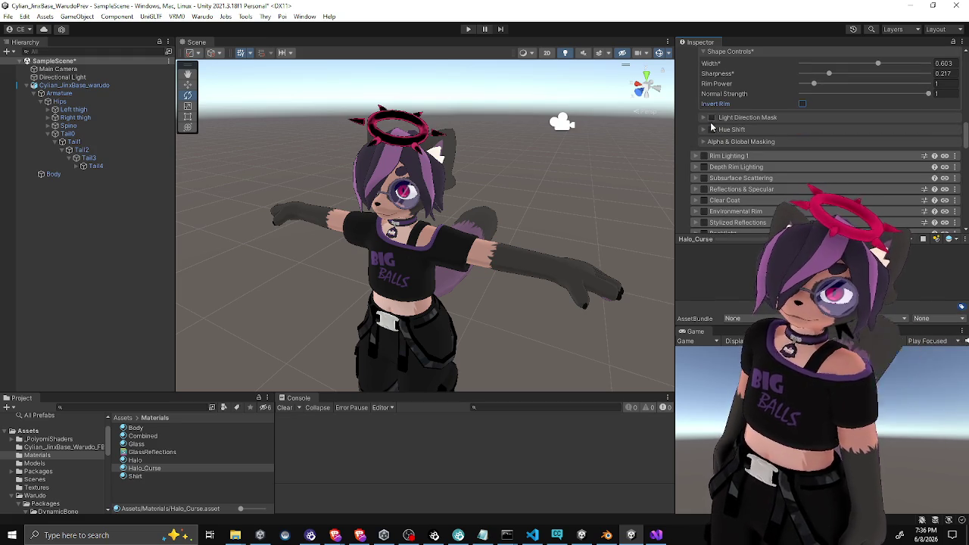
scroll(700, 128, "up", 3)
scroll(701, 130, "up", 4)
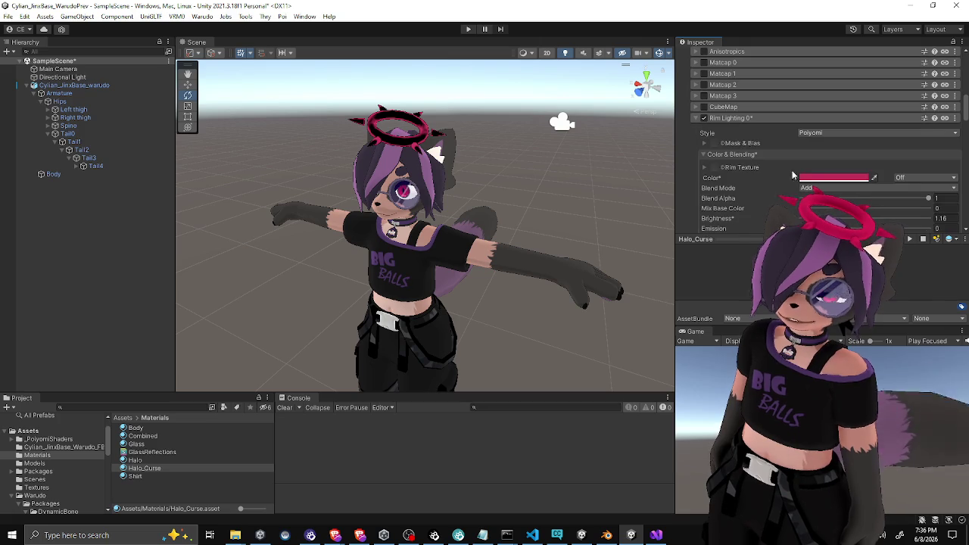
Change the halo's rim lighting colour to a red-pink
left_click(806, 178)
left_click(911, 241)
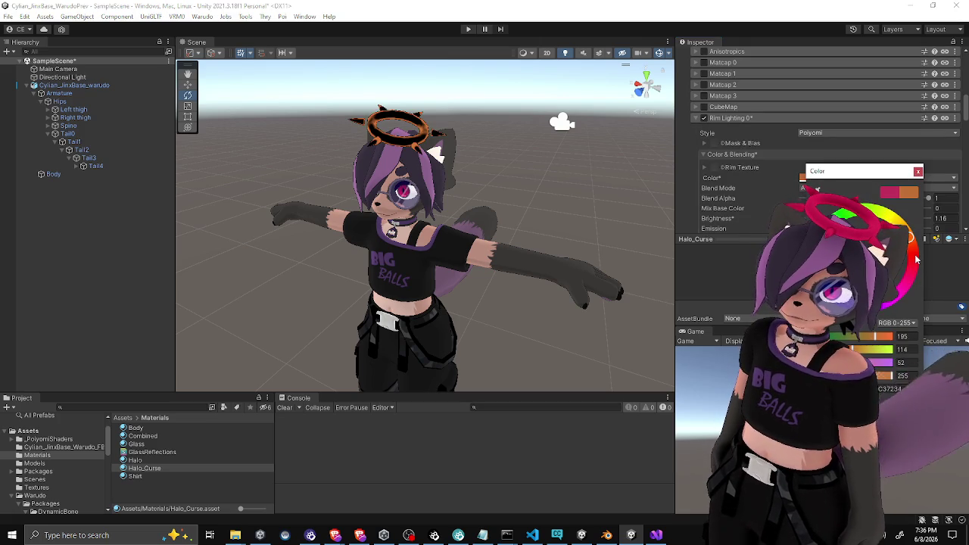
left_click(914, 257)
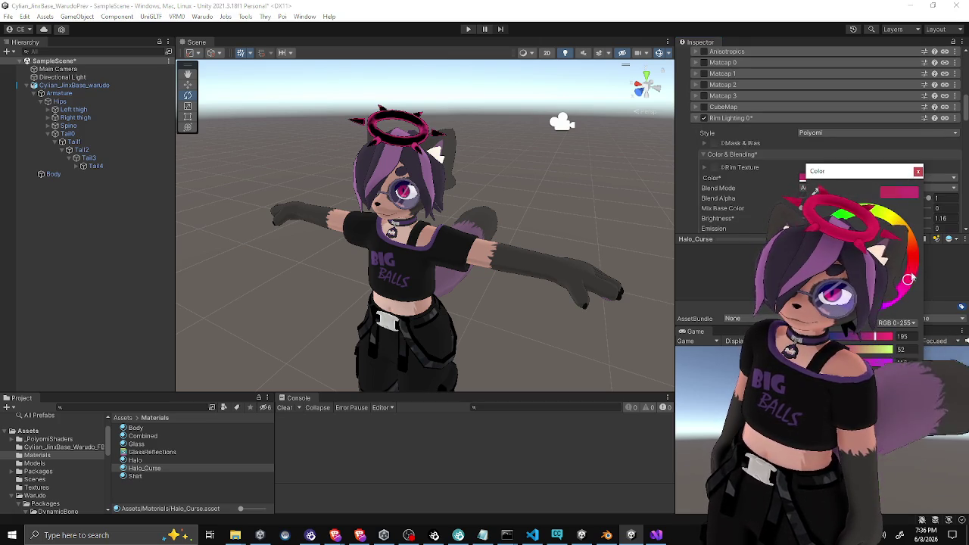
left_click_drag(914, 269, 916, 276)
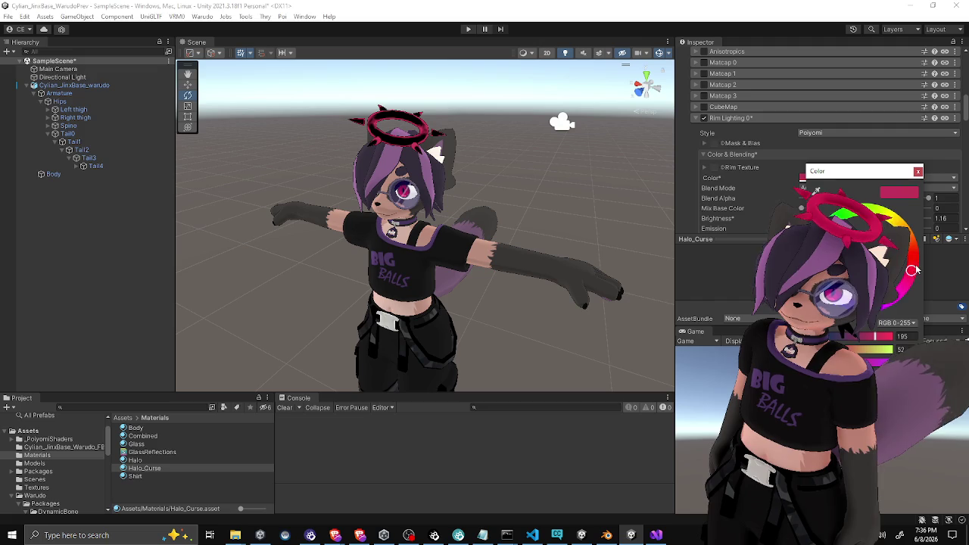
left_click(919, 172)
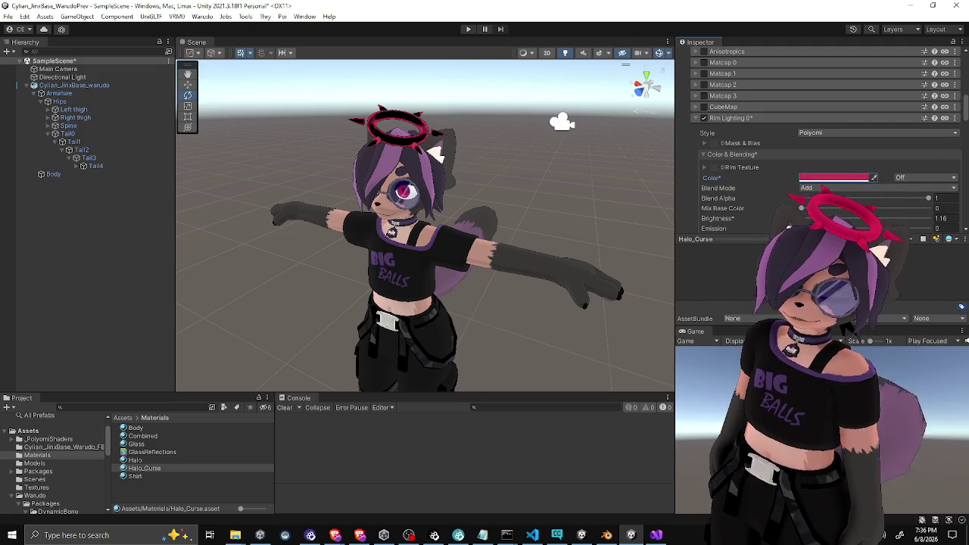
Try several rim brightness values, ending with brightness at 1.32
double_click(940, 218)
type("0.84")
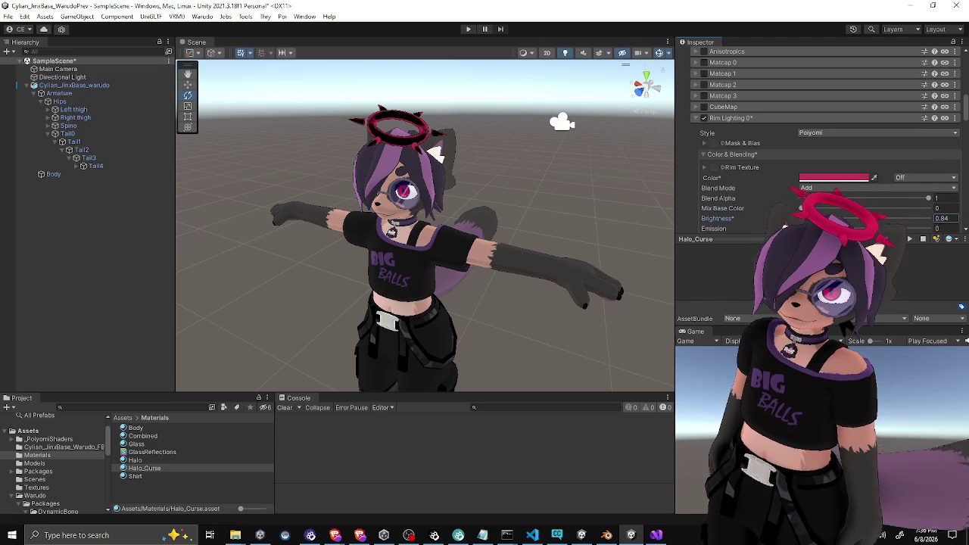
key("BackSpace")
type("72")
key("ctrl+a")
type("1.24")
key("BackSpace")
type("04")
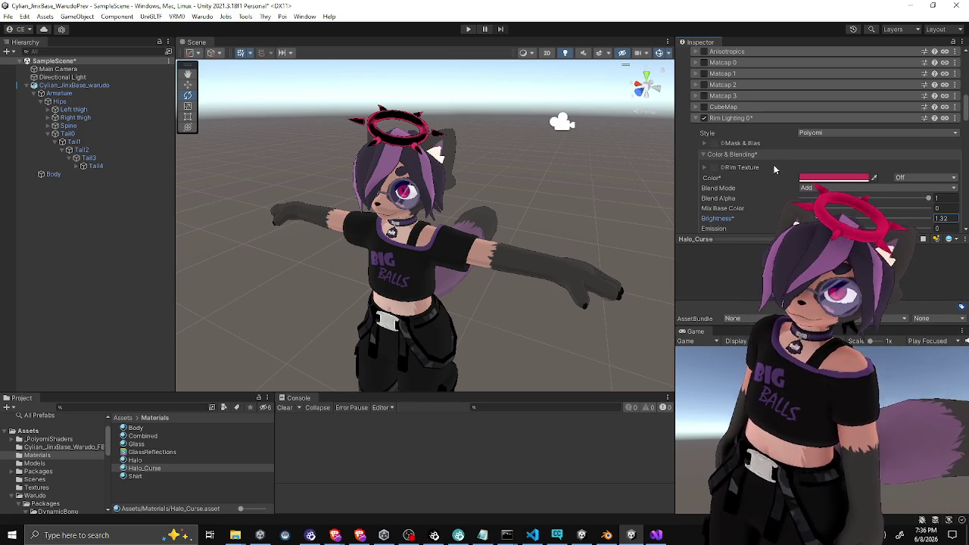
In Shape Controls, drag Width to 0.627, Rim Power to 1.08 and Sharpness to 0.221
scroll(757, 176, "down", 2)
scroll(860, 179, "down", 1)
left_click_drag(877, 173, 890, 174)
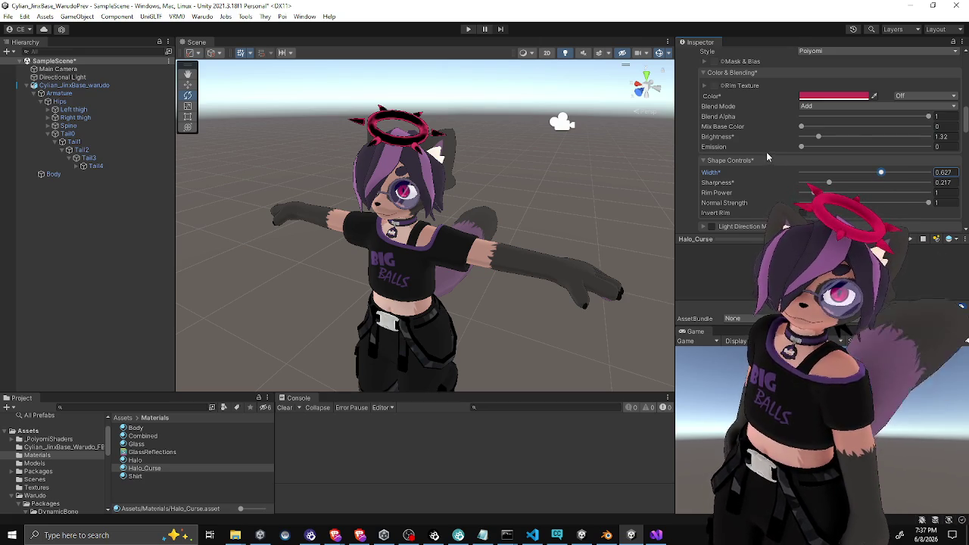
left_click_drag(814, 192, 807, 192)
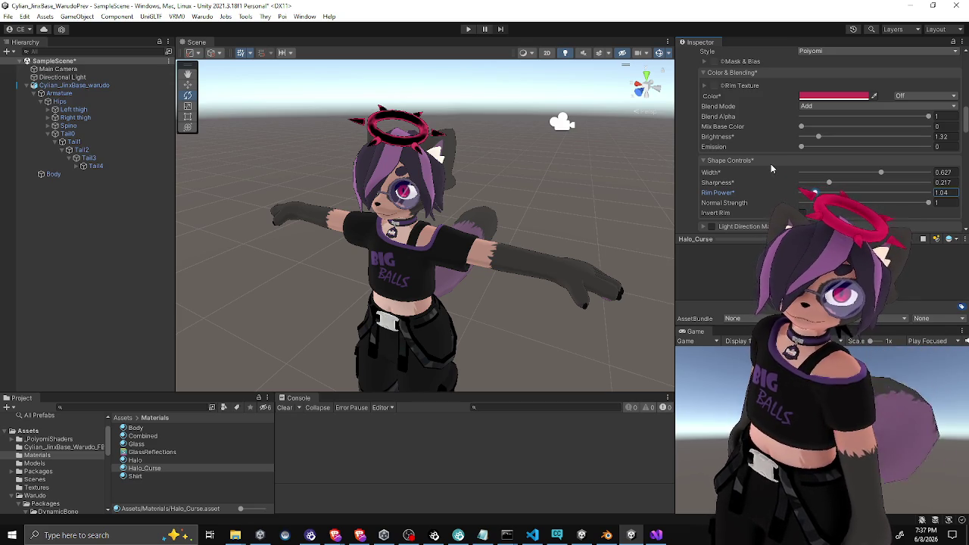
mouse_move(829, 184)
left_mouse_down()
mouse_move(837, 184)
mouse_move(802, 193)
mouse_move(812, 193)
left_mouse_up()
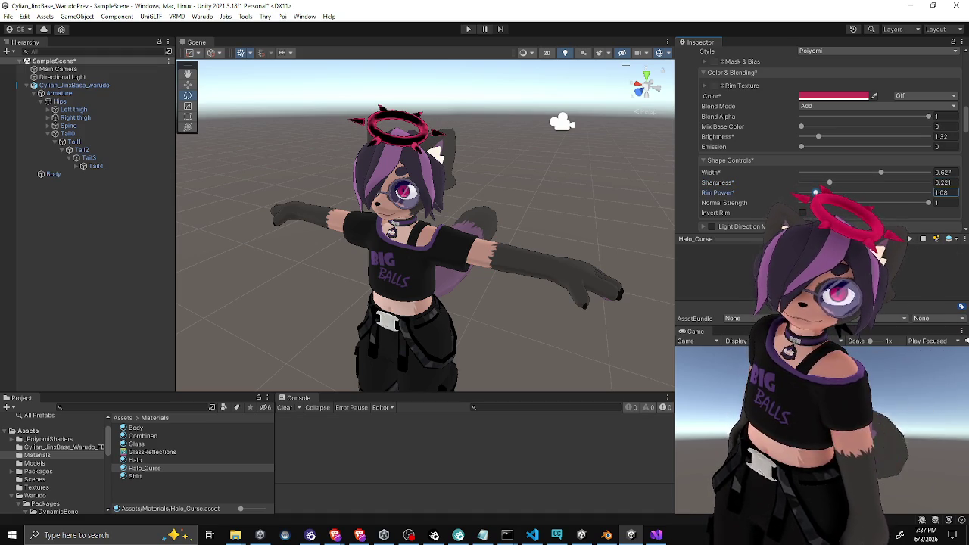
scroll(749, 159, "up", 10)
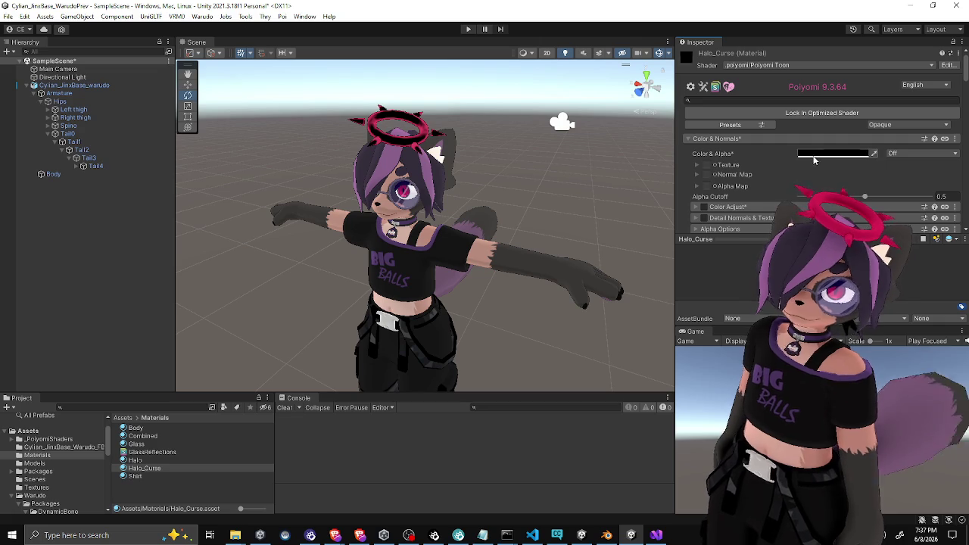
Make the Halo_Curse base colour a near-black greyish purple (RGB 22, 19, 25)
left_click(810, 153)
left_click(864, 226)
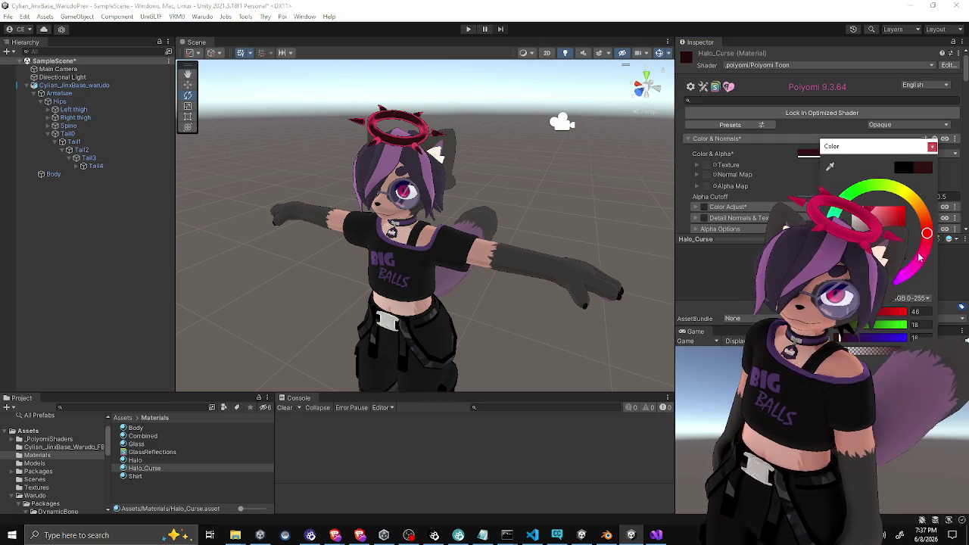
left_click(839, 256)
left_click(862, 267)
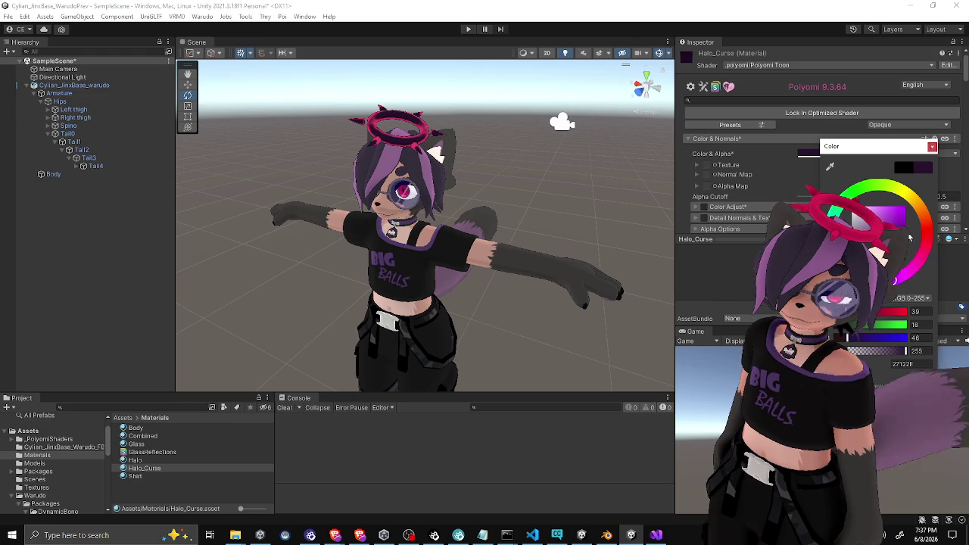
left_click_drag(887, 267, 898, 263)
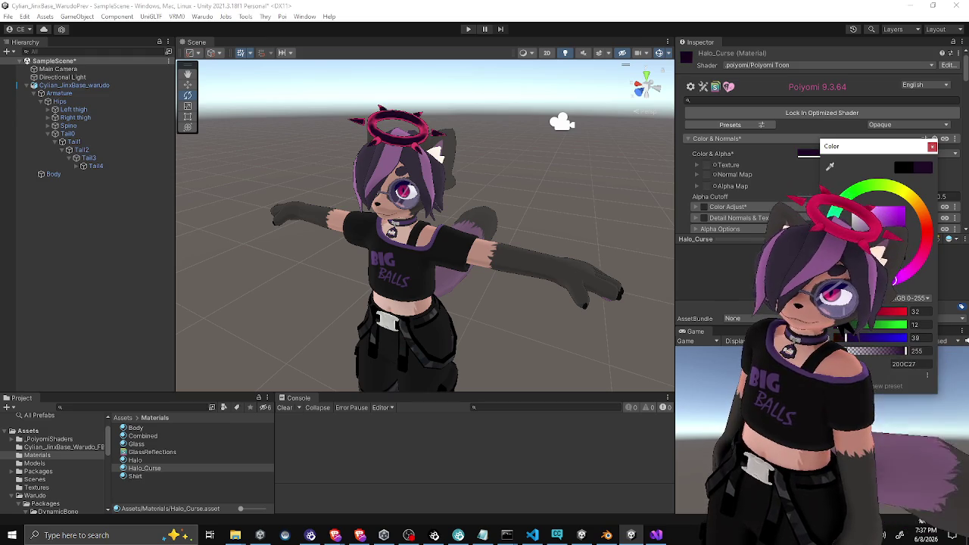
left_click_drag(879, 224, 883, 220)
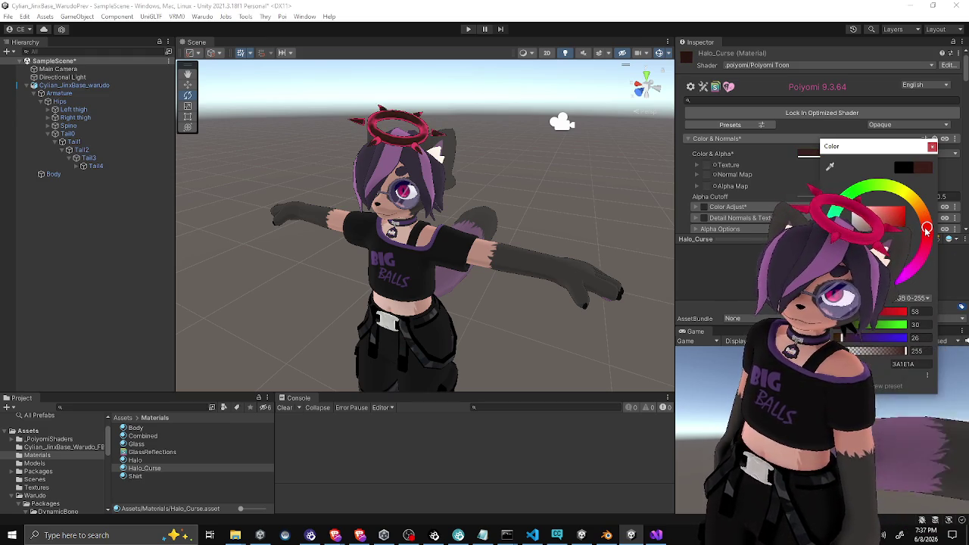
left_click_drag(883, 220, 890, 212)
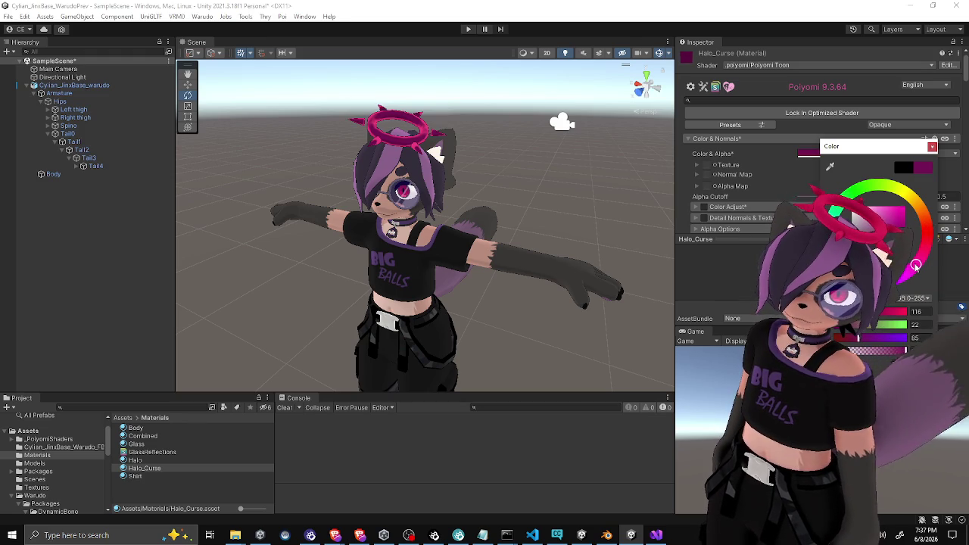
left_click_drag(878, 227, 878, 229)
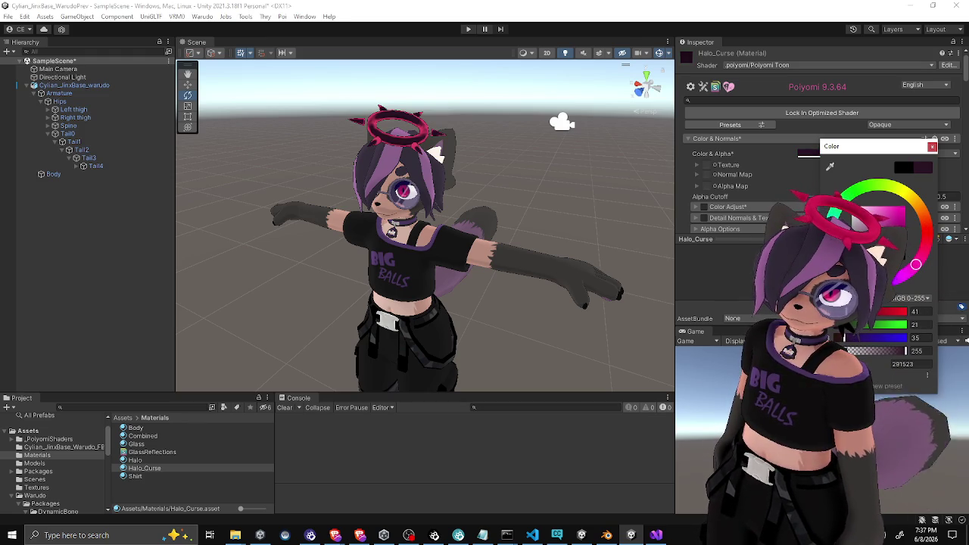
left_click_drag(879, 235, 878, 230)
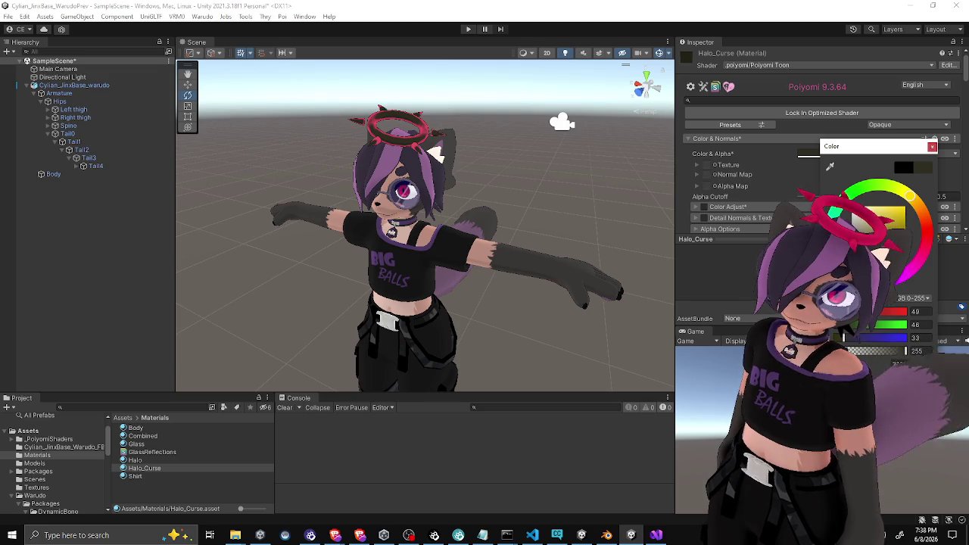
left_click_drag(910, 196, 905, 267)
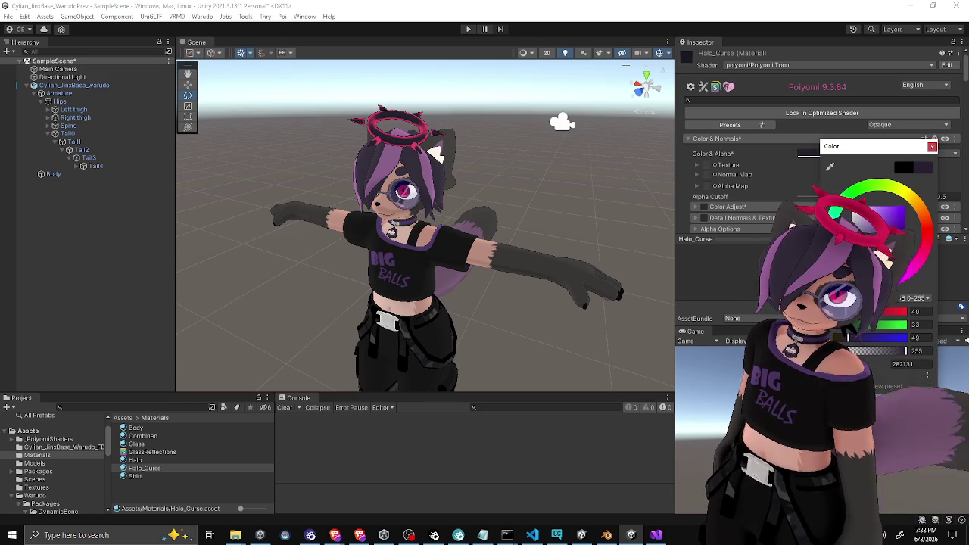
mouse_move(878, 214)
left_mouse_down()
mouse_move(883, 206)
mouse_move(881, 218)
left_mouse_up()
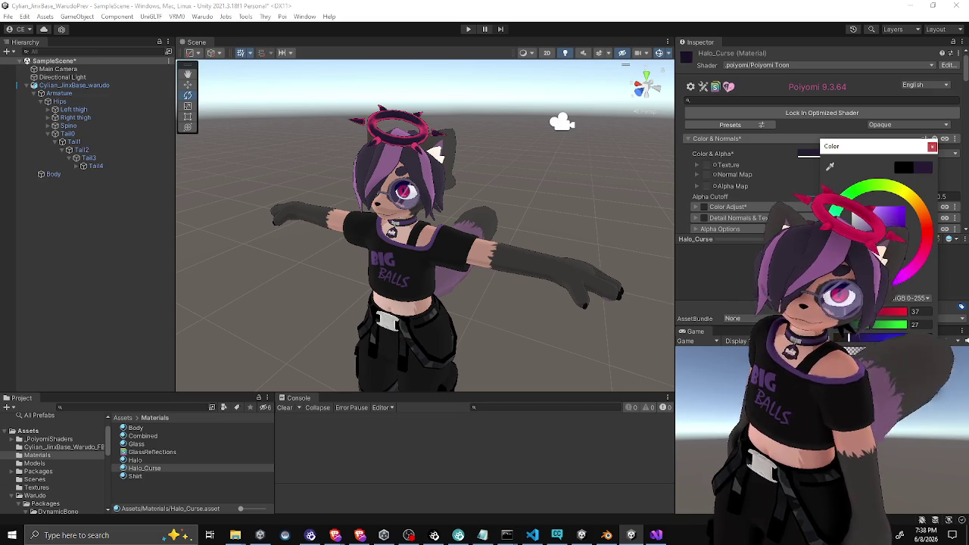
left_click_drag(880, 218, 876, 229)
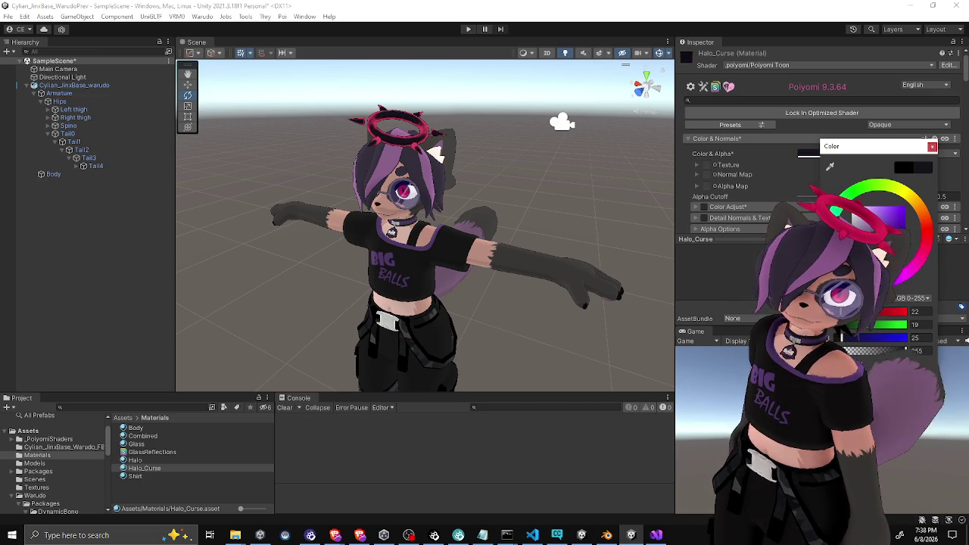
left_click(931, 148)
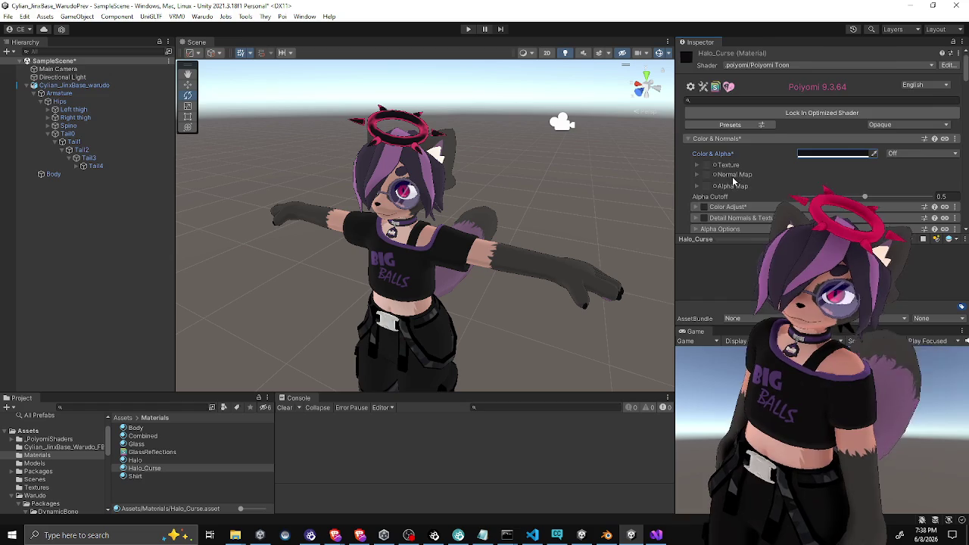
In Shading, compare Flat against TextureRamp lighting twice, leaving Lighting Type on TextureRamp
scroll(732, 180, "down", 5)
left_click(725, 149)
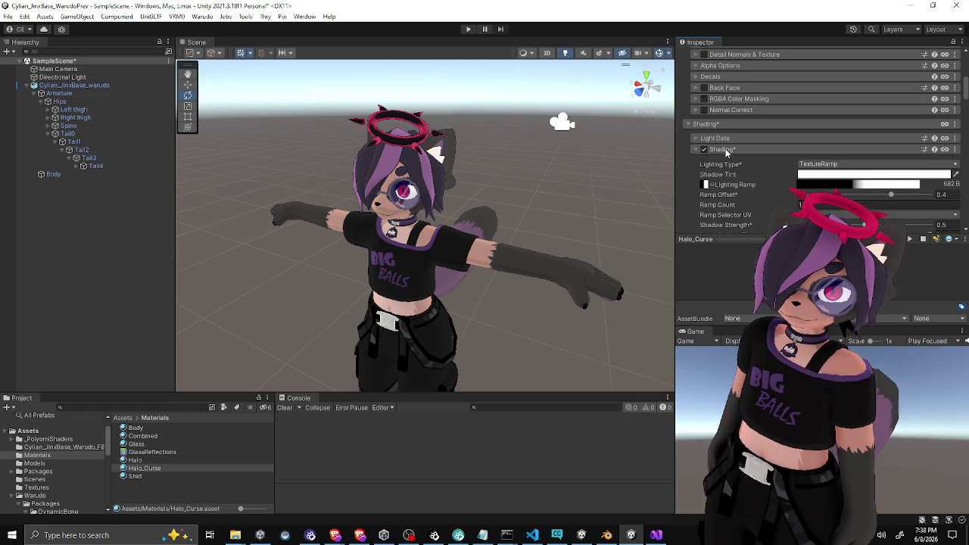
left_click(828, 164)
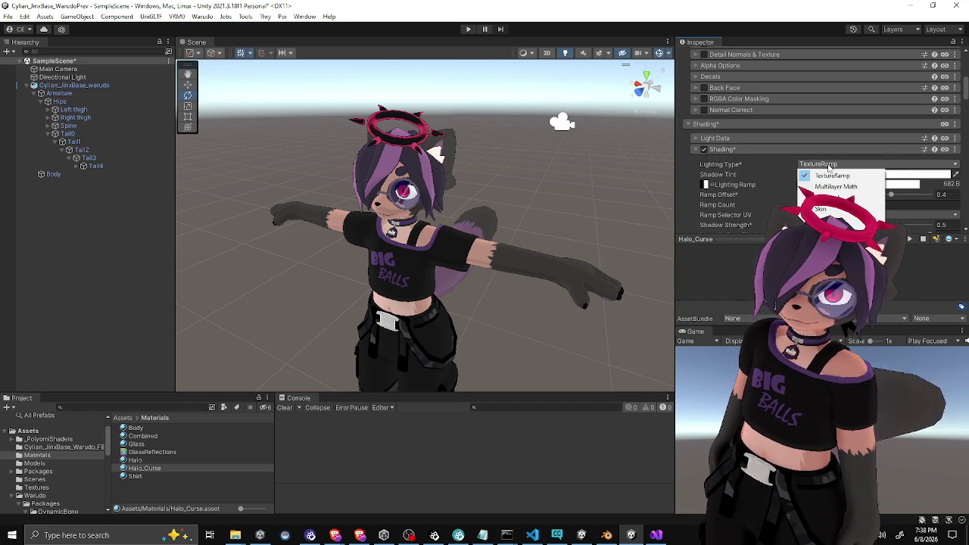
left_click(829, 230)
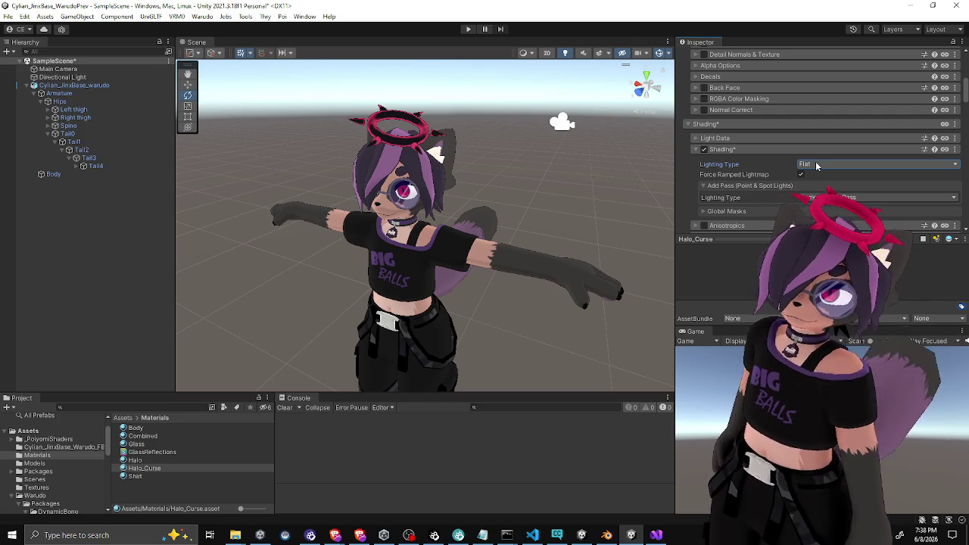
left_click(816, 166)
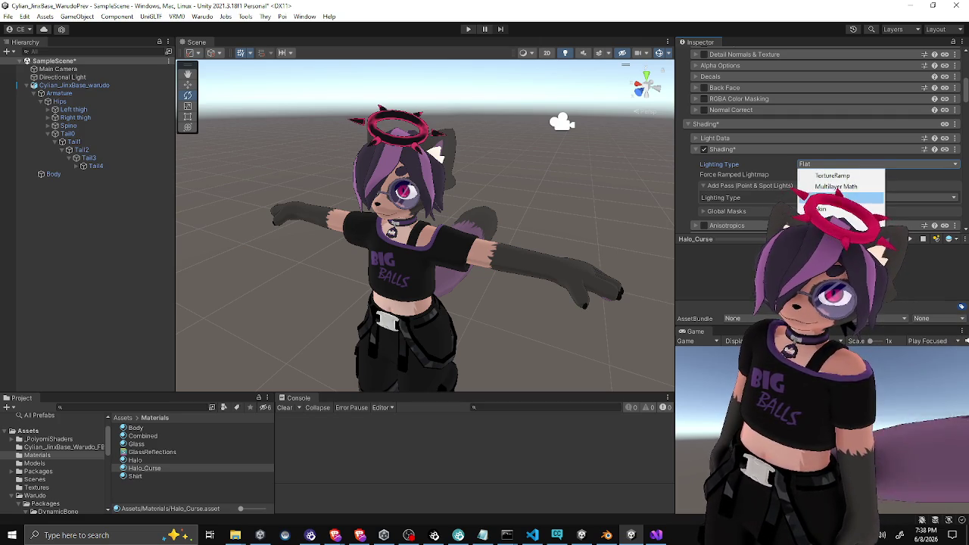
left_click(833, 176)
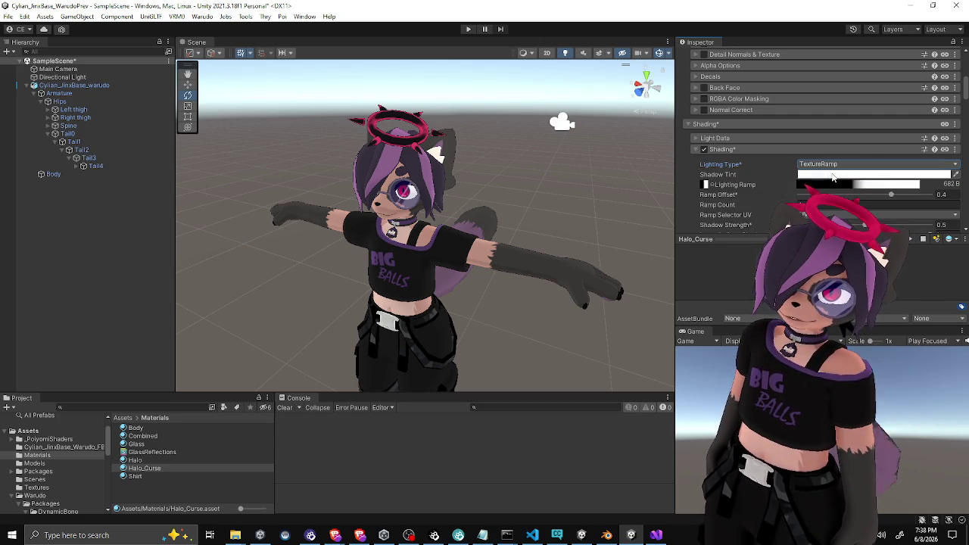
left_click(833, 164)
left_click(840, 219)
left_click(818, 165)
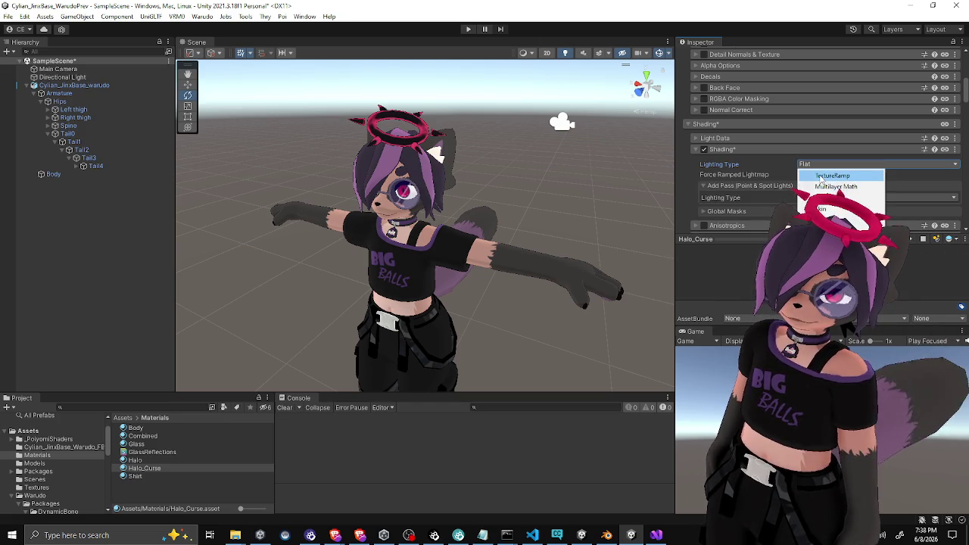
left_click(822, 178)
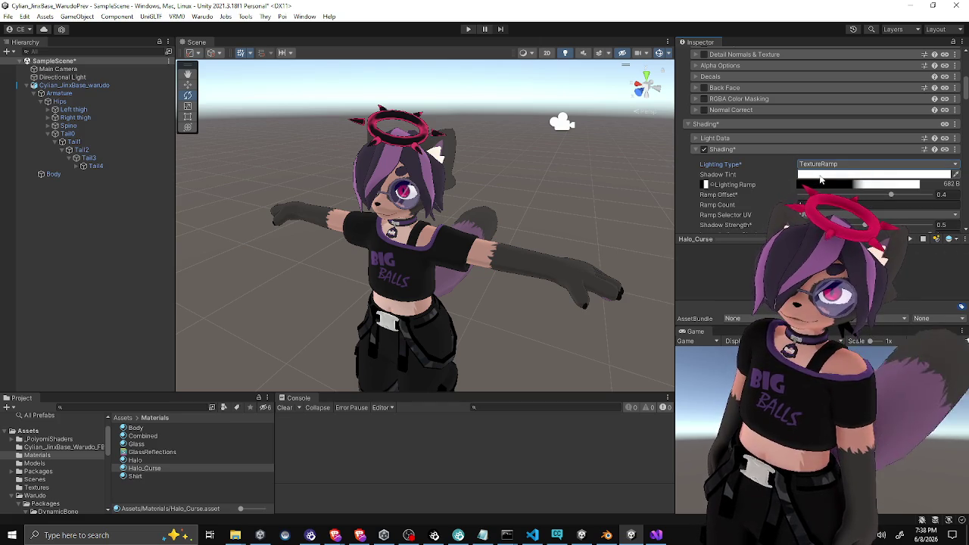
scroll(720, 198, "down", 10)
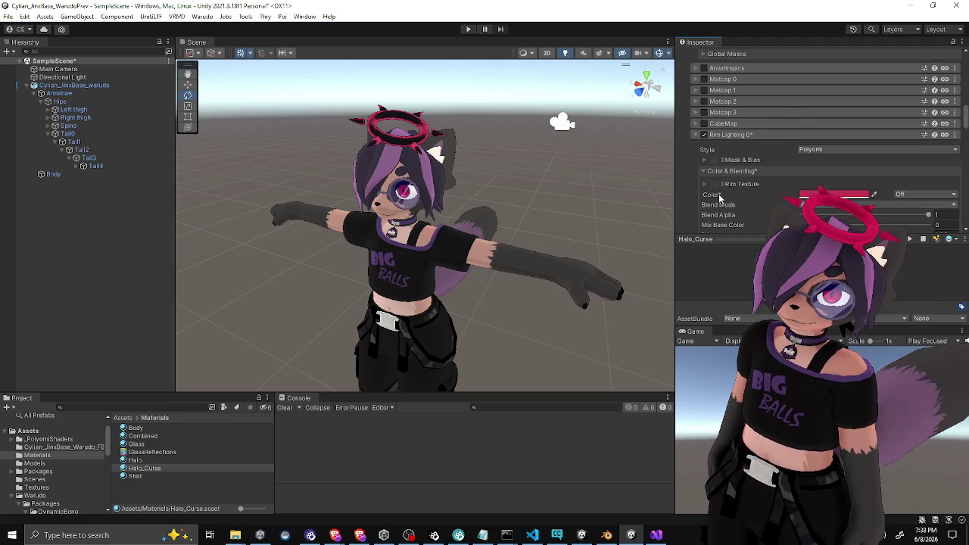
scroll(718, 196, "down", 10)
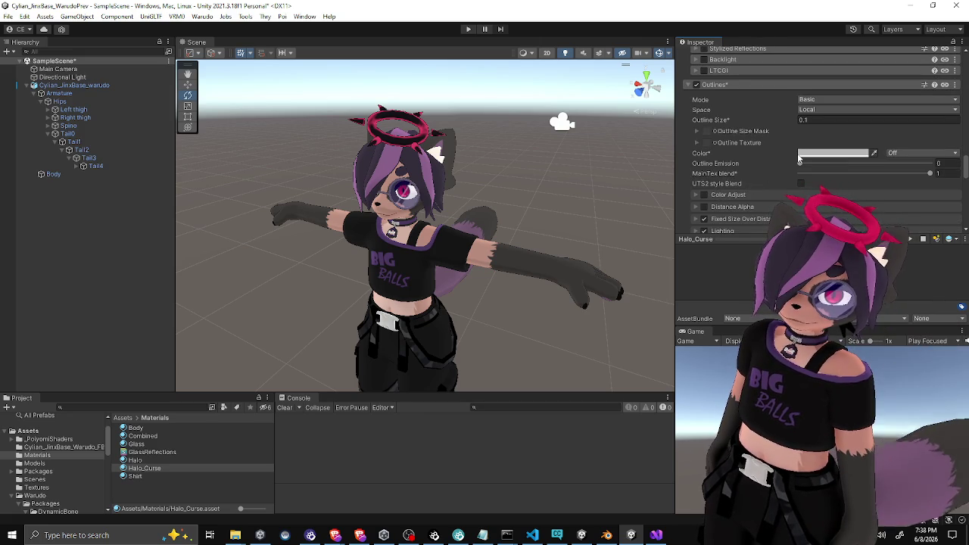
left_click(799, 164)
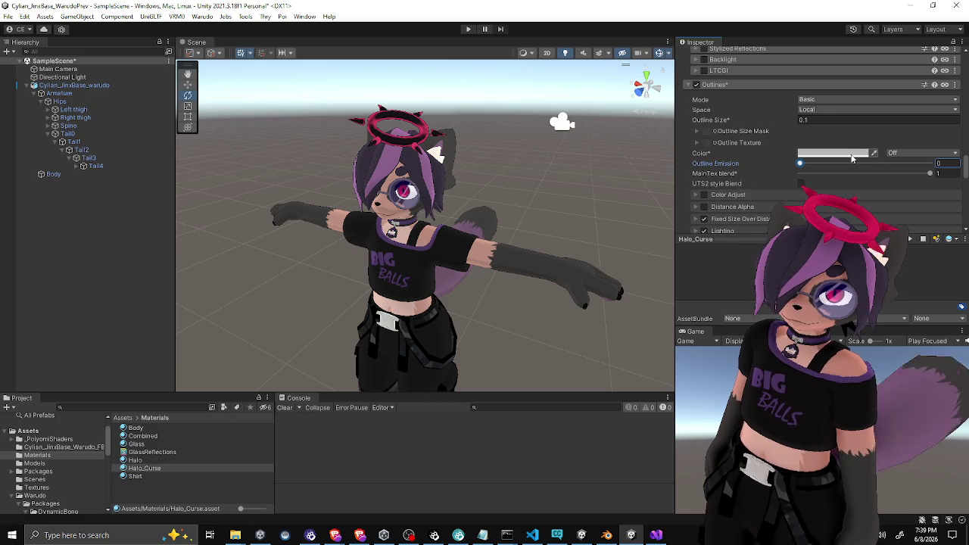
left_click(800, 173)
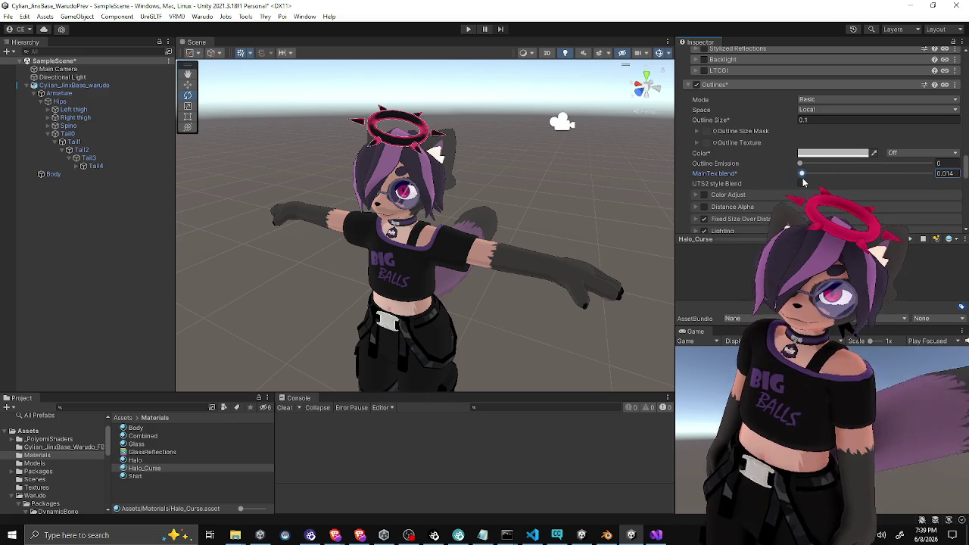
key("ctrl+z")
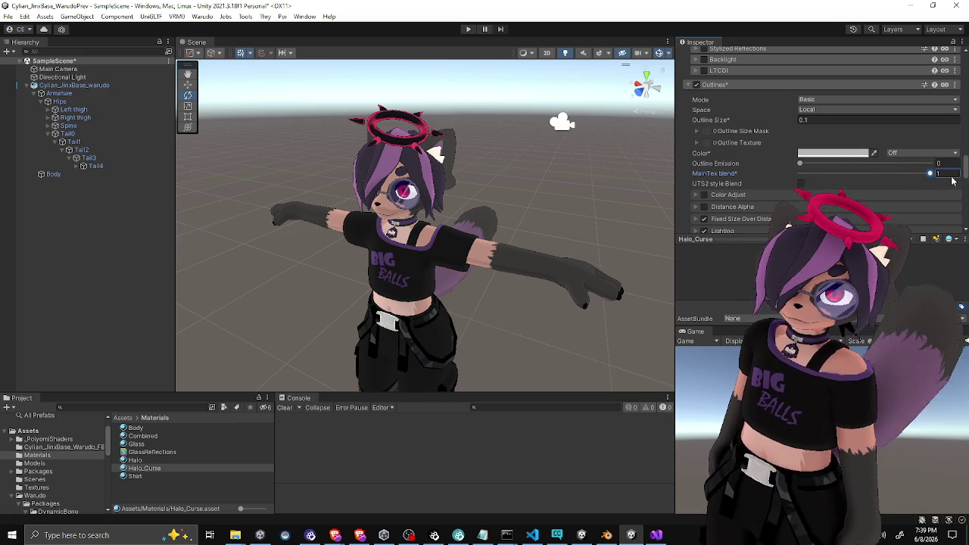
scroll(690, 186, "down", 5)
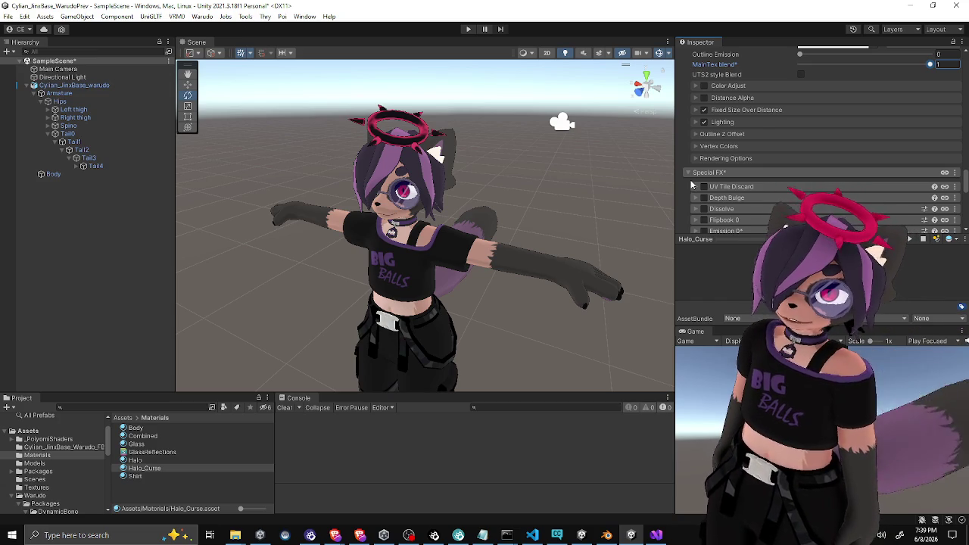
Widen the halo's rim lighting and raise its Sharpness to 0.388
scroll(691, 186, "up", 7)
scroll(691, 185, "up", 10)
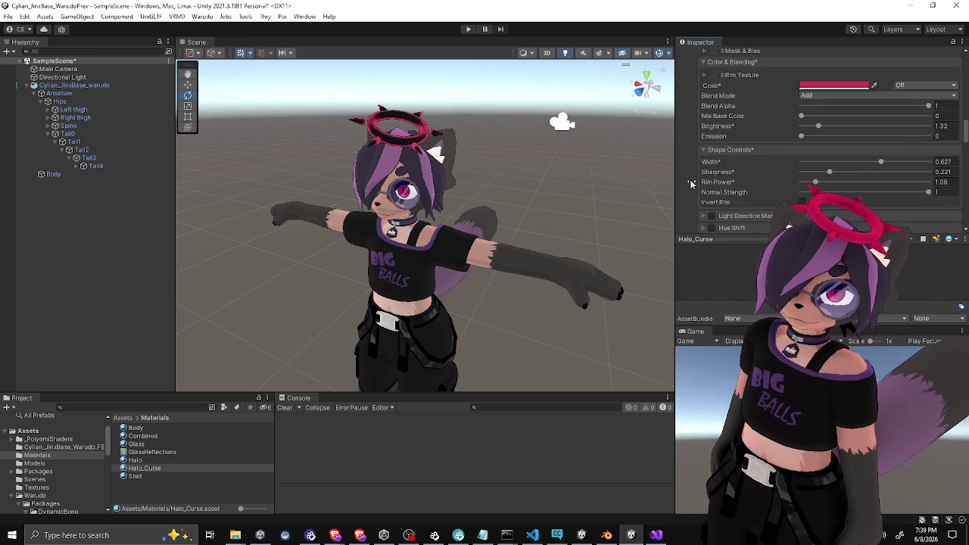
mouse_move(880, 218)
left_mouse_down()
mouse_move(902, 218)
mouse_move(887, 216)
left_mouse_up()
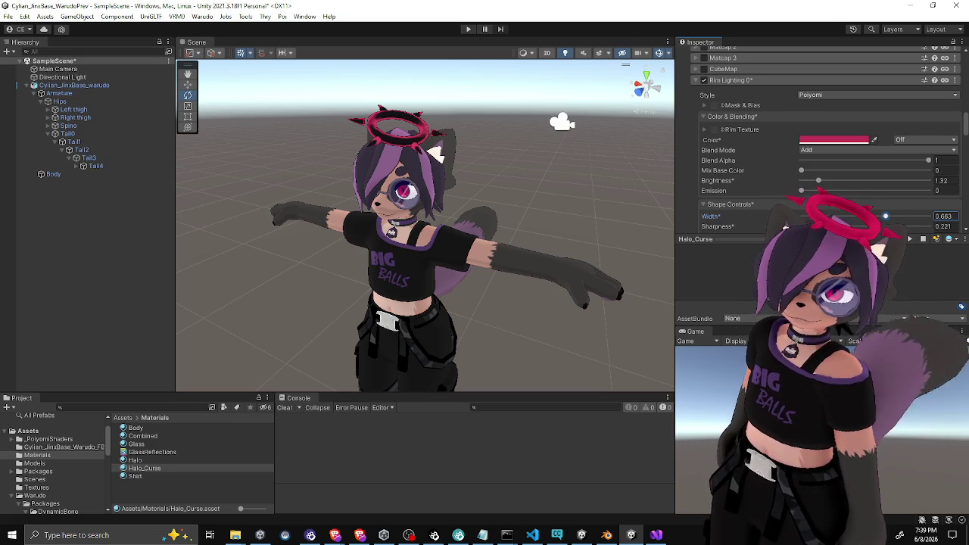
left_click_drag(829, 226, 850, 226)
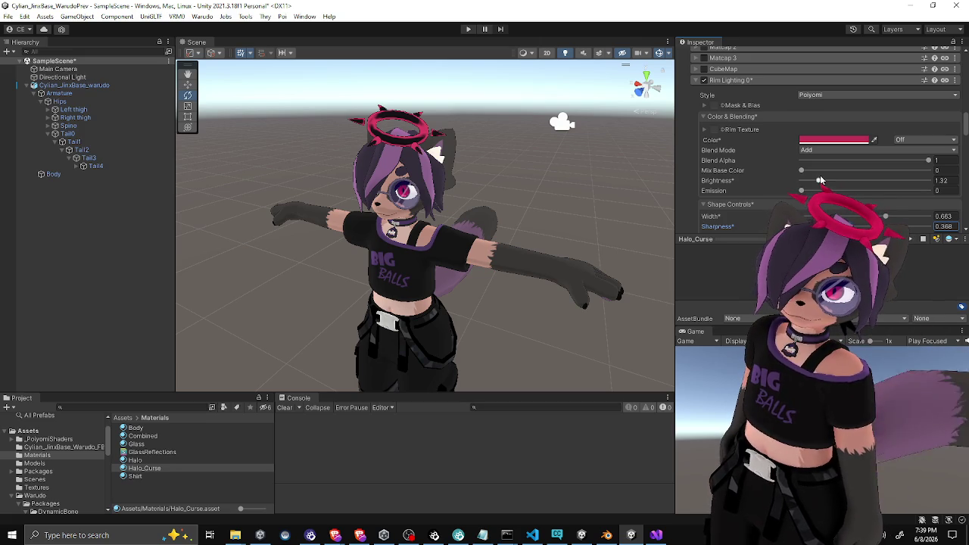
Set rim brightness to 1.62 and the rim colour to pink C63F61
left_click(925, 161)
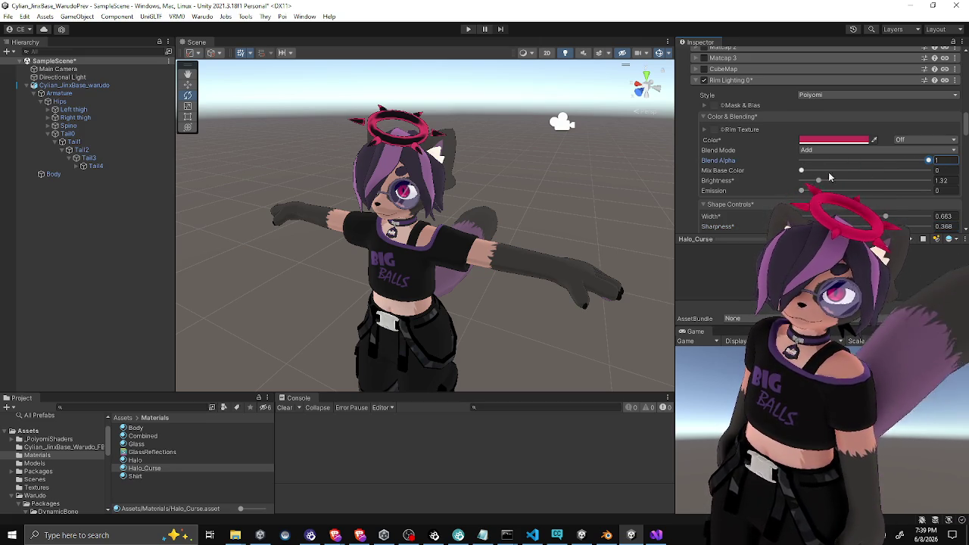
left_click(813, 181)
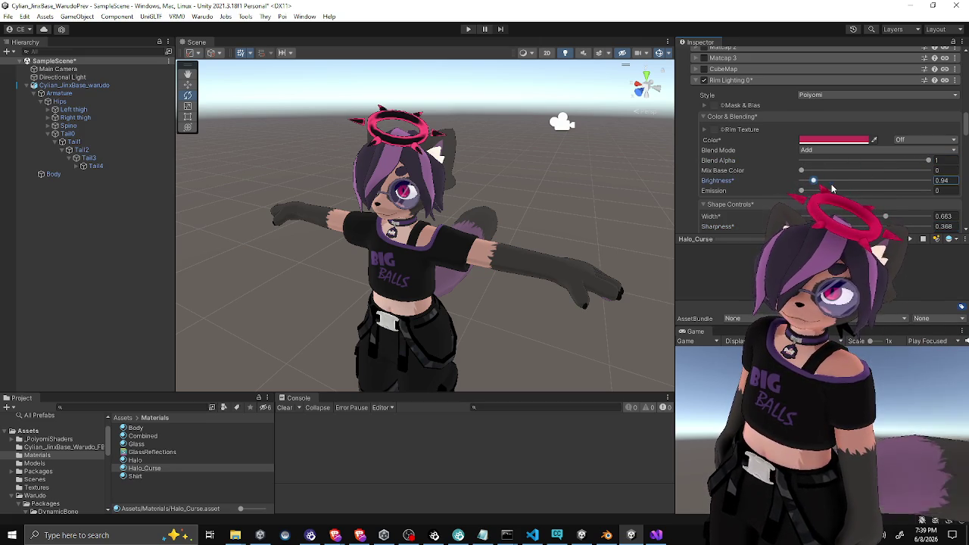
left_click(825, 185)
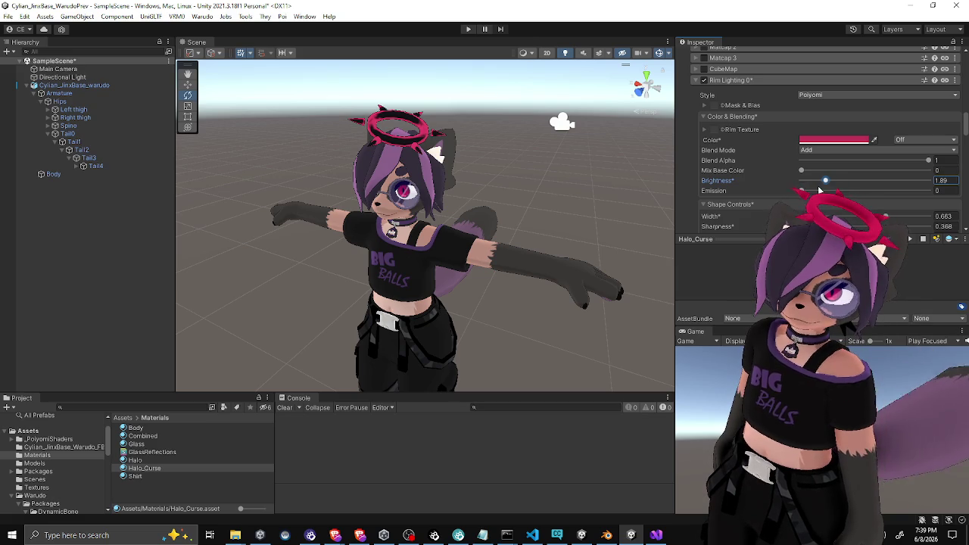
left_click(822, 186)
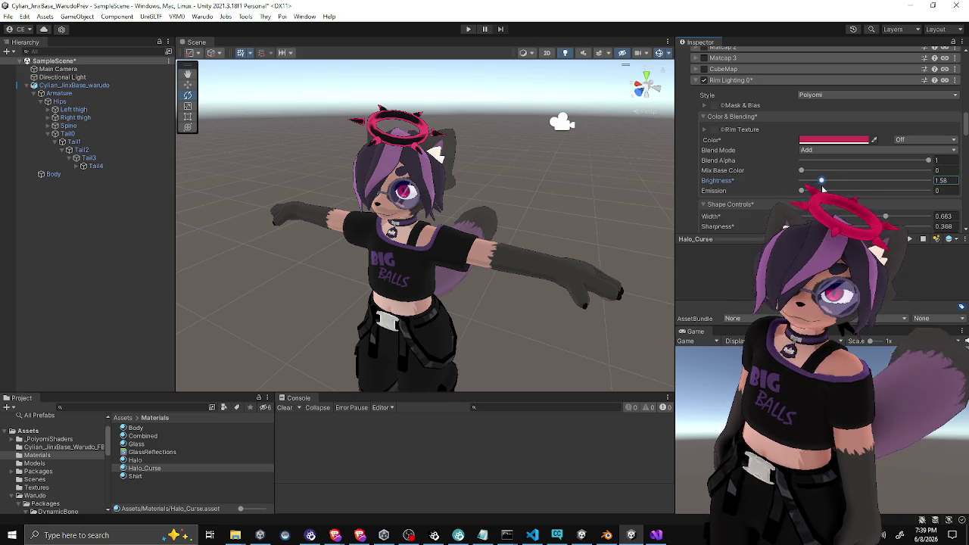
left_click(823, 187)
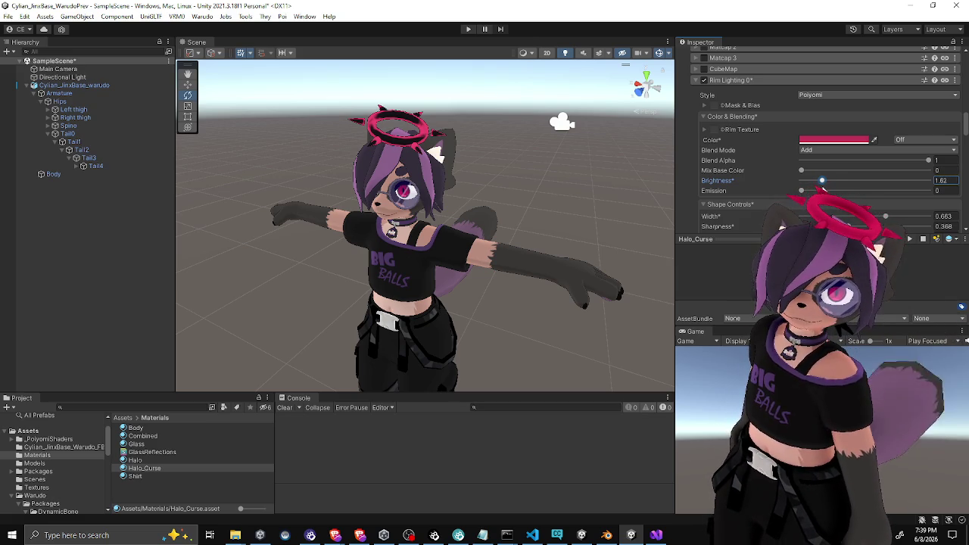
left_click(830, 139)
mouse_move(890, 205)
left_mouse_down()
mouse_move(865, 205)
mouse_move(901, 206)
left_mouse_up()
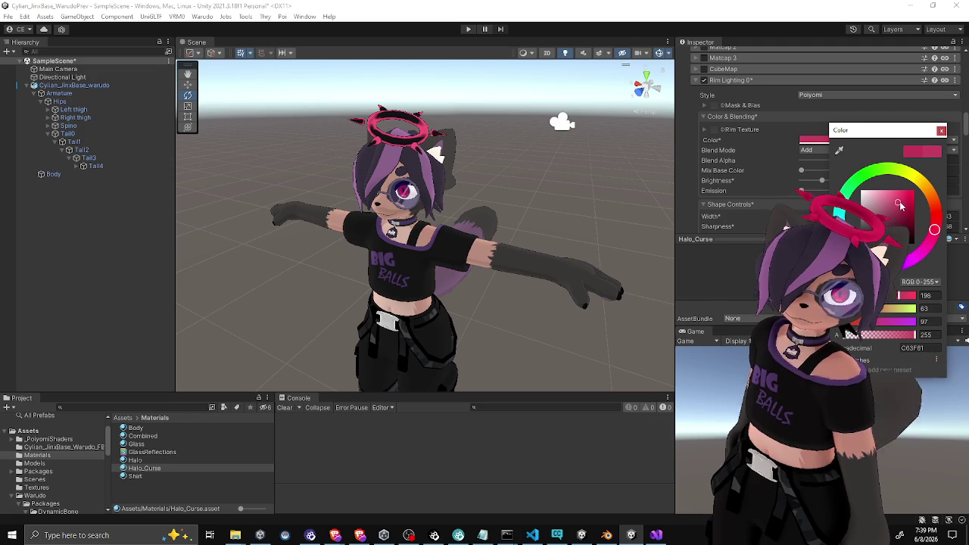
Set the halo's rim lighting brightness to 1.54
left_click(941, 131)
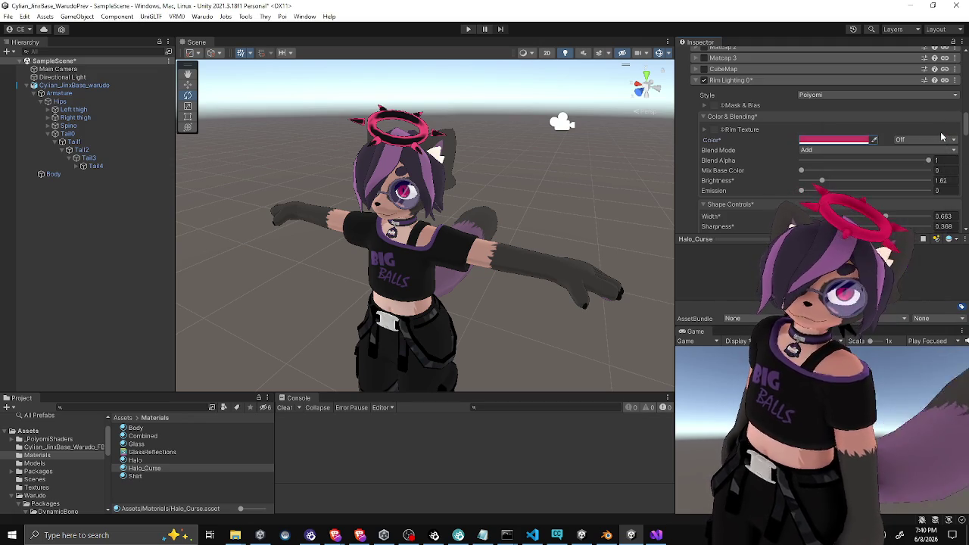
mouse_move(424, 191)
left_mouse_down("alt")
mouse_move(455, 195)
mouse_move(355, 249)
mouse_move(277, 229)
mouse_move(469, 204)
left_mouse_up("alt")
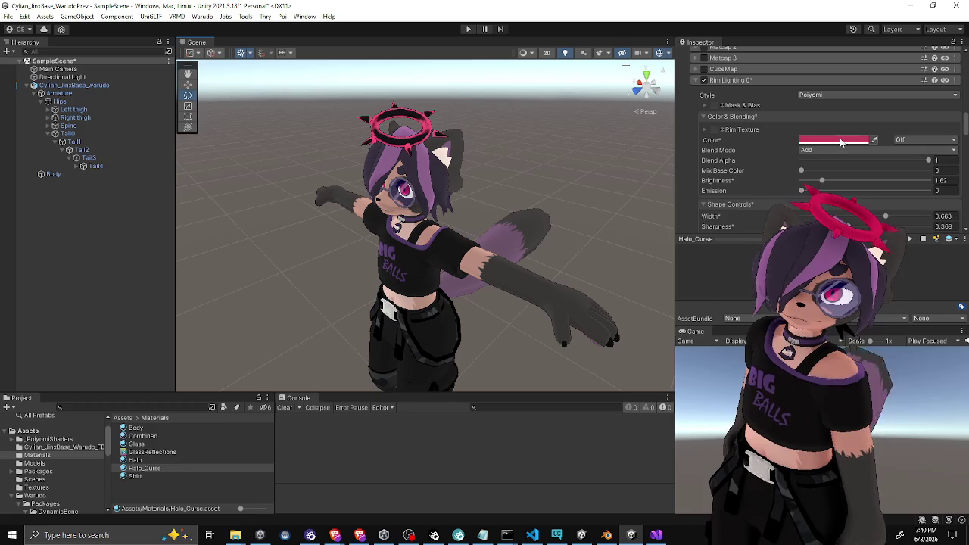
left_click_drag(822, 181, 821, 180)
mouse_move(515, 163)
left_mouse_down("alt")
mouse_move(452, 155)
mouse_move(343, 200)
left_mouse_up("alt")
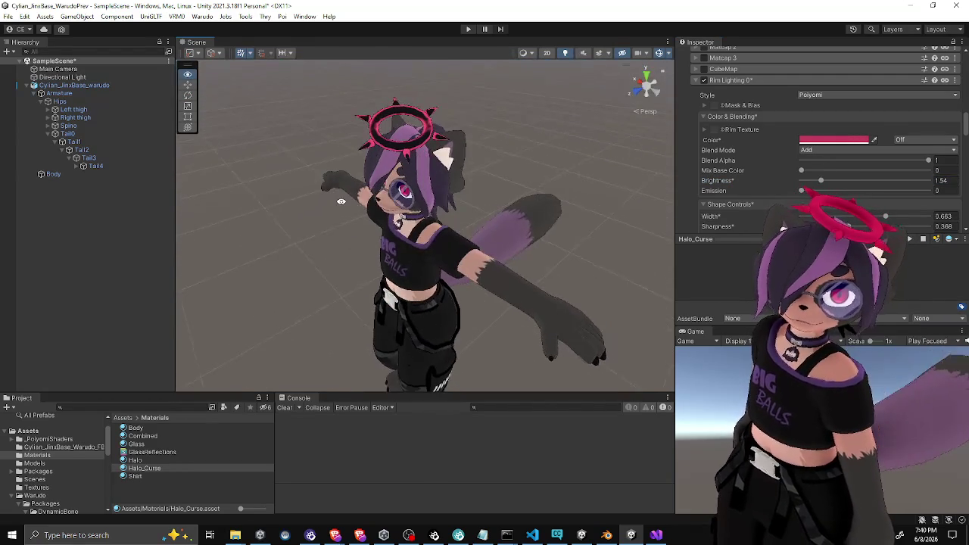
Shift the rim colour redder to hex C53E47 and view the avatar from the front
left_click(833, 139)
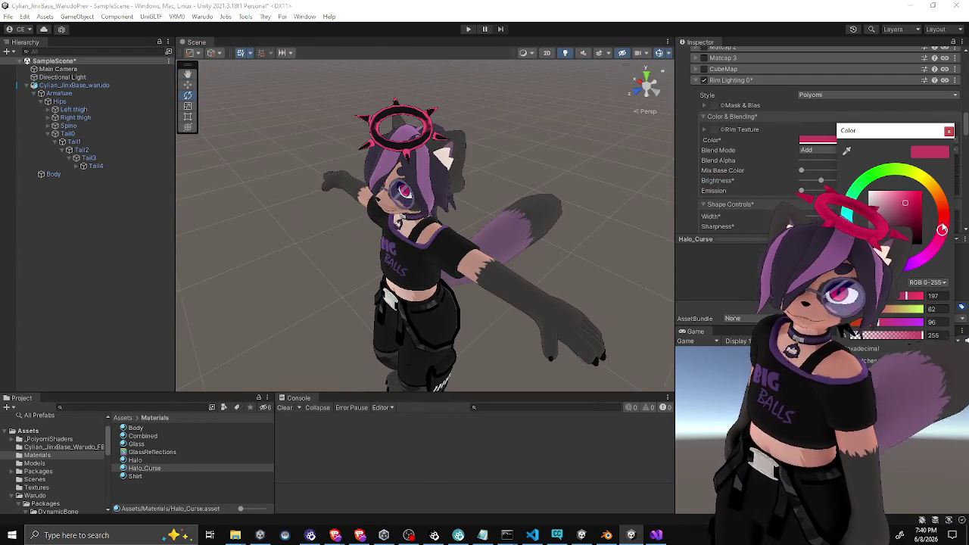
left_click_drag(942, 229, 944, 220)
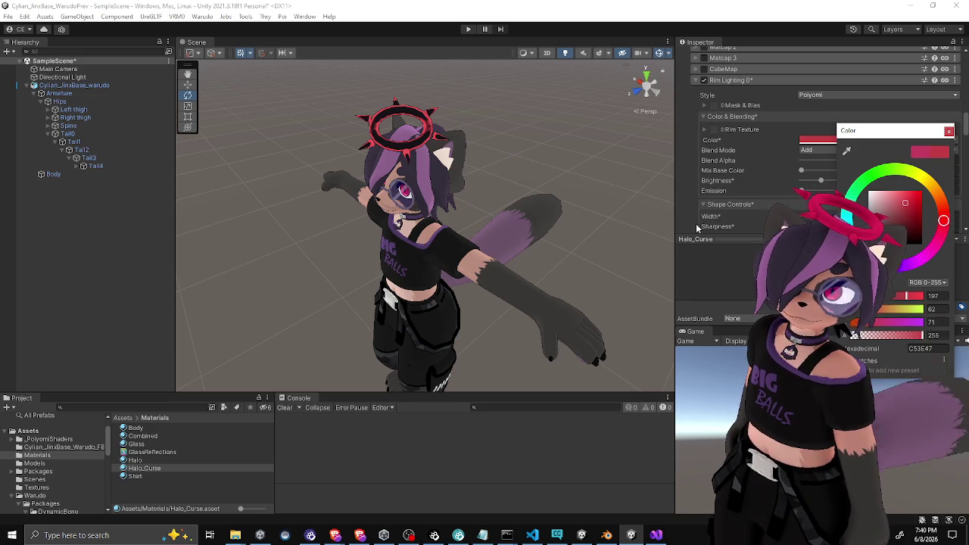
left_click(530, 227)
mouse_move(530, 227)
left_mouse_down("alt")
mouse_move(572, 219)
mouse_move(485, 178)
left_mouse_up("alt")
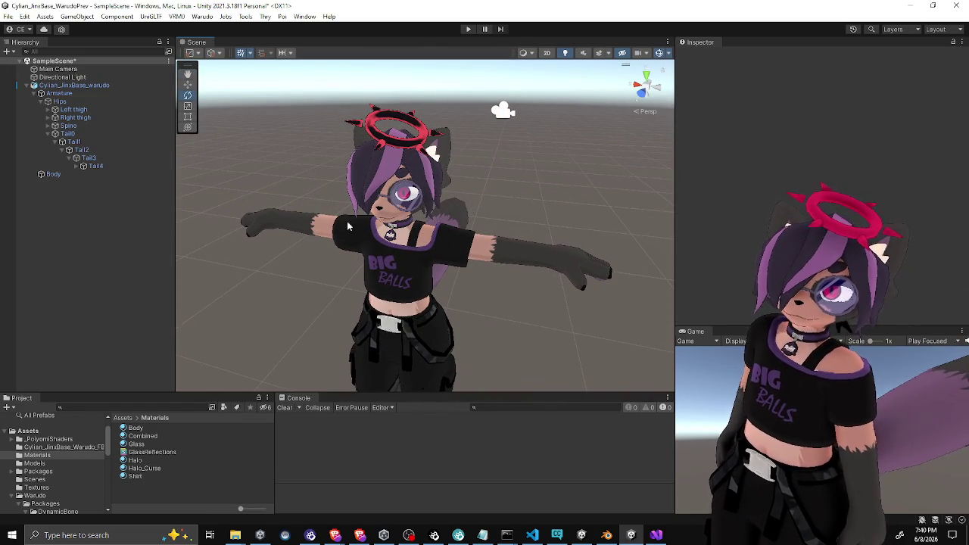
left_click(144, 468)
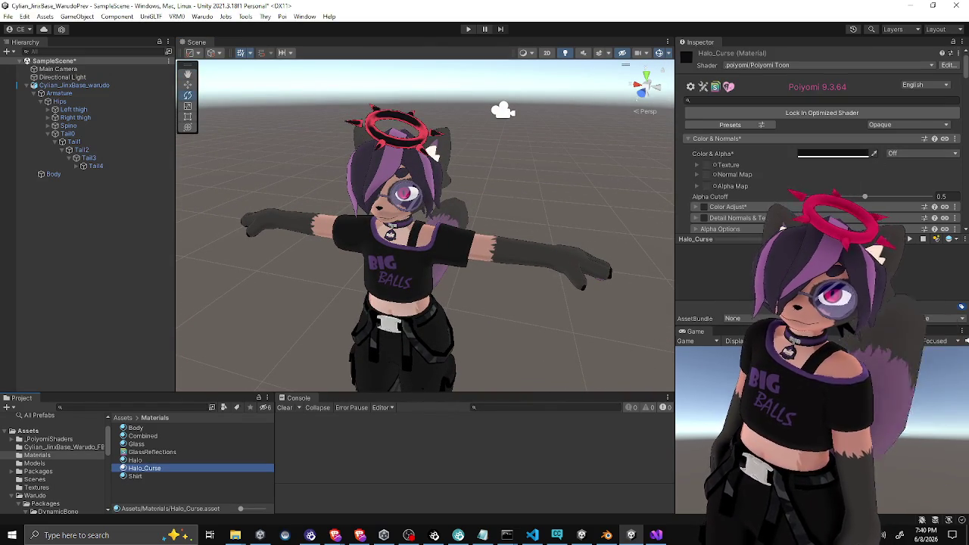
Lower the Halo_Curse rim brightness slightly and set its rim colour to C1415E
scroll(849, 186, "down", 15)
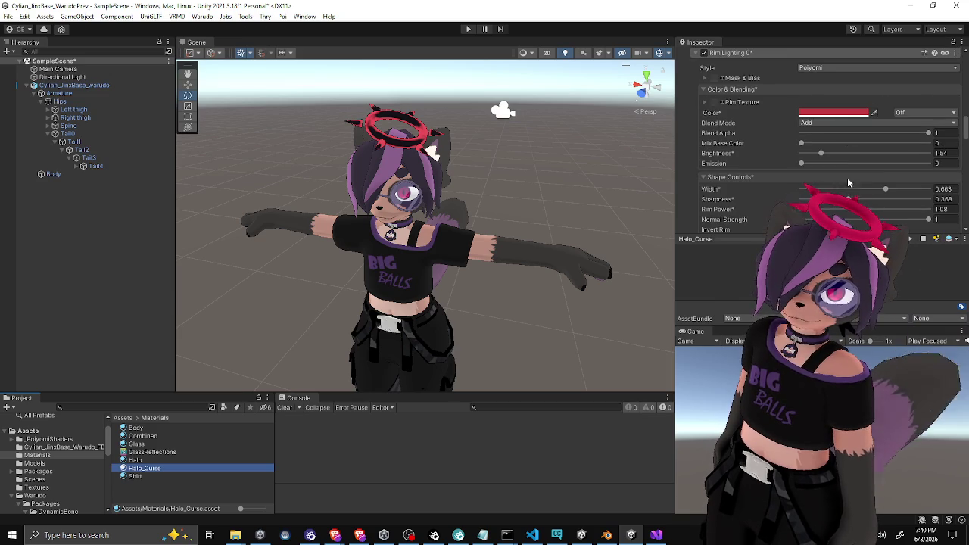
left_click_drag(827, 153, 816, 155)
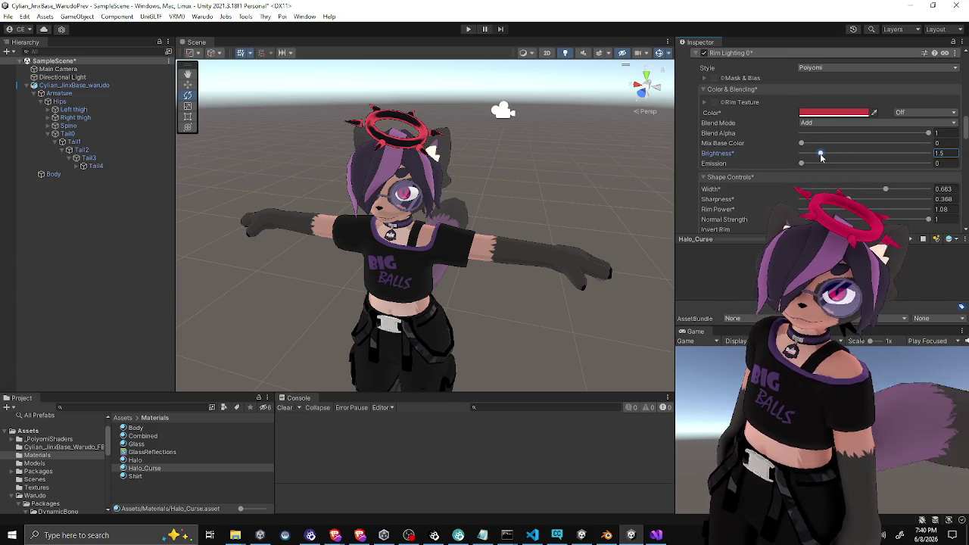
left_click(832, 113)
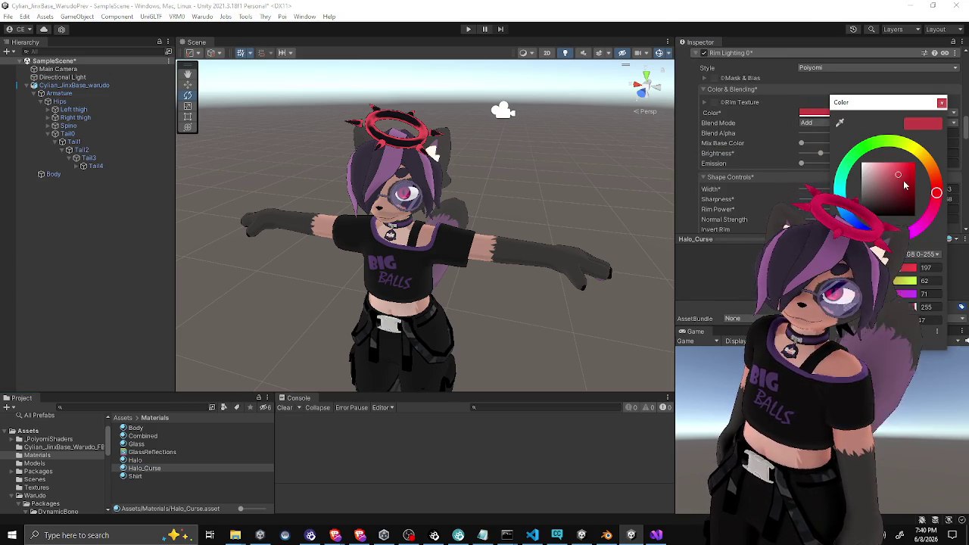
left_click(905, 184)
left_click_drag(905, 183, 936, 203)
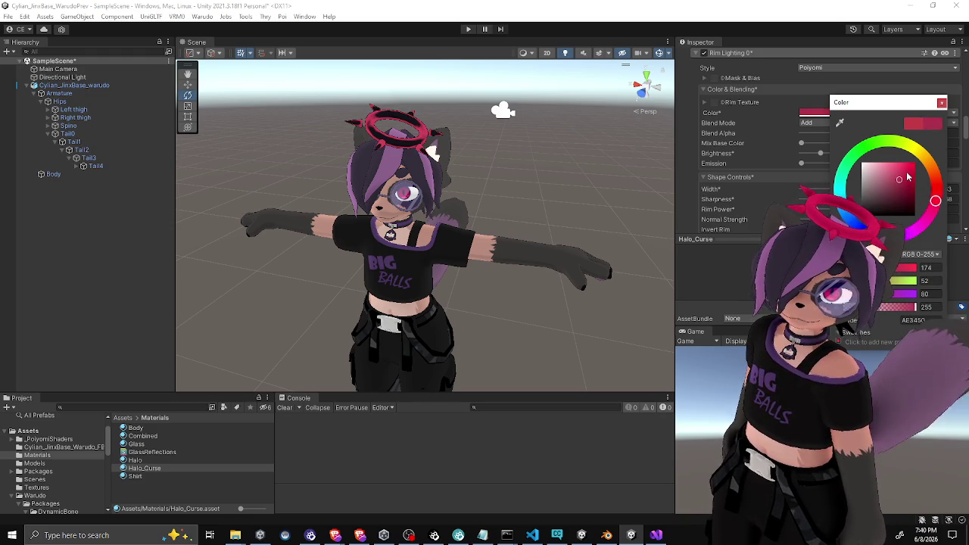
left_click(900, 182)
left_click(901, 179)
left_click_drag(901, 180, 899, 178)
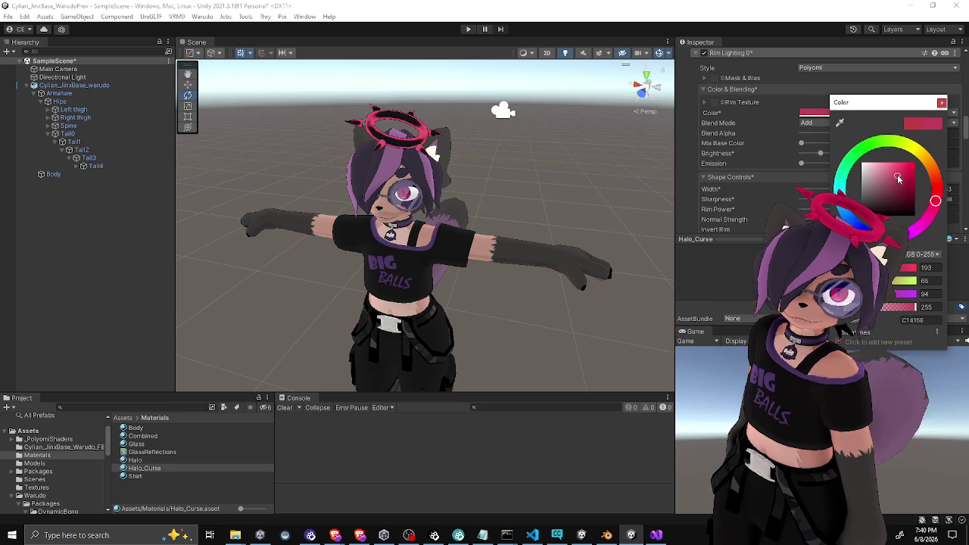
left_click(485, 192)
mouse_move(485, 192)
left_mouse_down()
mouse_move(384, 219)
mouse_move(638, 189)
mouse_move(350, 212)
mouse_move(341, 169)
mouse_move(574, 160)
mouse_move(426, 180)
mouse_move(435, 159)
mouse_move(459, 173)
left_mouse_up()
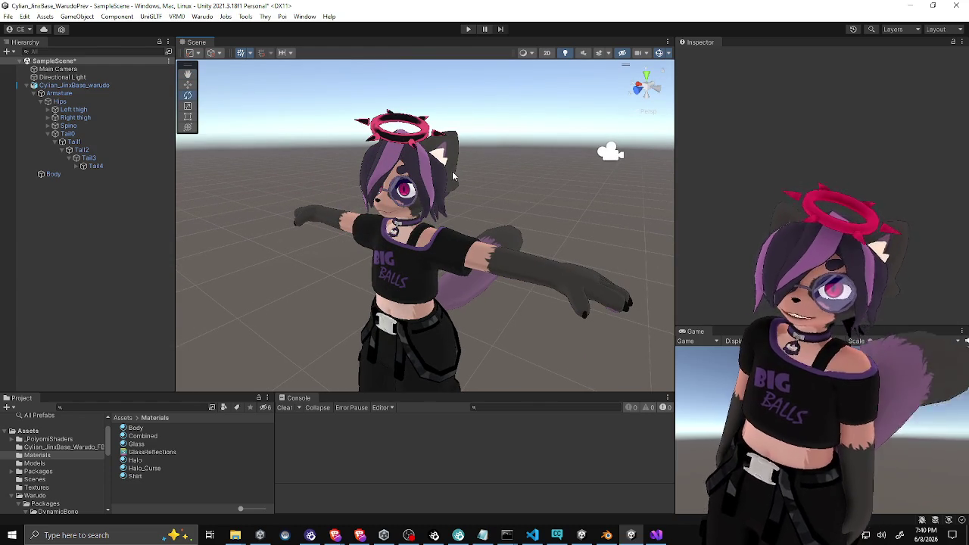
Save the scene with Ctrl+S, then lock in the Body material's optimized Poiyomi shader
key("ctrl+s")
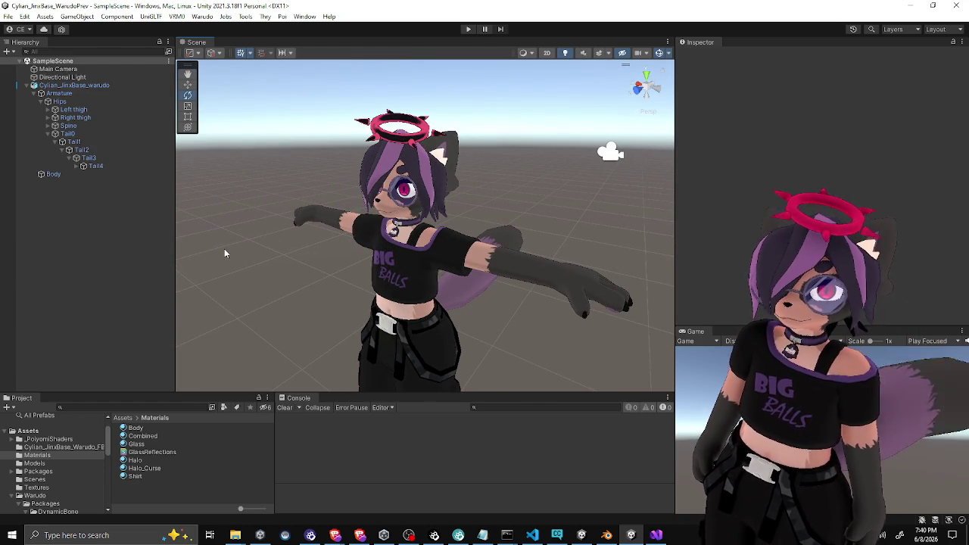
left_click(143, 430)
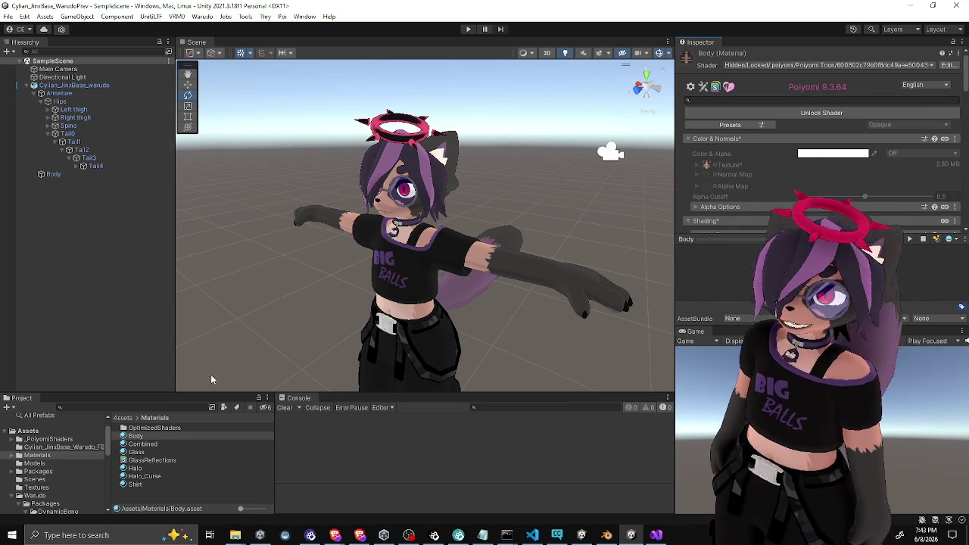
left_click(160, 444)
Lock in optimized shaders for the Combined and Halo_Curse materials
left_click(834, 113)
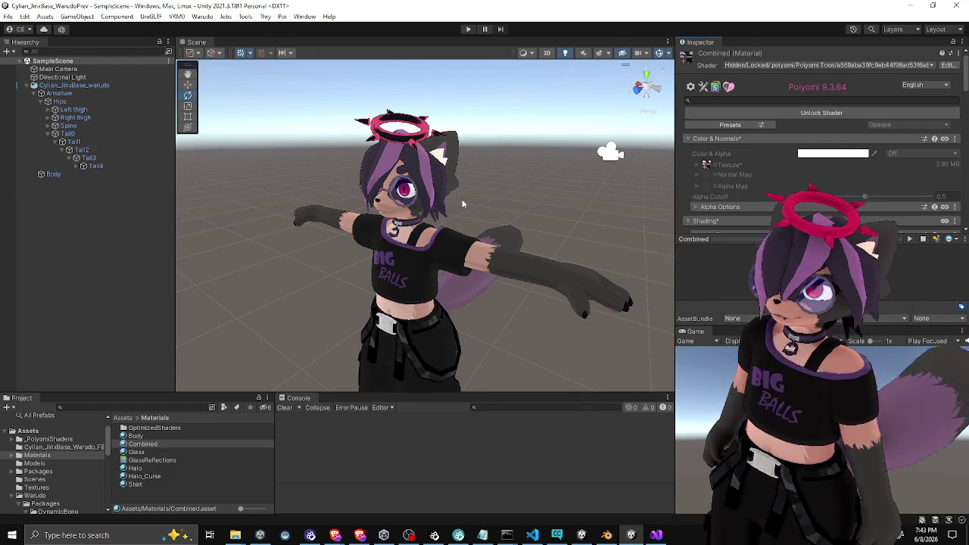
left_click(136, 452)
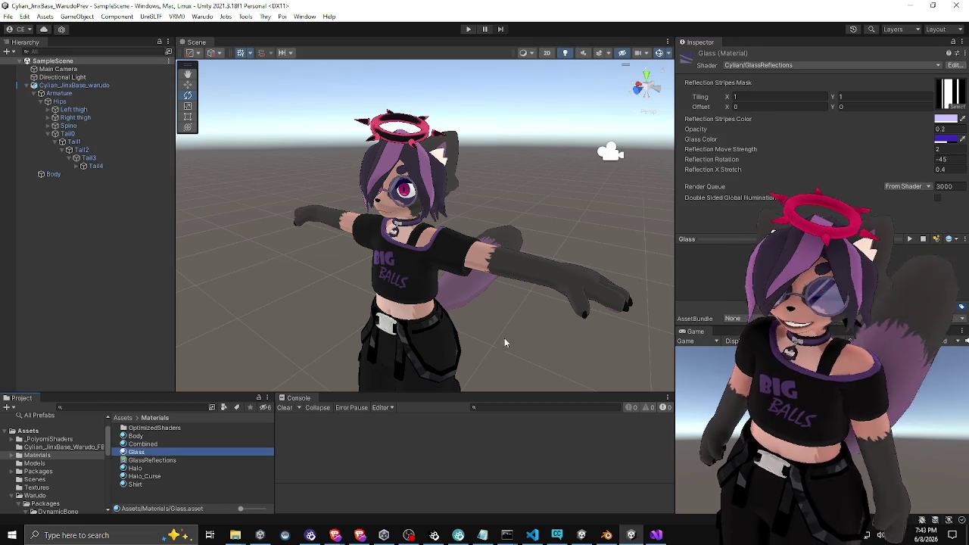
left_click(174, 468)
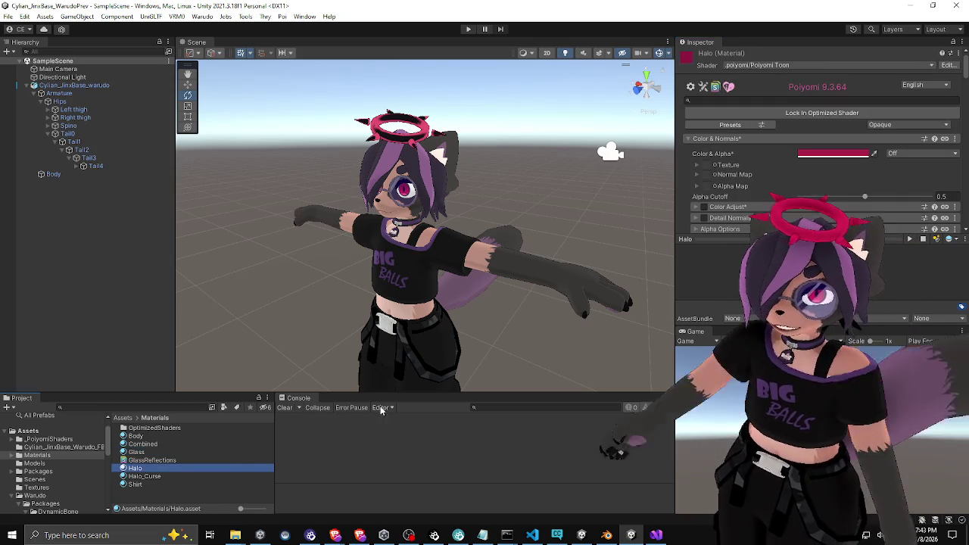
left_click(218, 476)
left_click(796, 112)
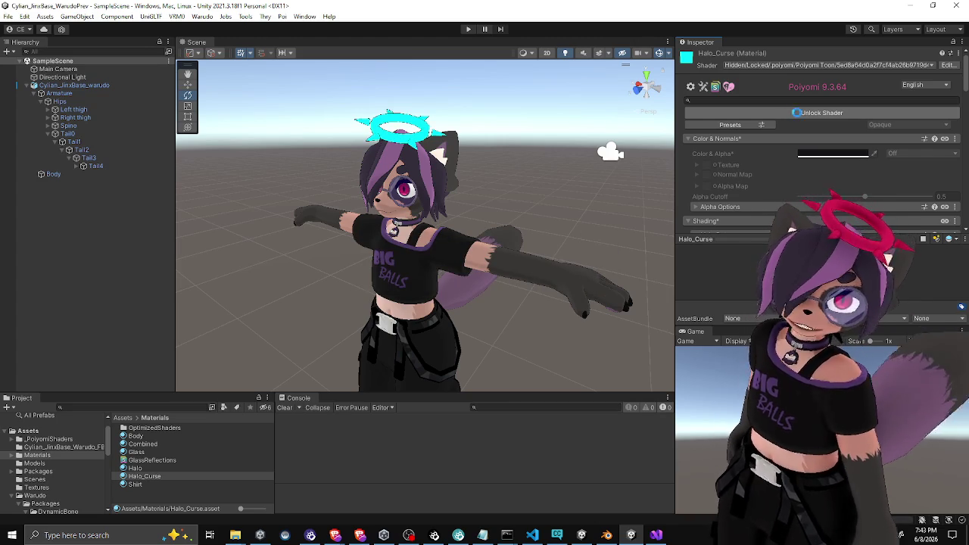
Lock in optimized shaders for the Shirt and Halo materials
left_click(136, 485)
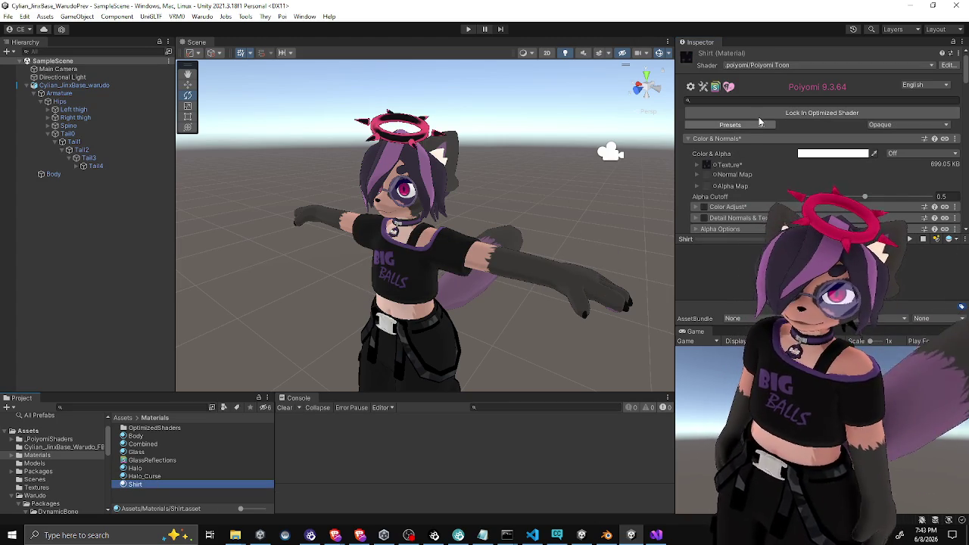
left_click(764, 112)
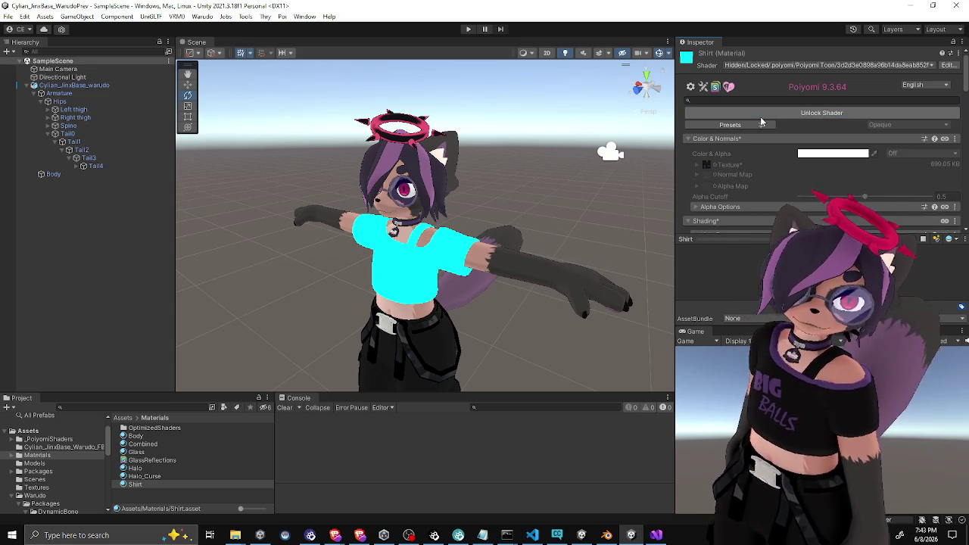
left_click(136, 468)
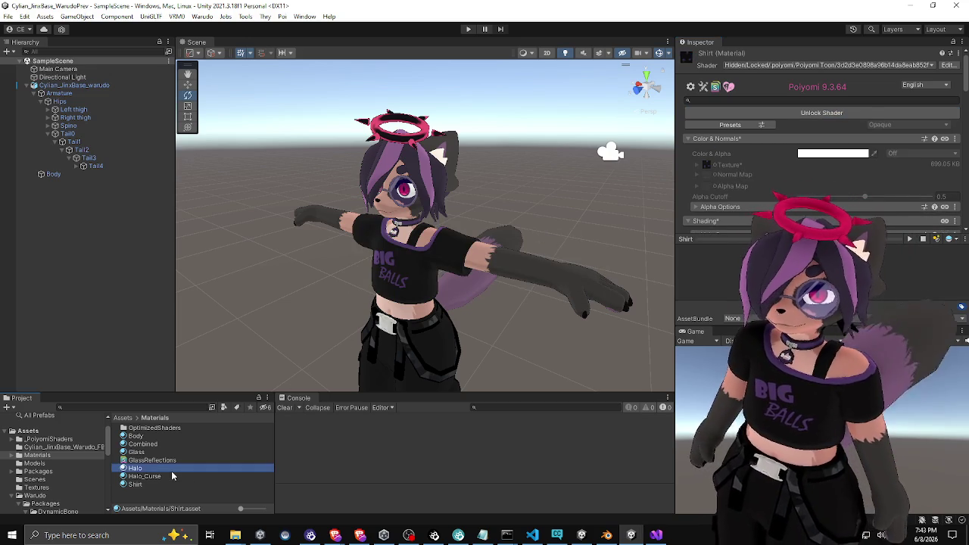
left_click(152, 477)
left_click(166, 466)
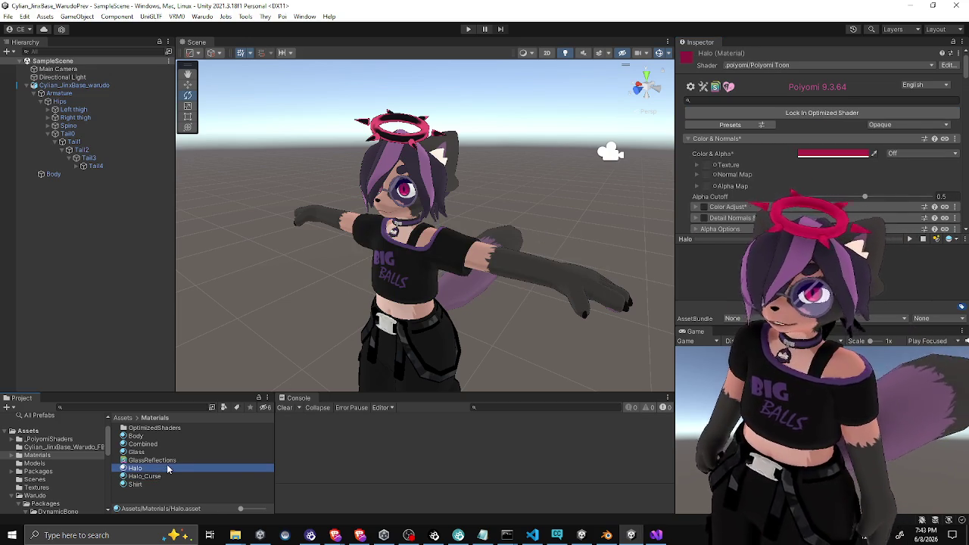
left_click(757, 113)
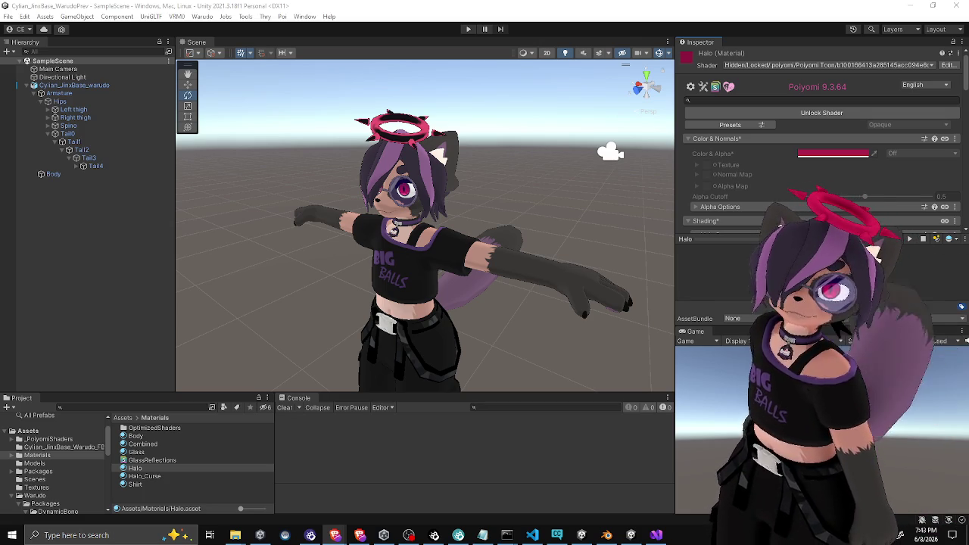
left_click(116, 244)
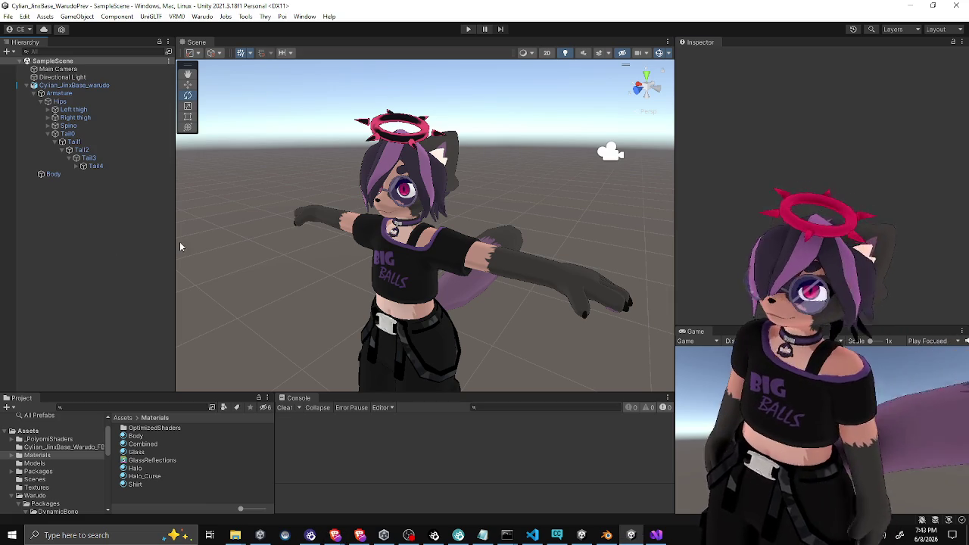
Widen the Scene view and collapse the avatar's object tree, keeping its root selected
left_click_drag(175, 243, 137, 248)
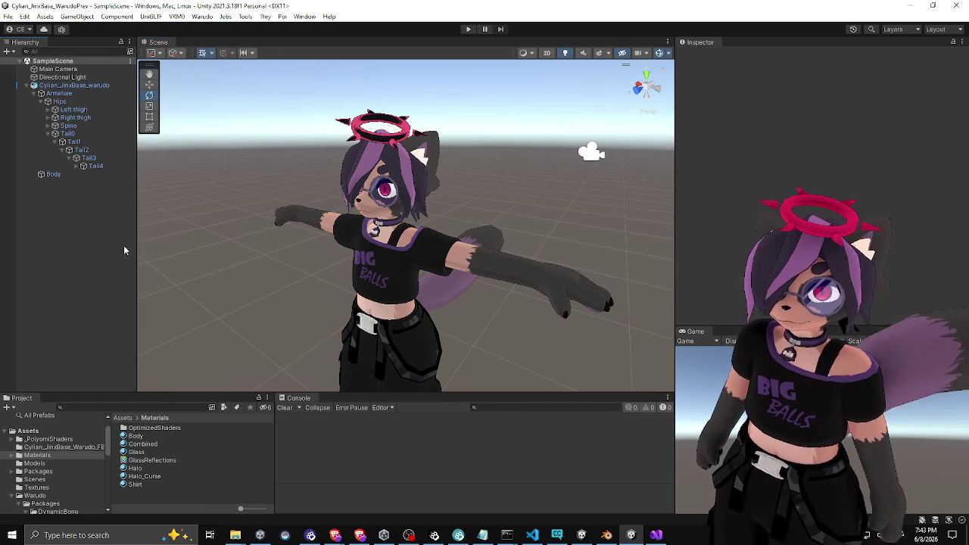
left_click(50, 86)
left_click(29, 86)
left_click(71, 165)
left_click(75, 87)
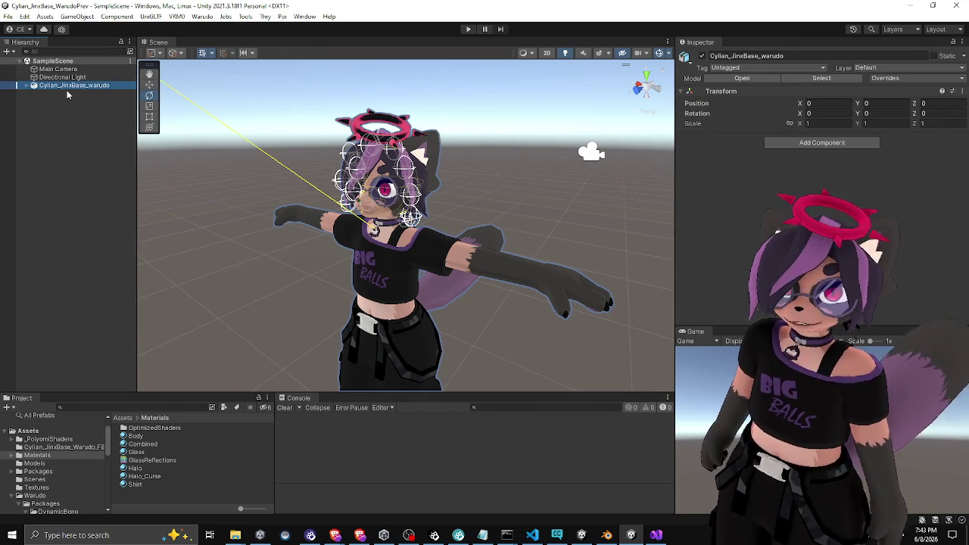
left_click_drag(303, 138, 314, 135)
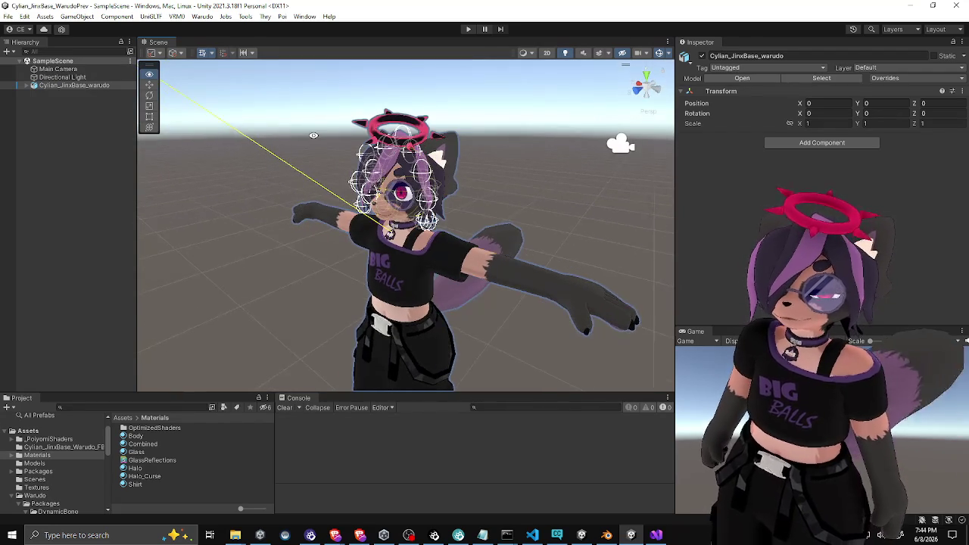
Browse the Assets and Cylian_JinxBase_Warudo_FBX folders and resize the Project, Scene and Hierarchy panels
left_click(128, 418)
left_click_drag(162, 392, 162, 371)
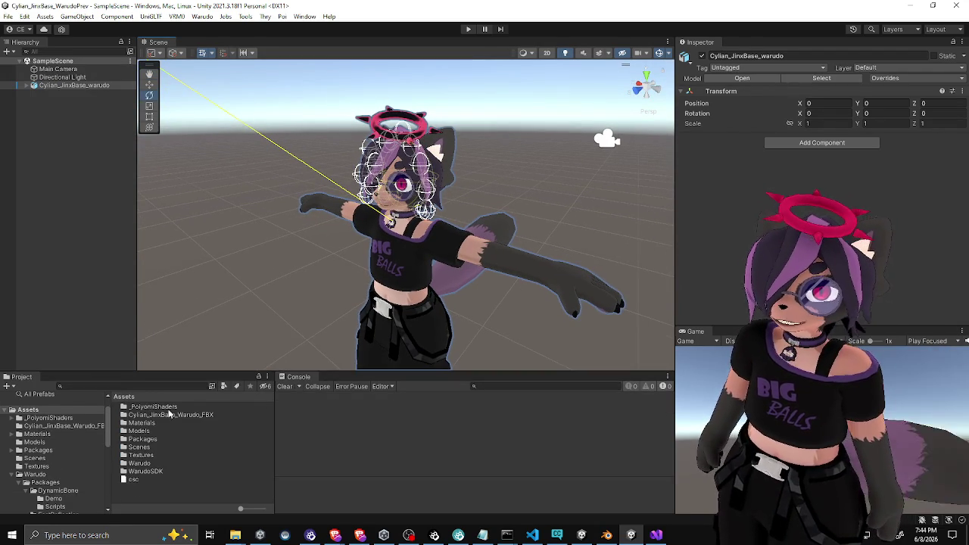
double_click(164, 415)
left_click(122, 398)
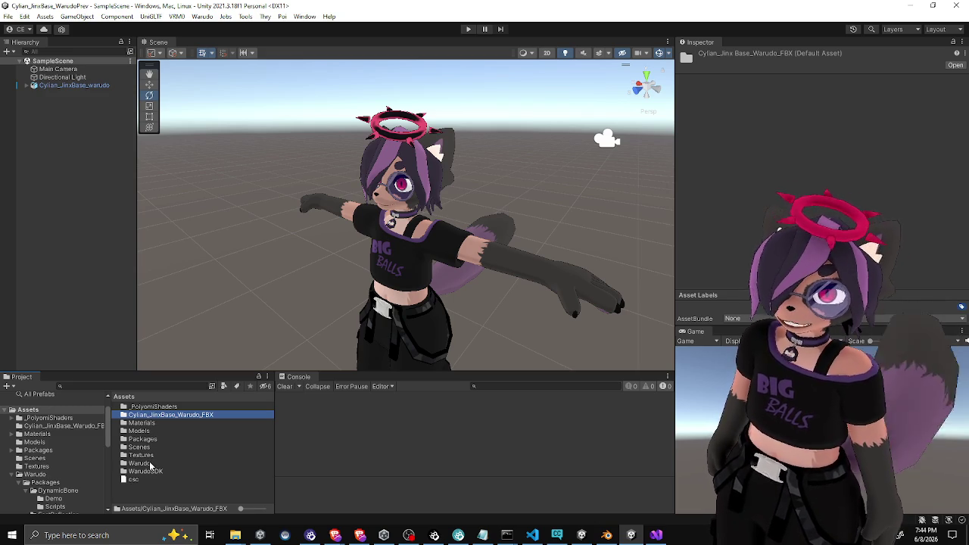
left_click_drag(114, 370, 115, 385)
left_click_drag(137, 348, 122, 348)
left_click_drag(140, 388, 142, 385)
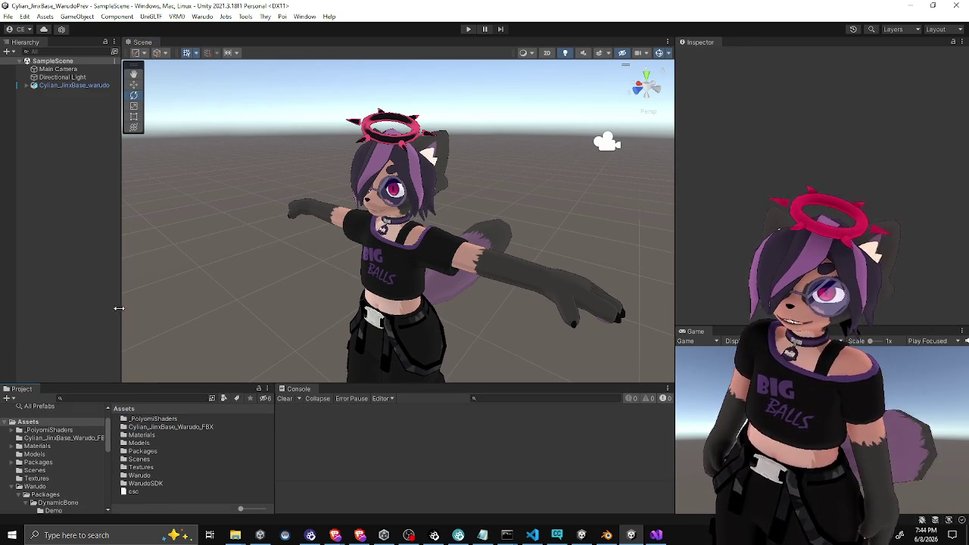
left_click_drag(119, 308, 144, 306)
Select the avatar and look at the HaloEffect script in the Cylian_JinxBase_Warudo_FBX folder
left_click(66, 87)
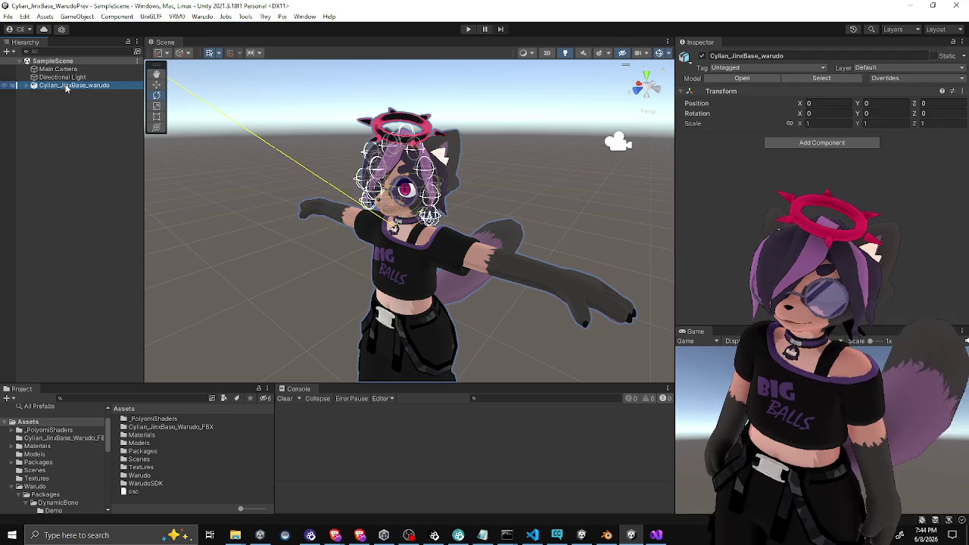
double_click(146, 427)
left_click(142, 420)
left_click(123, 409)
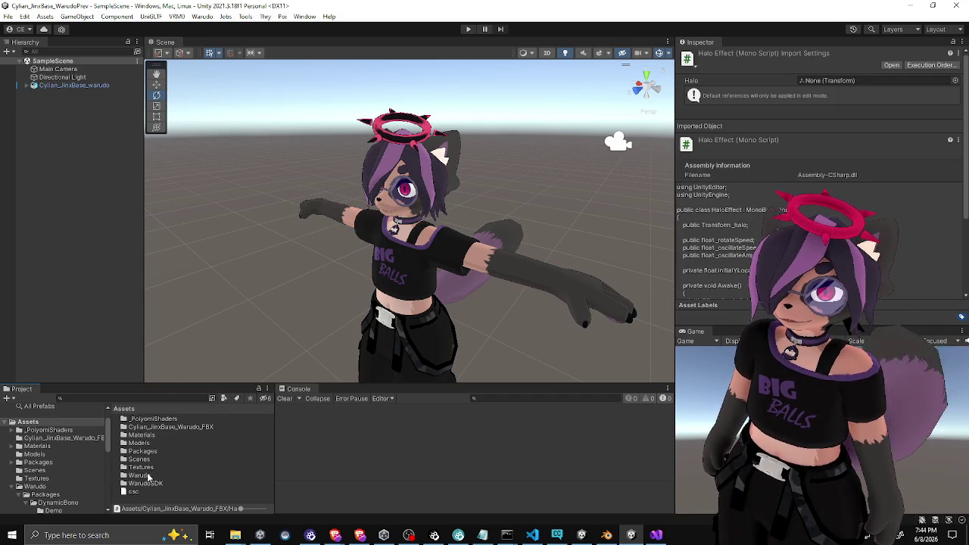
Select the Cylian_JinxBase_warudo model in Assets > Models and view its Model and Rig import settings
double_click(144, 444)
left_click(147, 420)
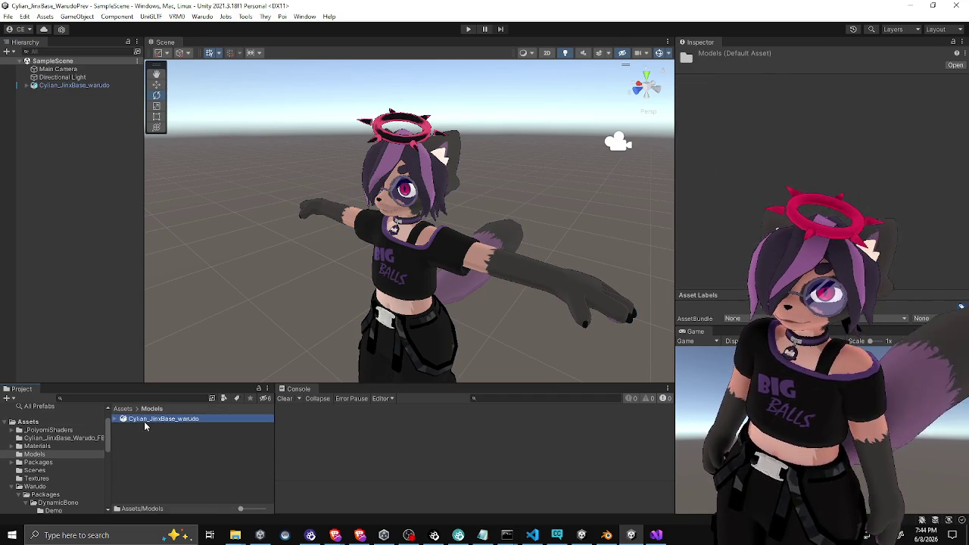
left_click(782, 83)
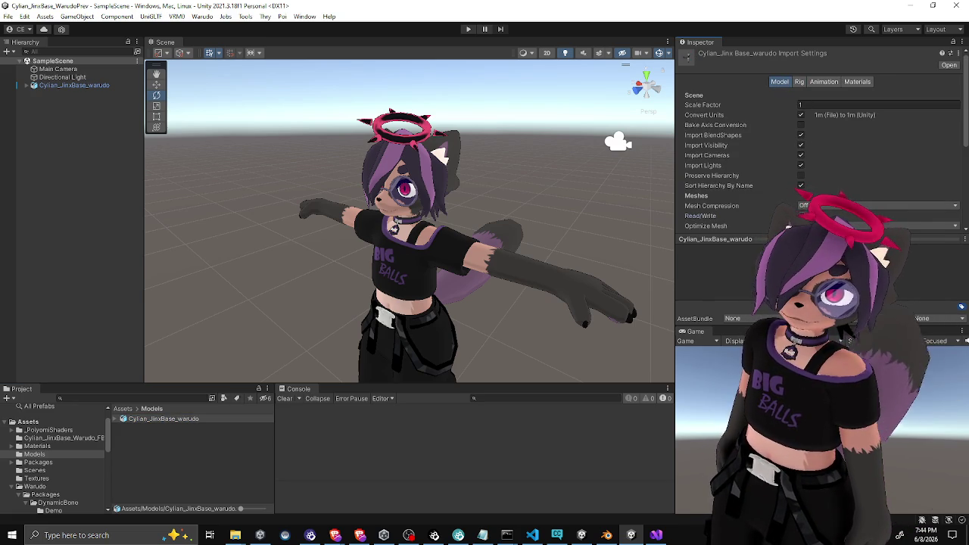
left_click(800, 82)
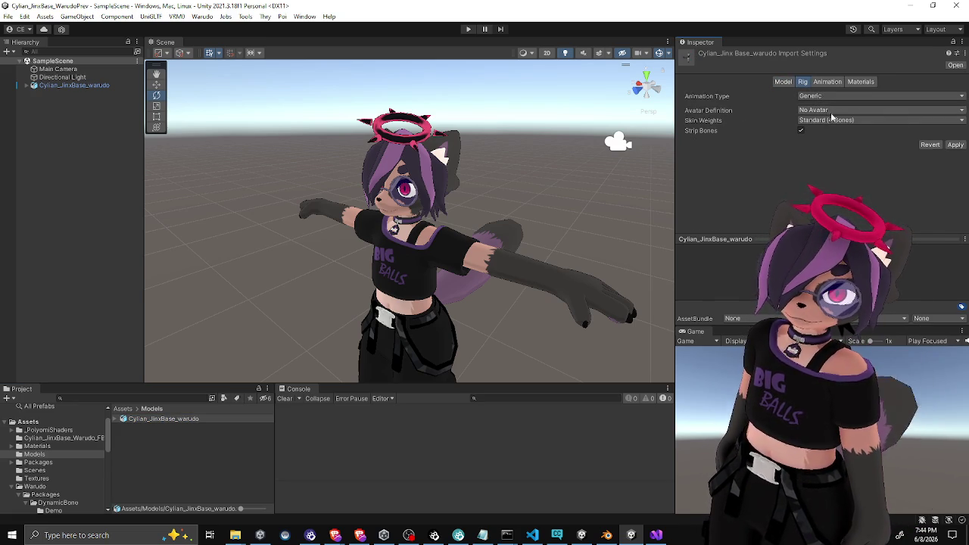
Set Animation Type to Humanoid with Create From This Model, then bring up Configure for the avatar
left_click(829, 96)
left_click(829, 141)
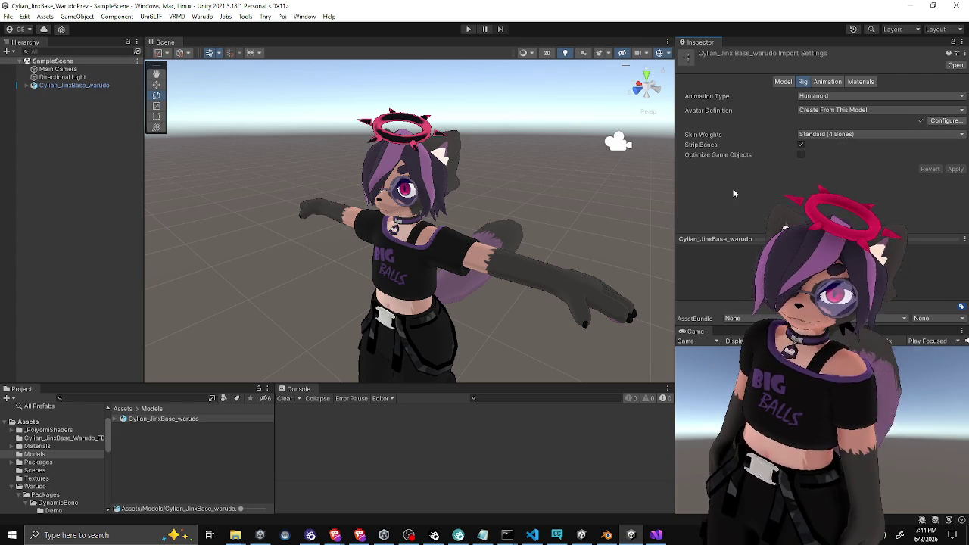
left_click(945, 120)
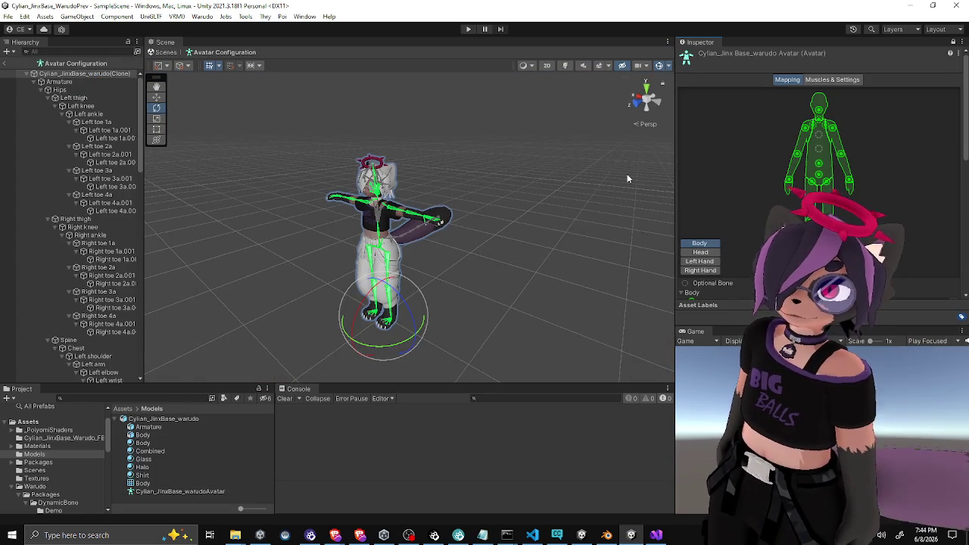
Drag the armature's Chest bone into the avatar's Chest slot
scroll(753, 230, "down", 3)
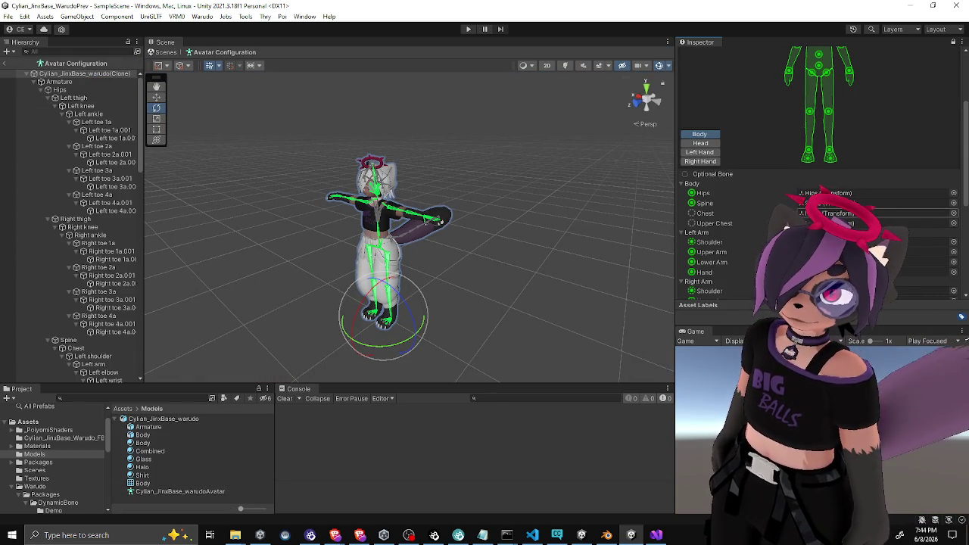
scroll(84, 196, "down", 5)
left_click(78, 198)
left_click_drag(79, 197, 825, 213)
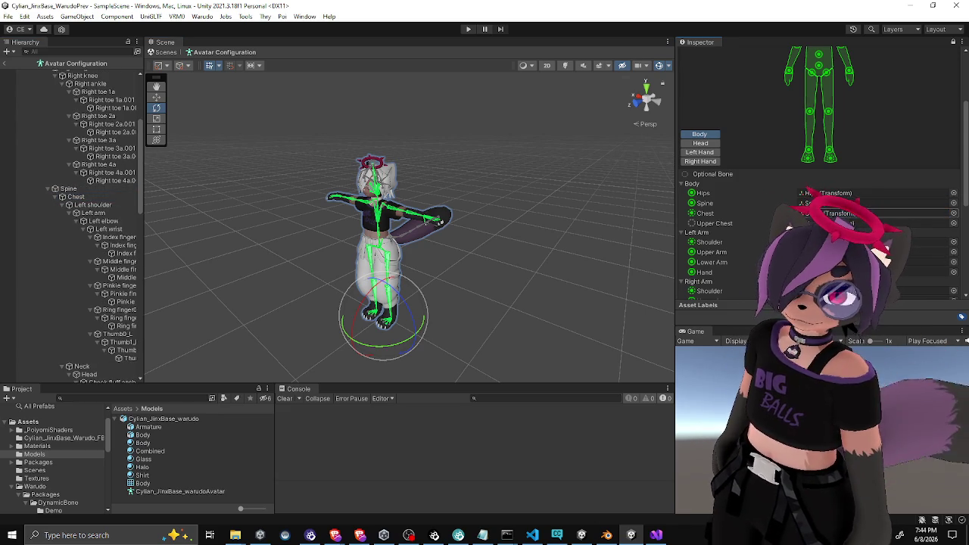
Check which bones are mapped to the left and right toes
scroll(736, 249, "down", 3)
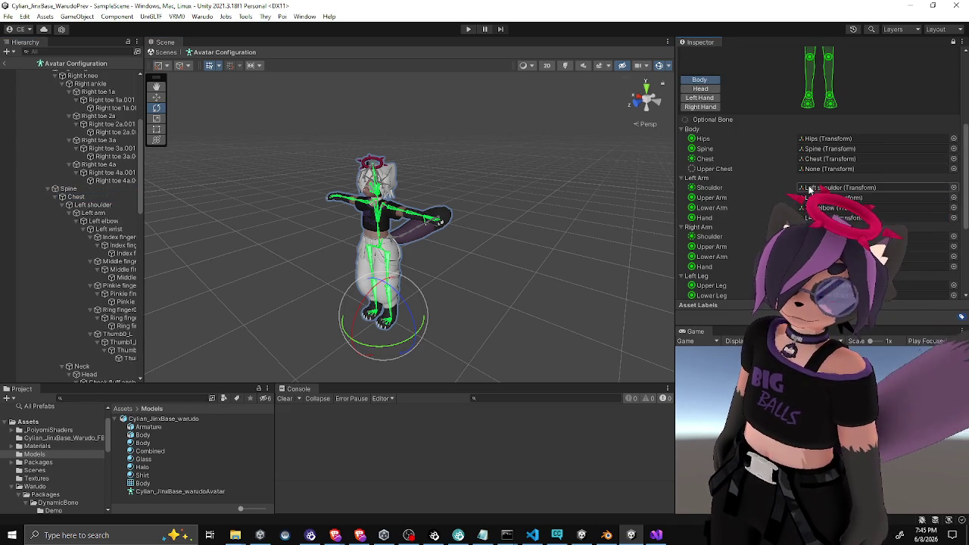
scroll(788, 194, "down", 2)
scroll(788, 194, "down", 1)
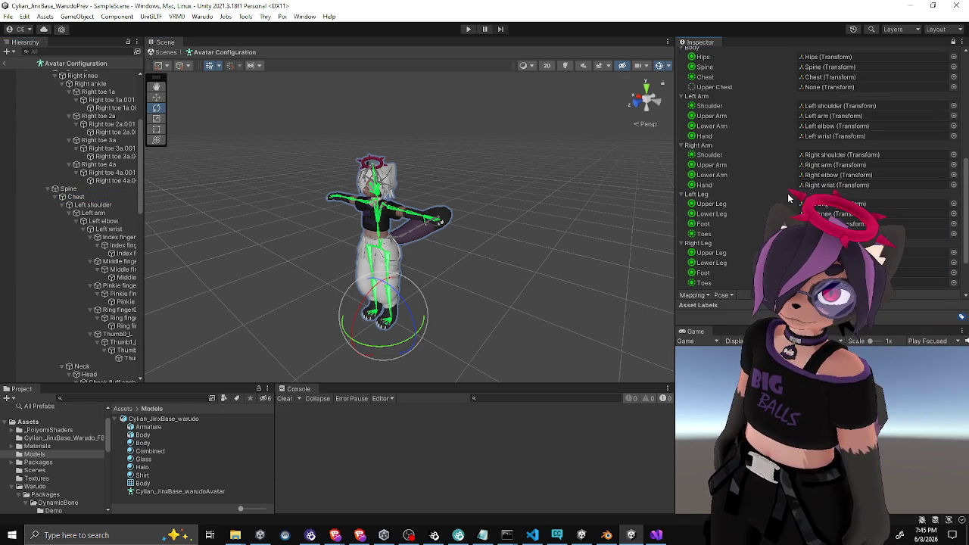
left_click(691, 234)
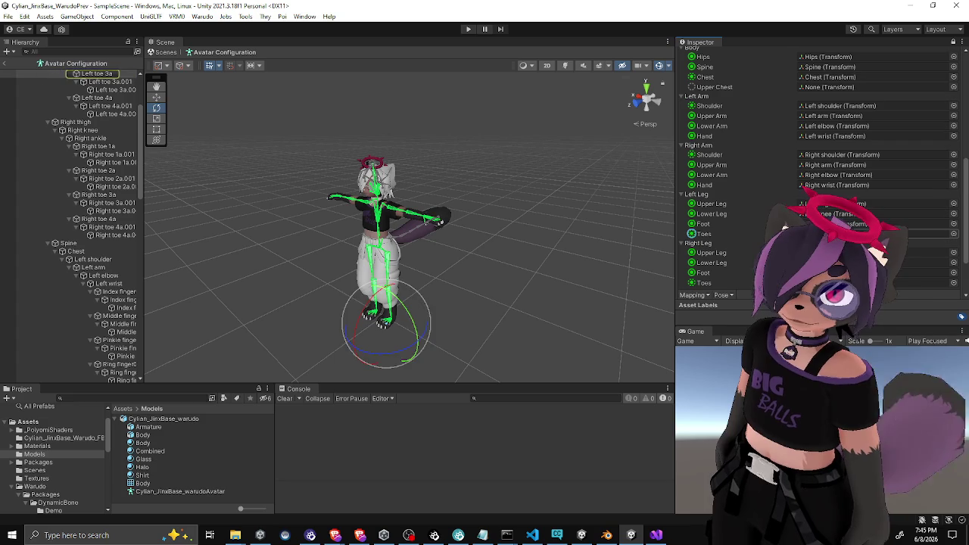
left_click(692, 282)
scroll(692, 282, "down", 1)
scroll(719, 189, "up", 5)
Review the Head, Jaw and left and right hand finger mappings, then return to Body
left_click(700, 151)
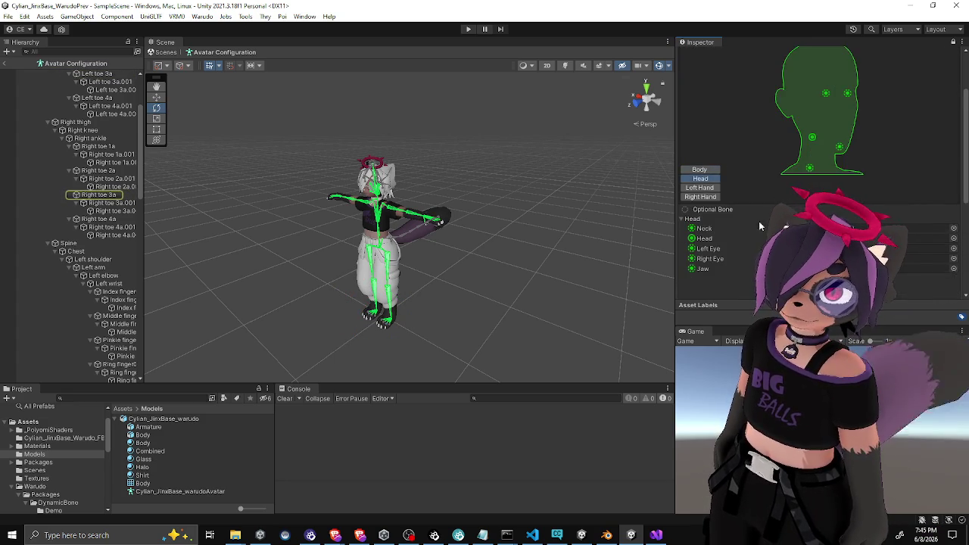
left_click(692, 241)
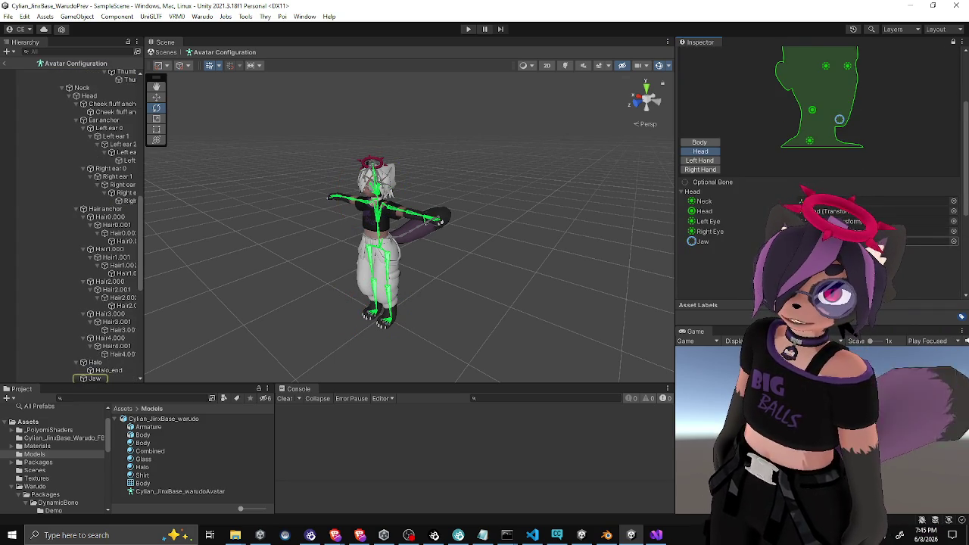
left_click(701, 161)
scroll(752, 218, "down", 3)
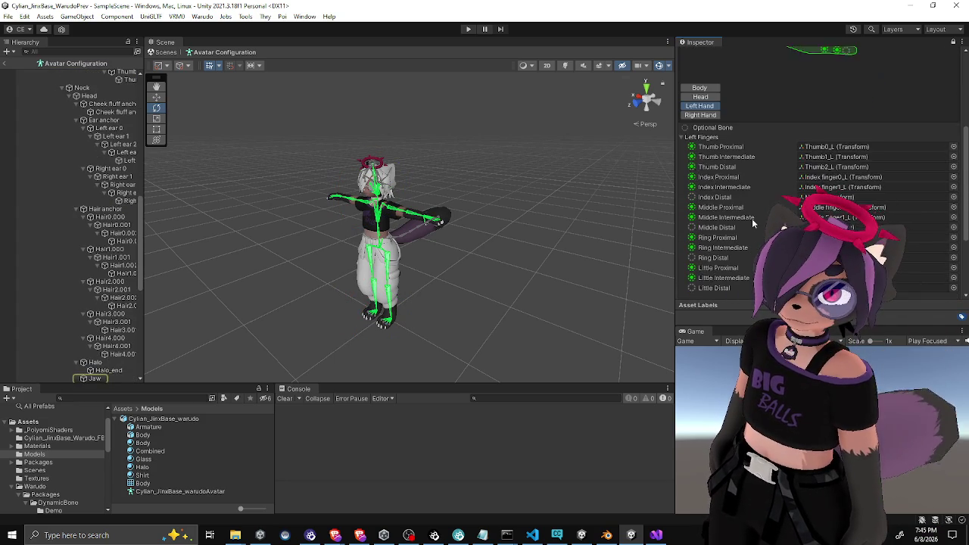
scroll(752, 227, "up", 3)
left_click(701, 143)
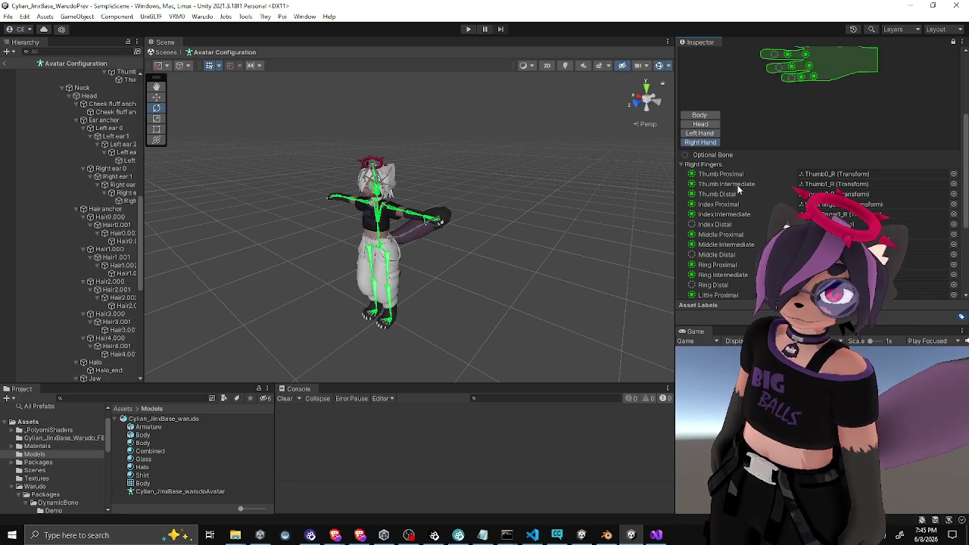
scroll(727, 171, "down", 3)
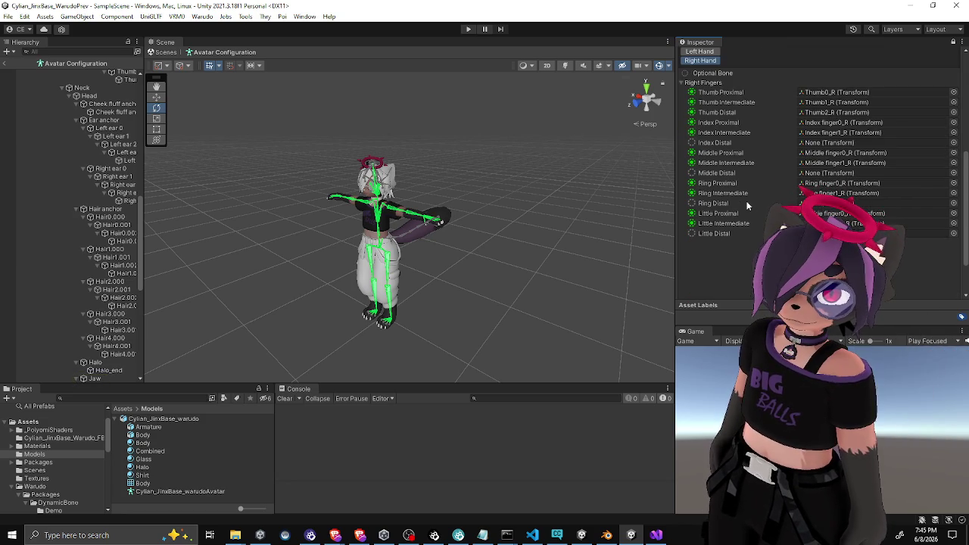
scroll(728, 143, "up", 2)
scroll(727, 143, "down", 2)
scroll(727, 142, "up", 2)
left_click(700, 97)
left_click(700, 89)
scroll(758, 190, "down", 4)
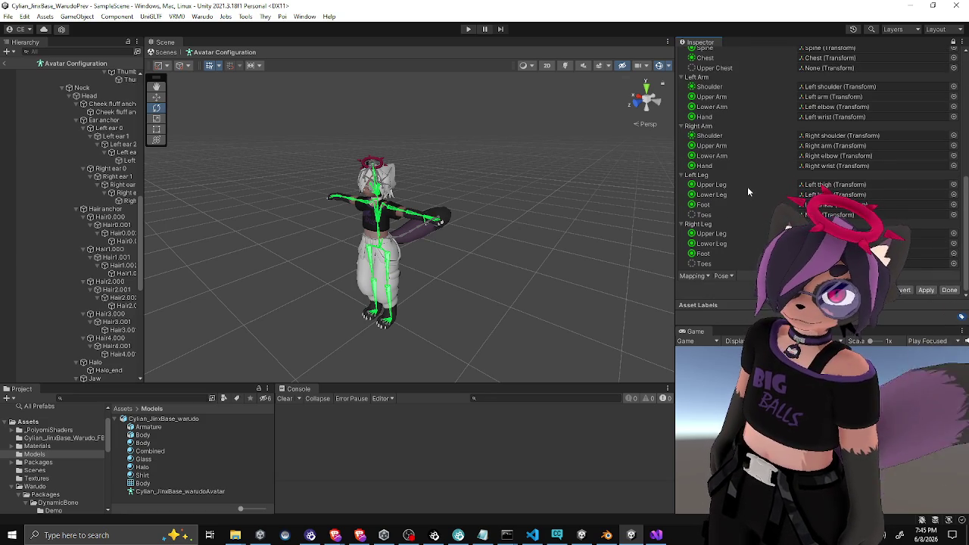
scroll(747, 186, "up", 2)
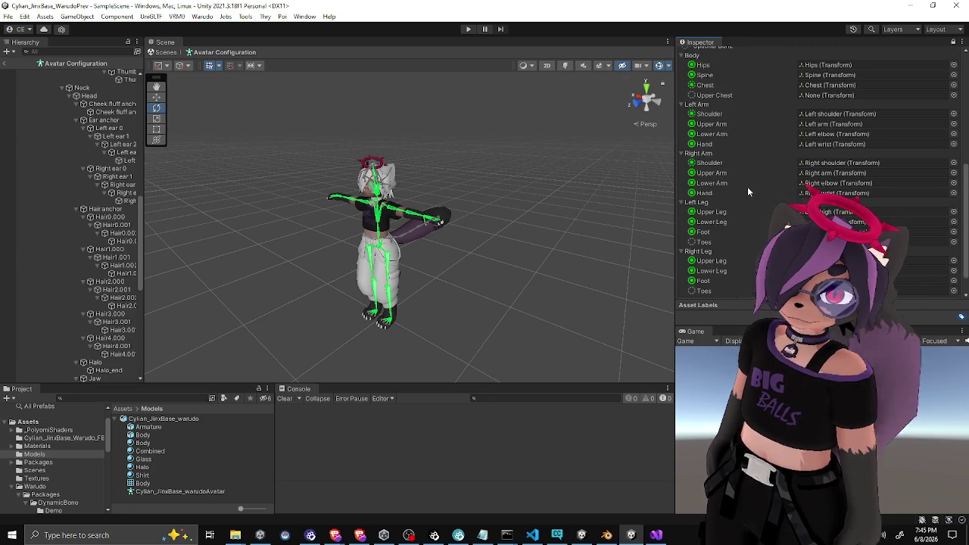
scroll(906, 270, "down", 2)
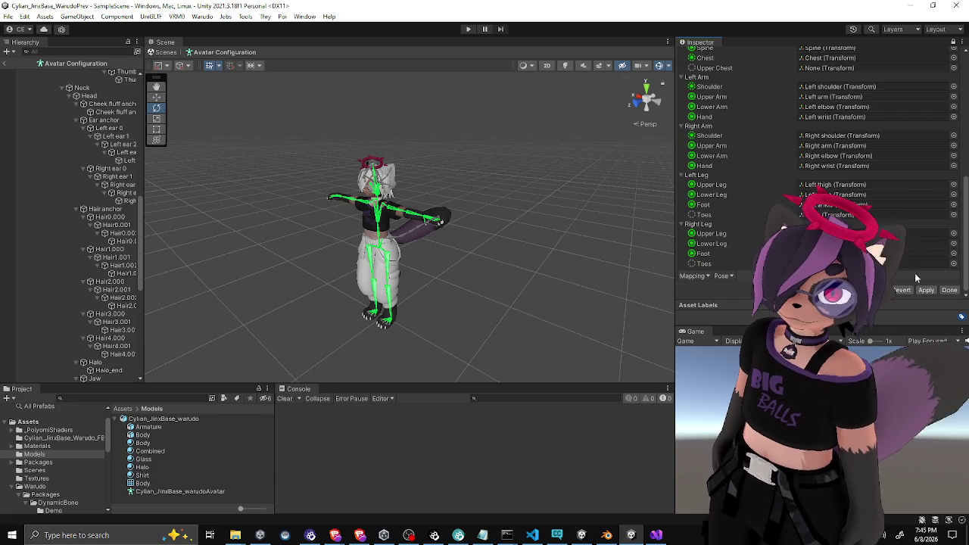
Apply the humanoid bone mapping and close the configuration with Done
left_click(926, 291)
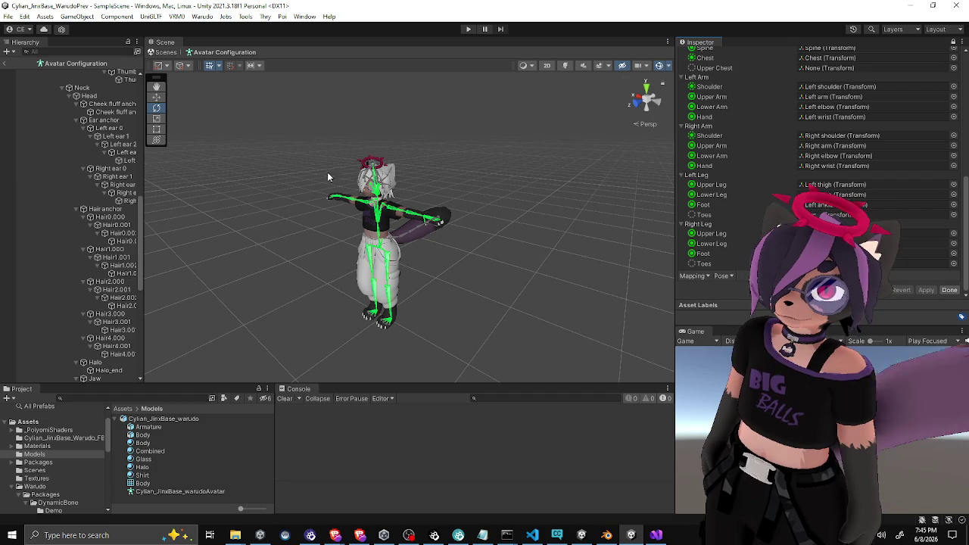
scroll(768, 209, "up", 10)
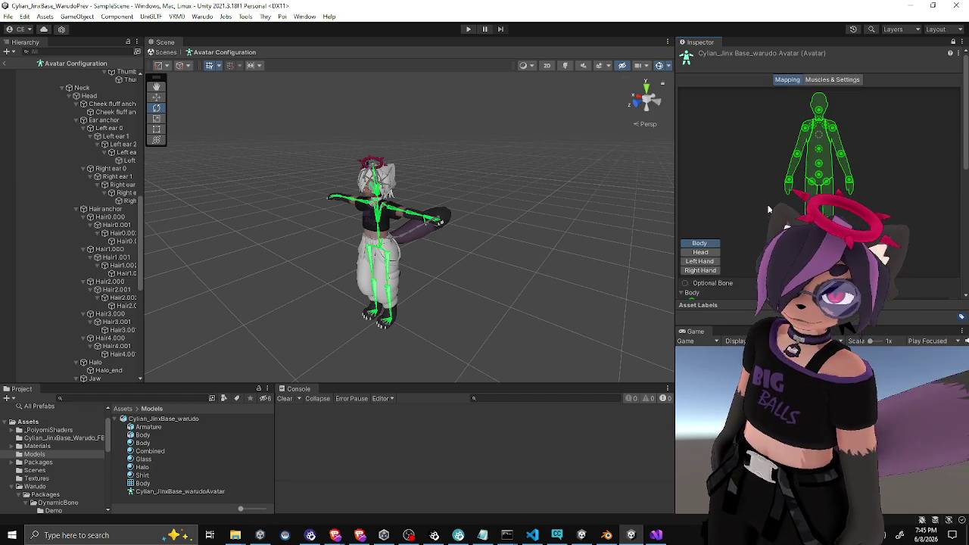
scroll(769, 204, "down", 6)
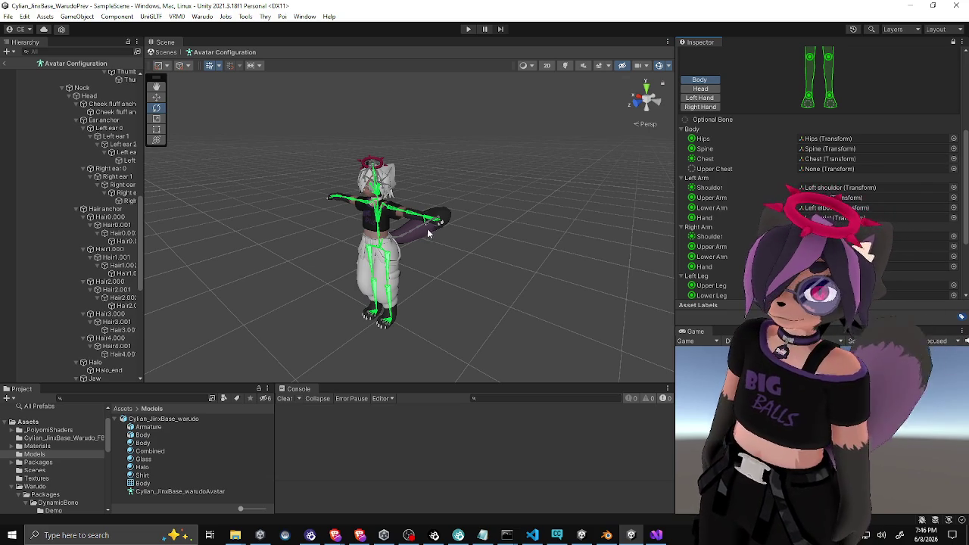
scroll(758, 212, "down", 5)
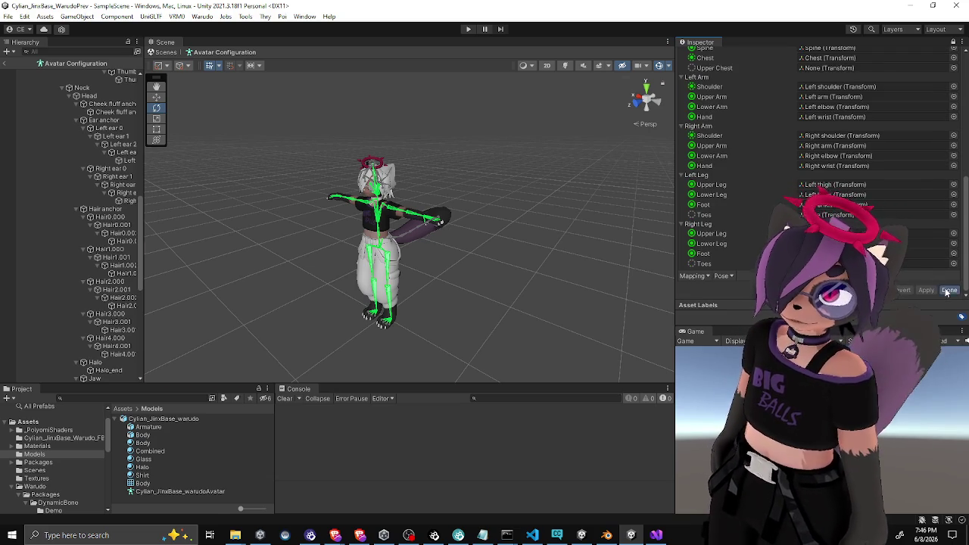
left_click(950, 293)
left_click(70, 153)
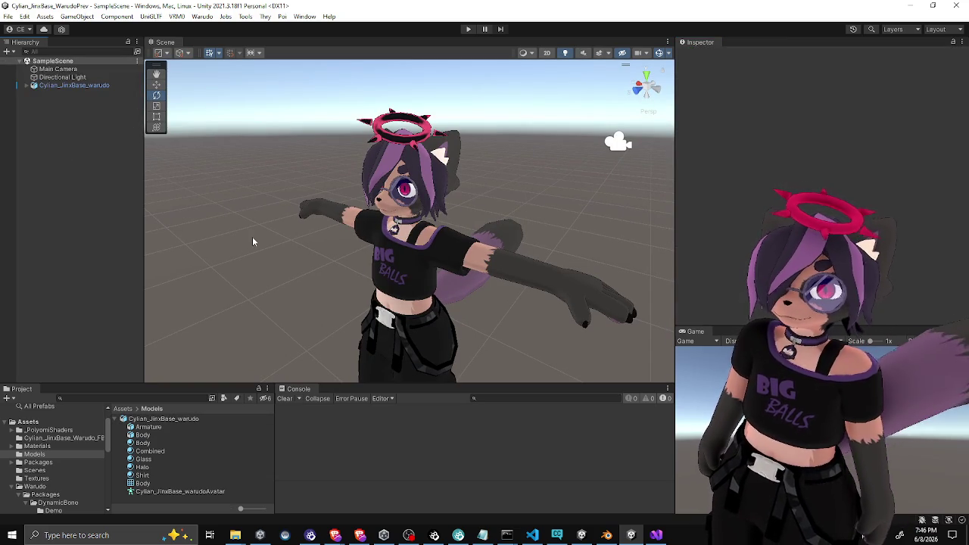
mouse_move(341, 164)
left_mouse_down()
mouse_move(399, 161)
mouse_move(413, 193)
left_mouse_up()
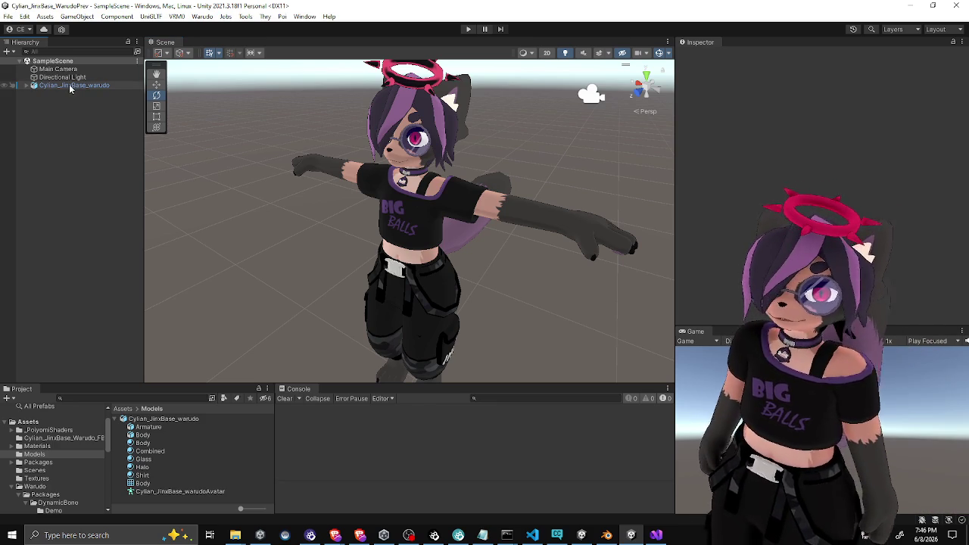
left_click(70, 85)
left_click(82, 136)
left_click(95, 85)
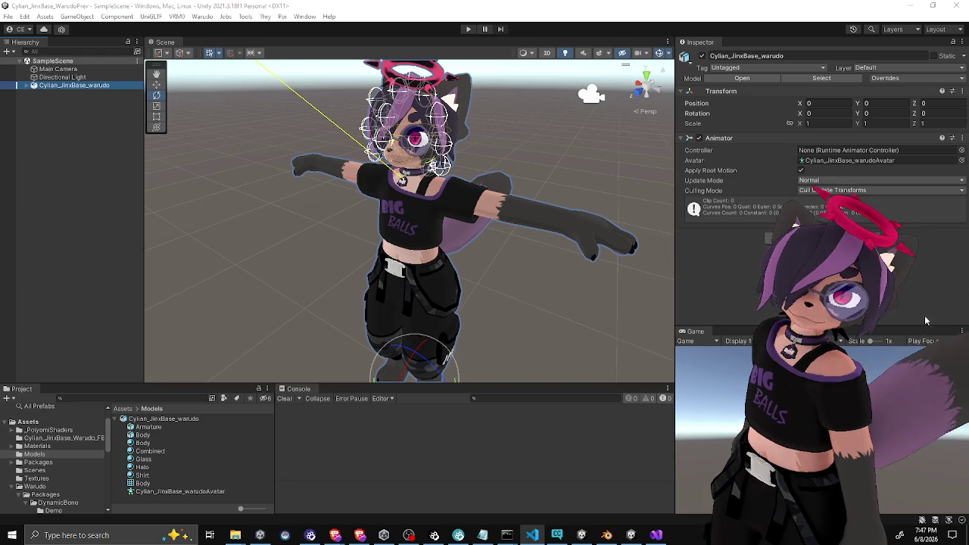
key("alt+Tab")
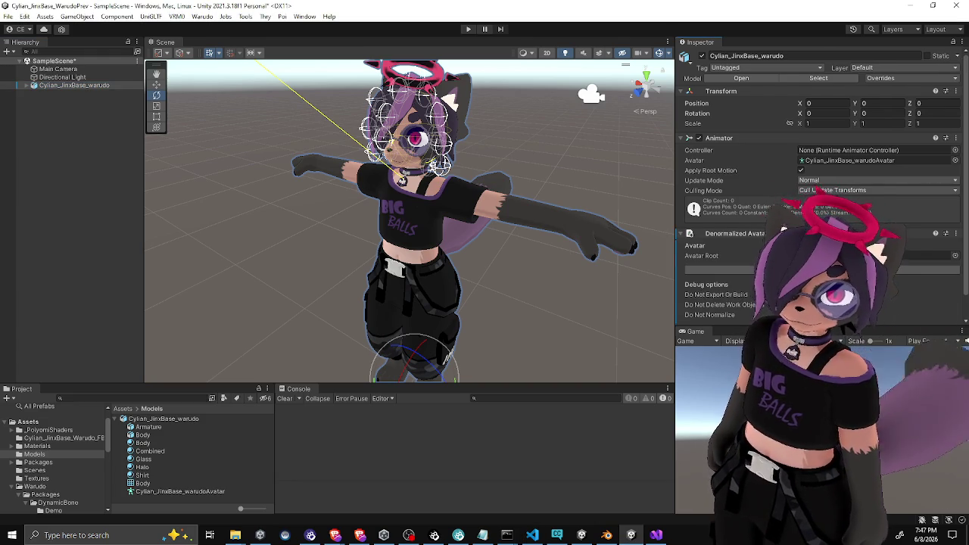
scroll(782, 227, "down", 1)
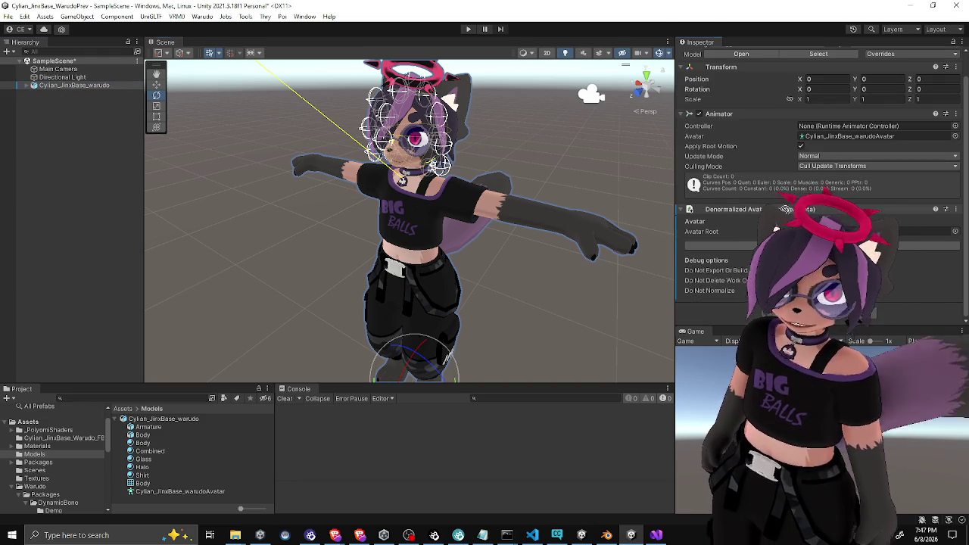
left_click(85, 191)
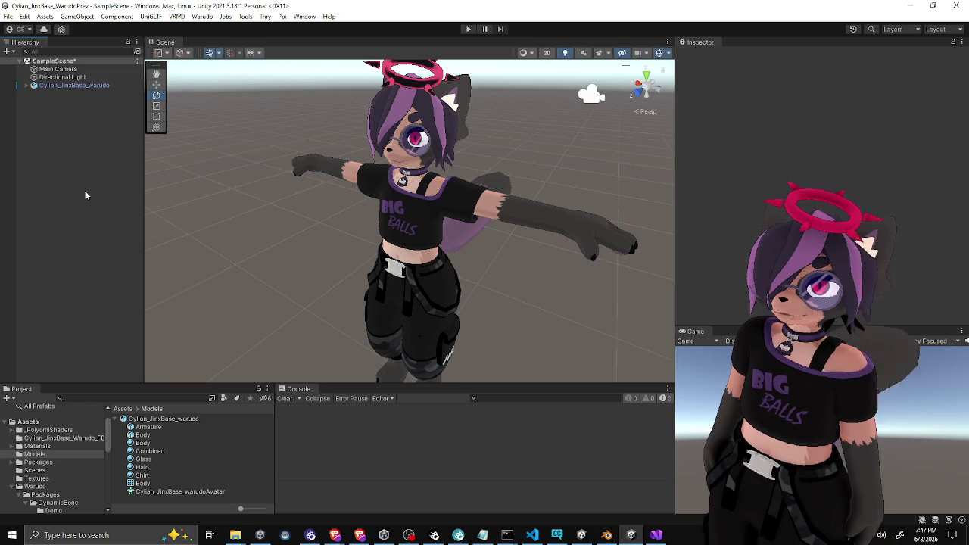
Build the selected avatar root as the Warudo mod Cylian_JinxBase_Warudo_FBX with Build Mod
left_click(74, 84)
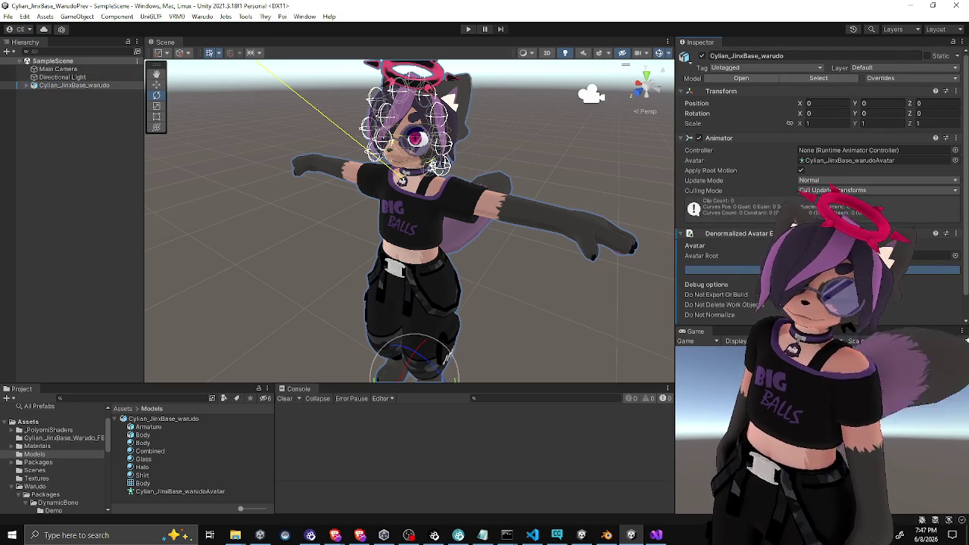
left_click(758, 269)
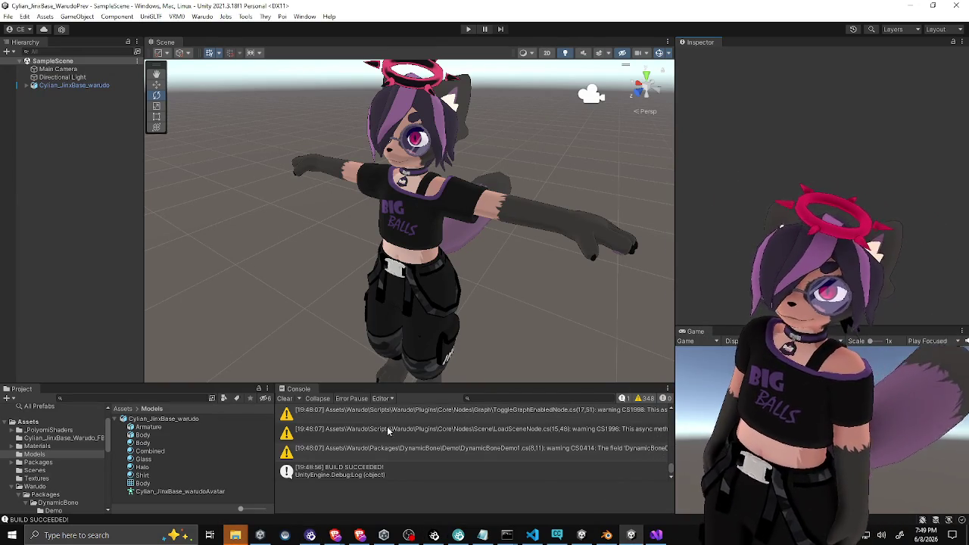
Read the LoadSceneNode warning, clear the Console and minimize the Unity Editor
left_click(341, 410)
left_click(375, 429)
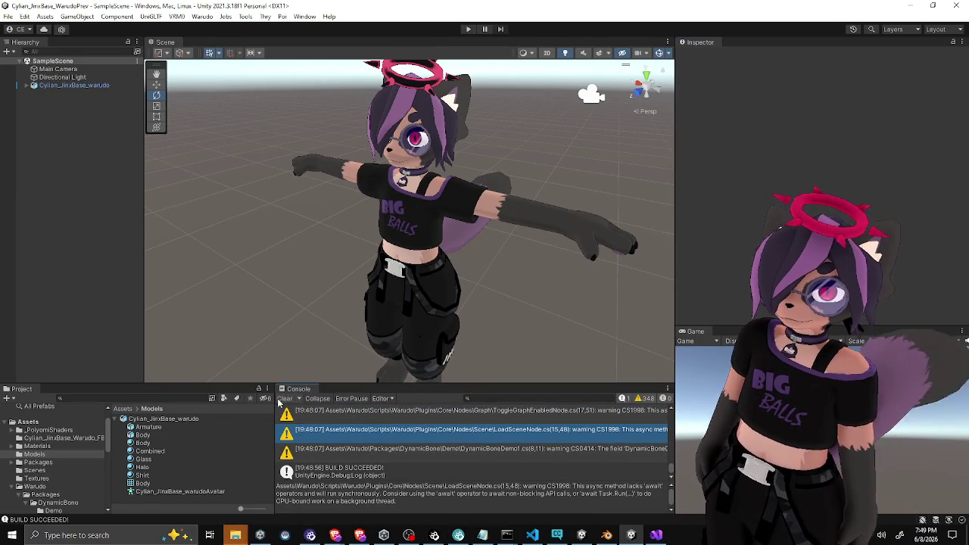
left_click(284, 398)
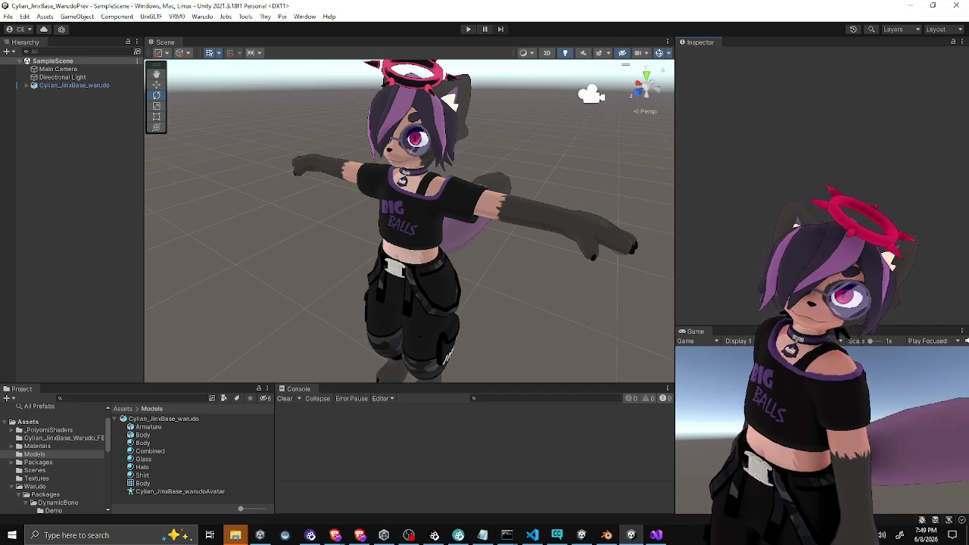
left_click(912, 8)
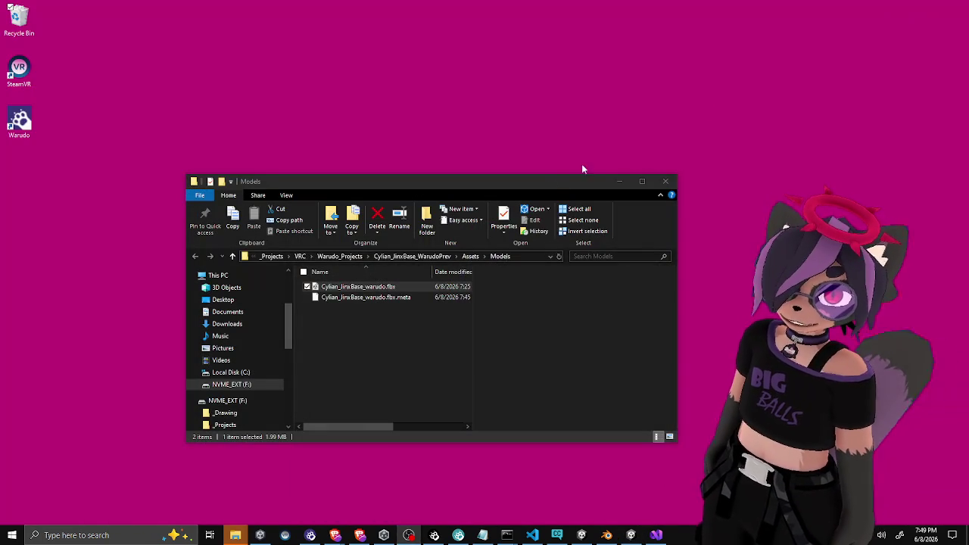
Nudge the Models Explorer window aside and switch to Warudo's Characters folder window
left_click_drag(545, 186, 535, 181)
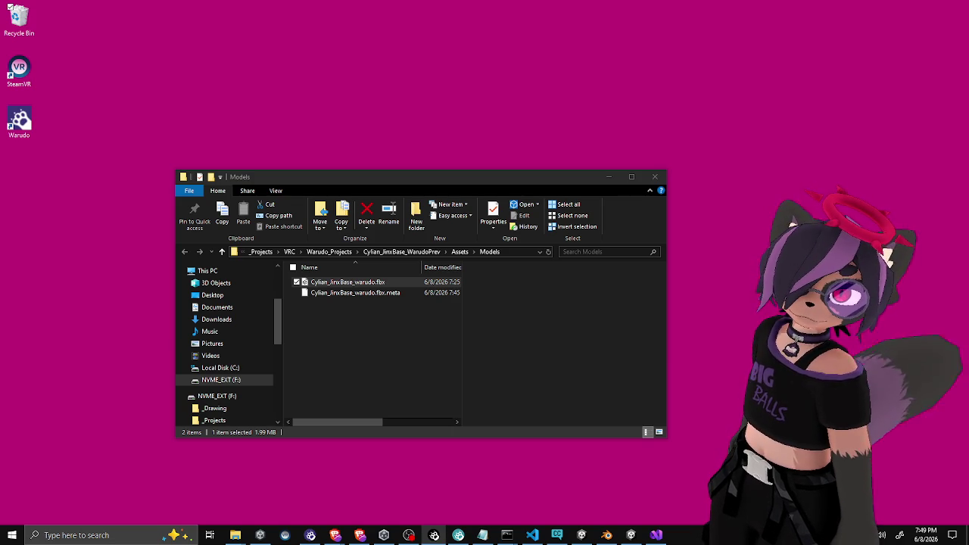
key("alt+Tab")
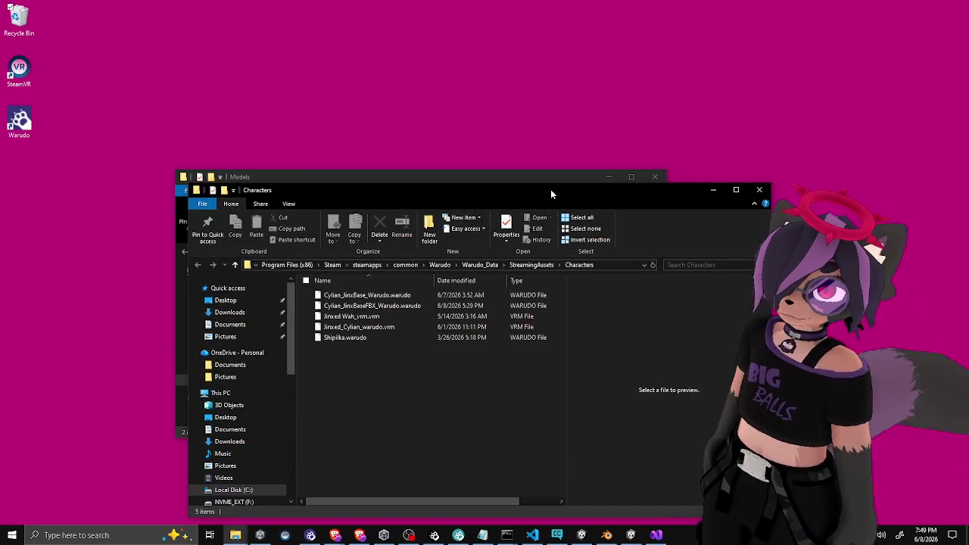
Paste the built Cylian_JinxBase_Warudo_FBX.warudo file into Warudo's Characters folder
left_click_drag(551, 190, 489, 144)
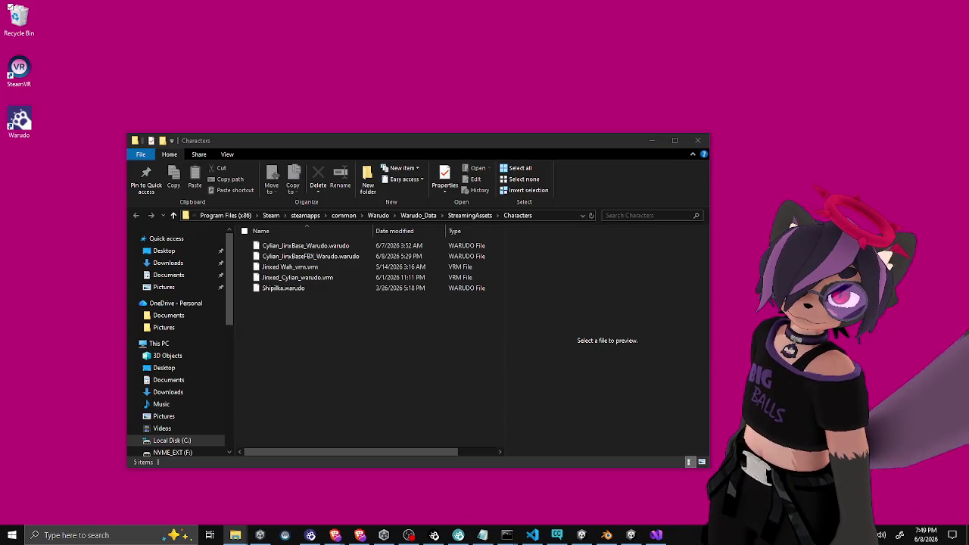
left_click(376, 359)
key("ctrl+v")
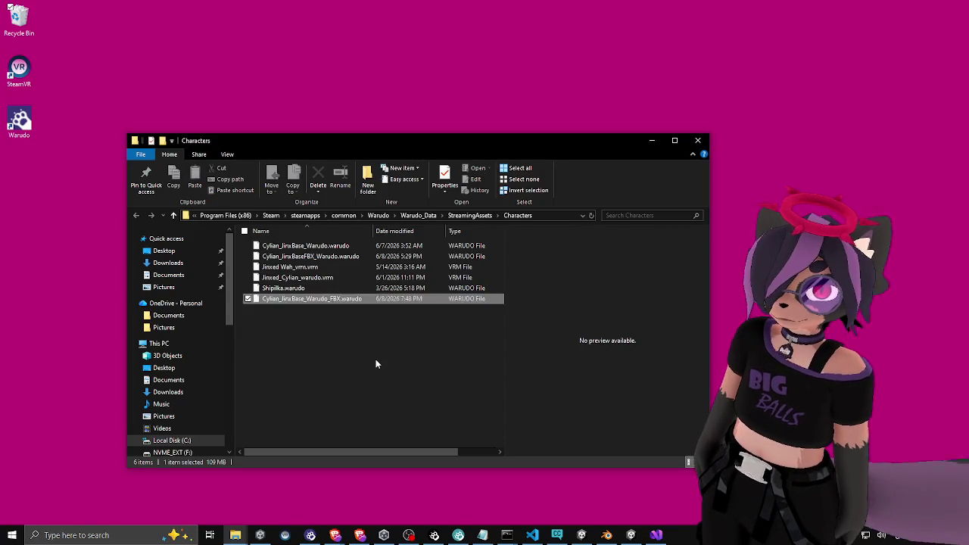
left_click(359, 353)
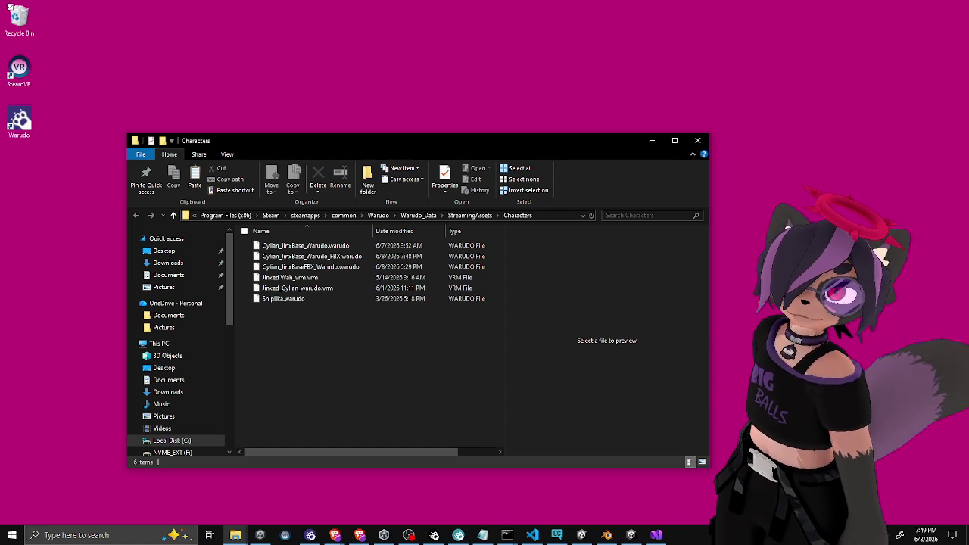
key("alt+Tab")
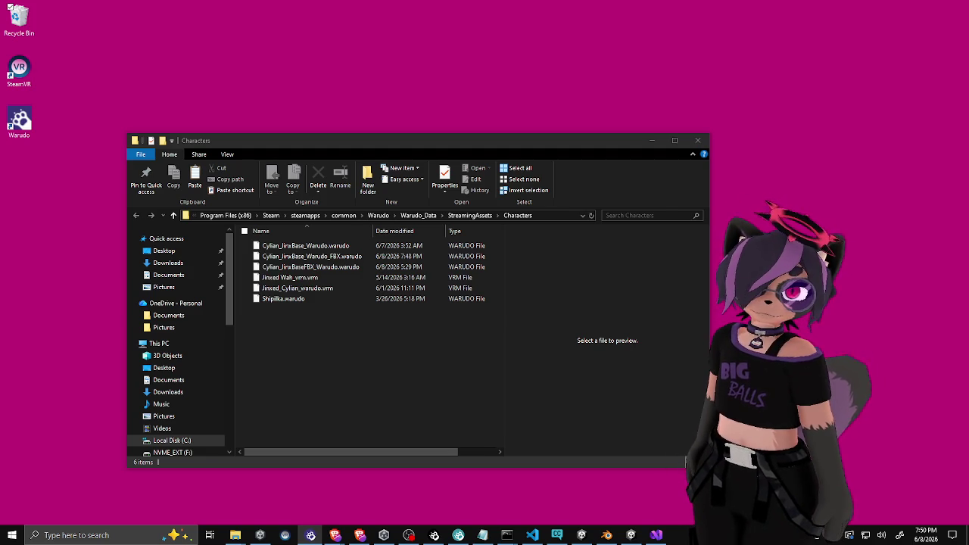
Bring the Warudo app to the front, then restore the Unity Editor from the taskbar
left_click(687, 462)
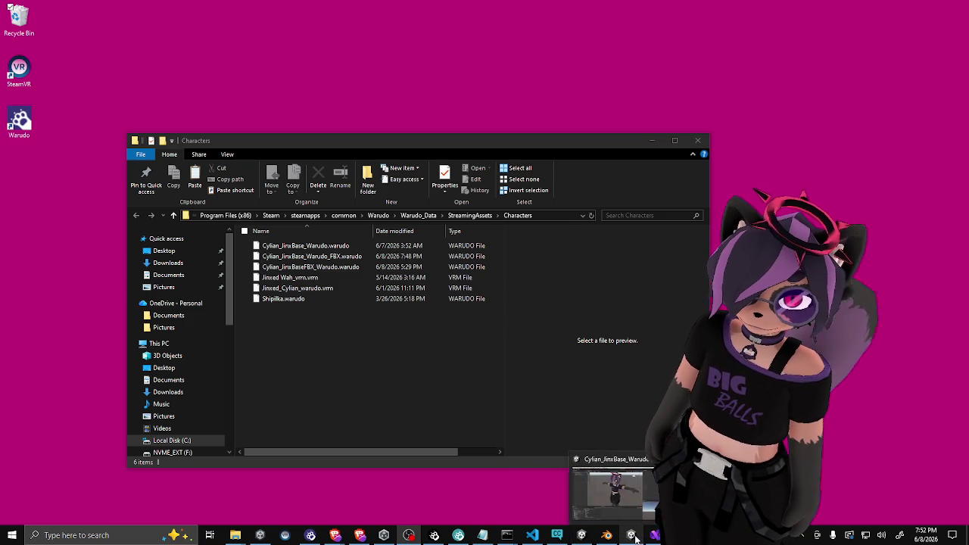
left_click(582, 537)
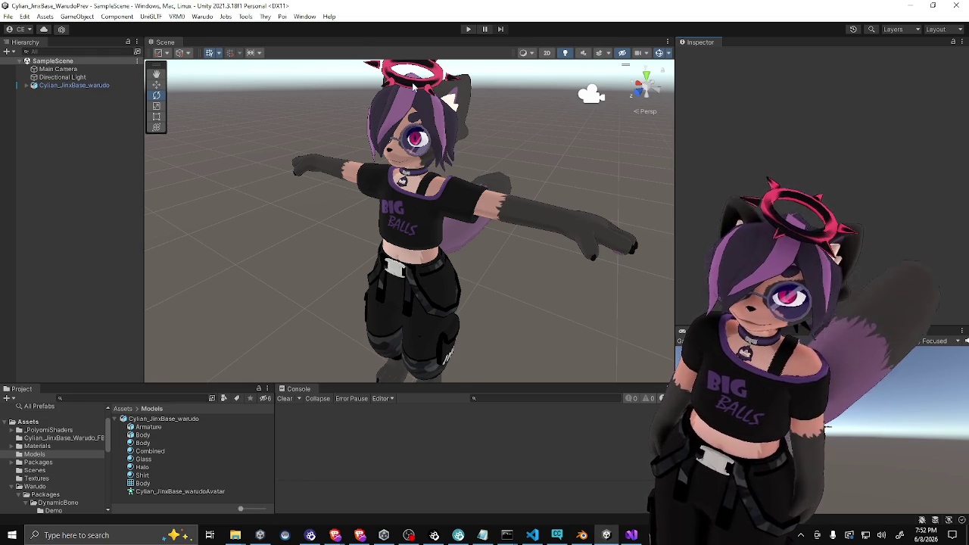
Drag the Halo material from Assets > Materials onto the avatar's halo ring in the Scene view
left_click(413, 88)
mouse_move(417, 91)
left_mouse_down()
mouse_move(473, 234)
mouse_move(459, 220)
left_mouse_up()
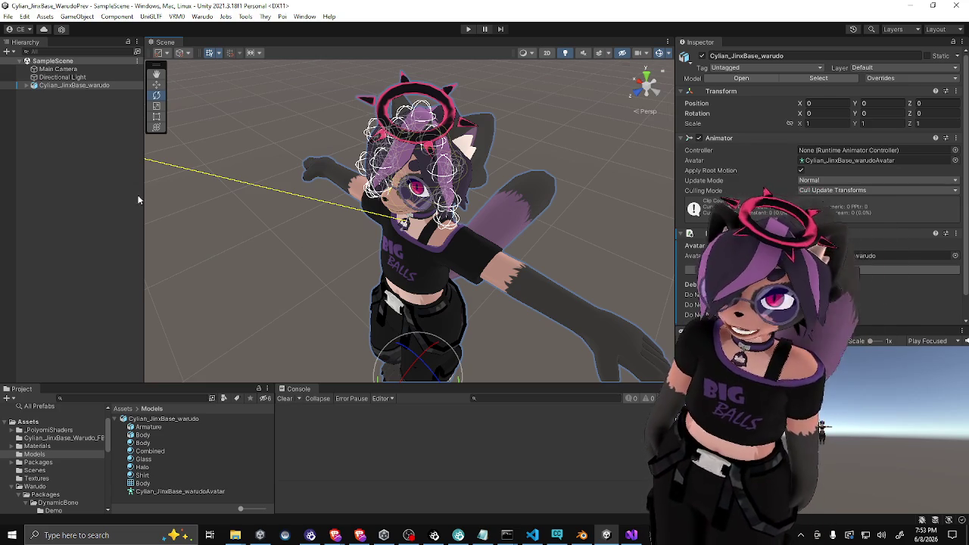
left_click_drag(145, 187, 160, 188)
left_click(109, 197)
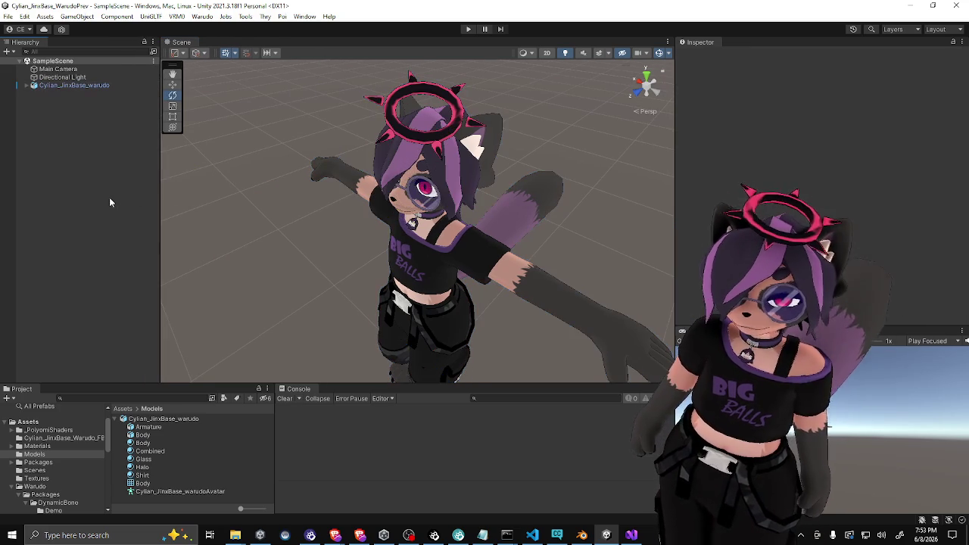
left_click(121, 409)
double_click(139, 436)
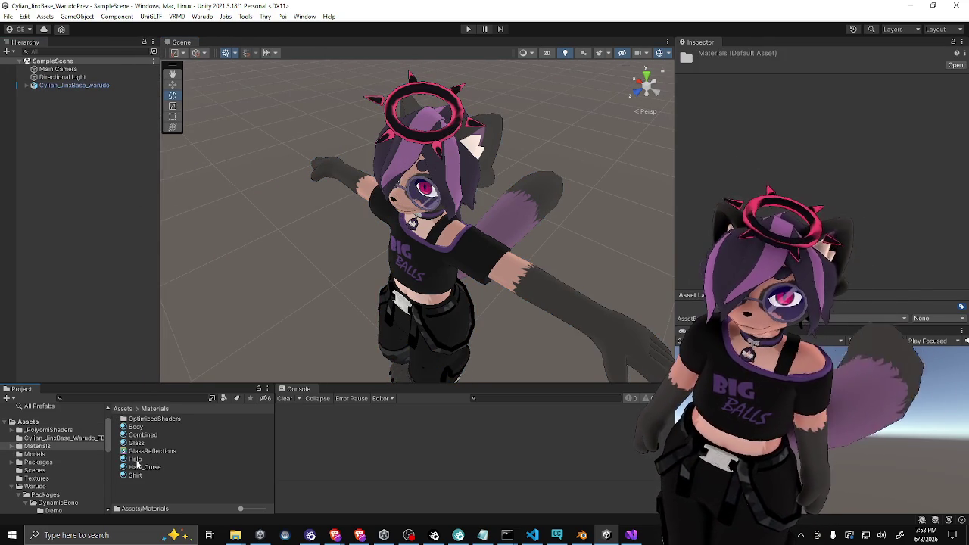
left_click_drag(138, 462, 449, 140)
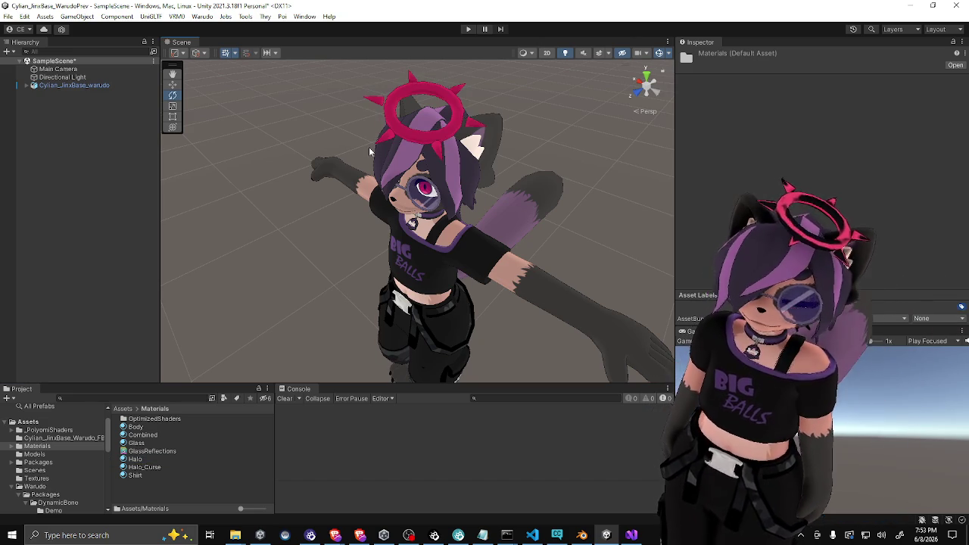
Inspect the Halo material's shader, orbit and zoom around the avatar's head, then expand the avatar in the Hierarchy
left_click(140, 460)
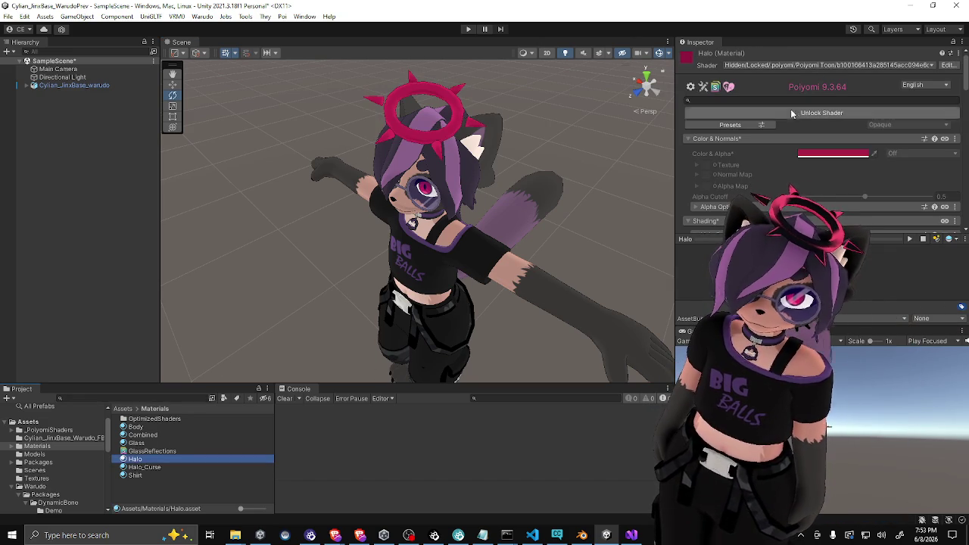
mouse_move(234, 293)
left_mouse_down()
mouse_move(393, 225)
mouse_move(366, 225)
left_mouse_up()
scroll(380, 225, "up", 5)
scroll(366, 225, "up", 3)
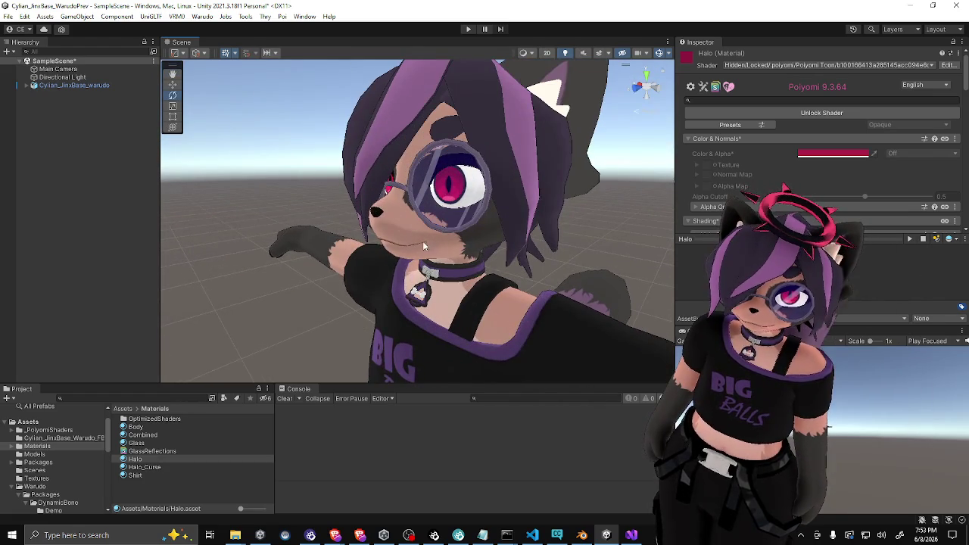
left_click_drag(424, 246, 518, 238)
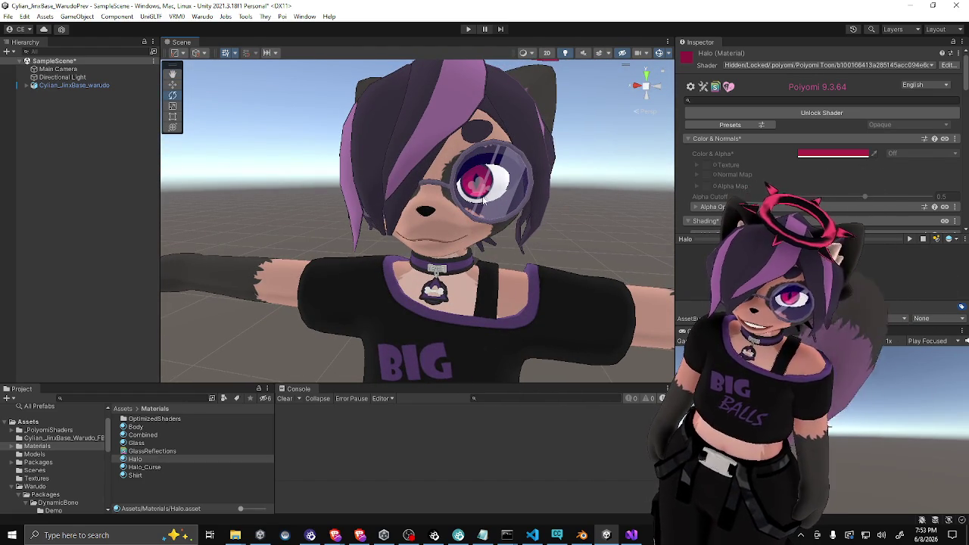
left_click_drag(476, 201, 379, 245)
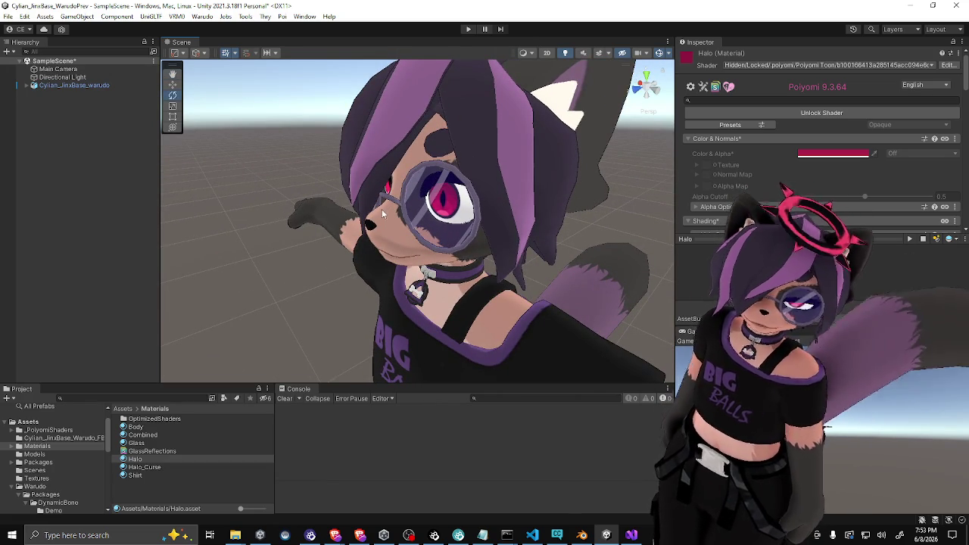
left_click(75, 86)
left_click(26, 86)
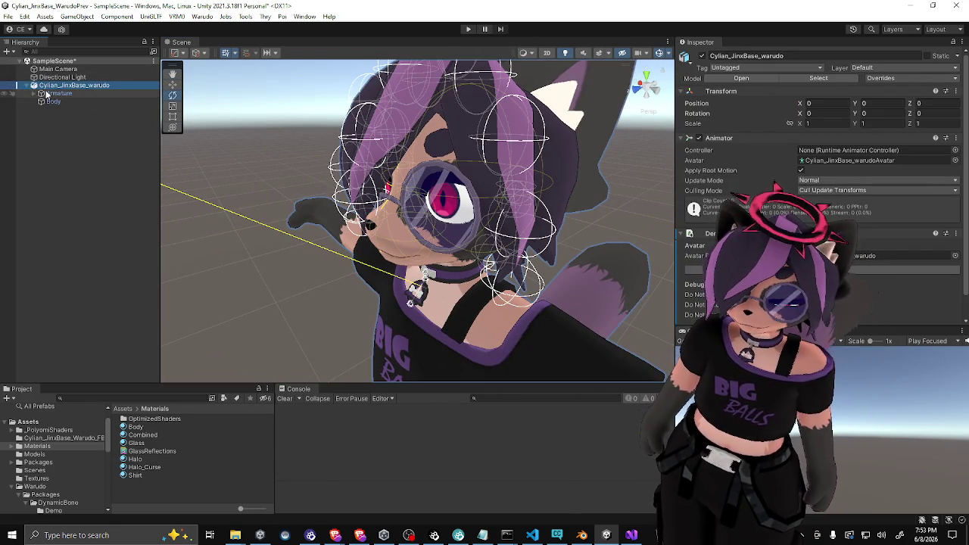
Expand the Armature, Hips and Spine bones down to the Chest bone
left_click(34, 93)
left_click(42, 102)
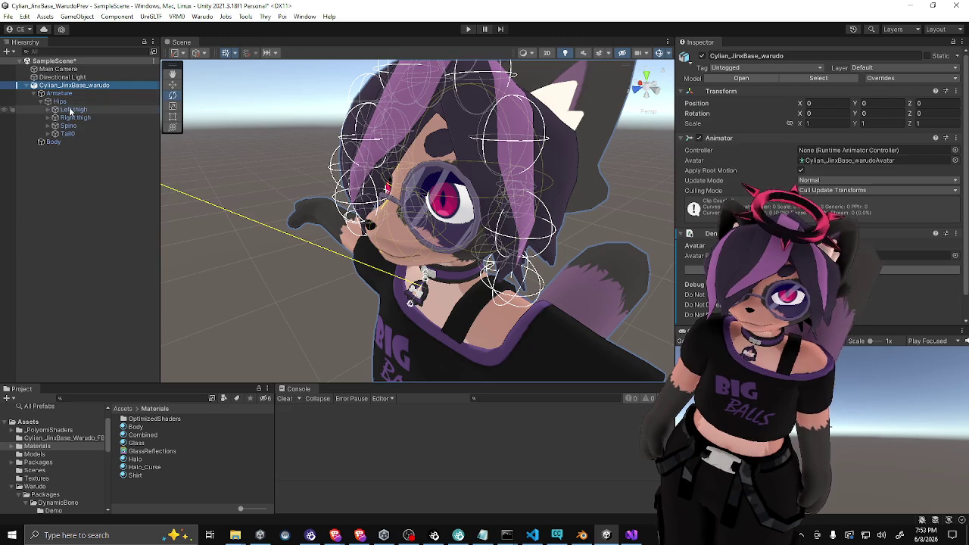
left_click(73, 110)
left_click(67, 134)
left_click_drag(279, 163, 385, 165)
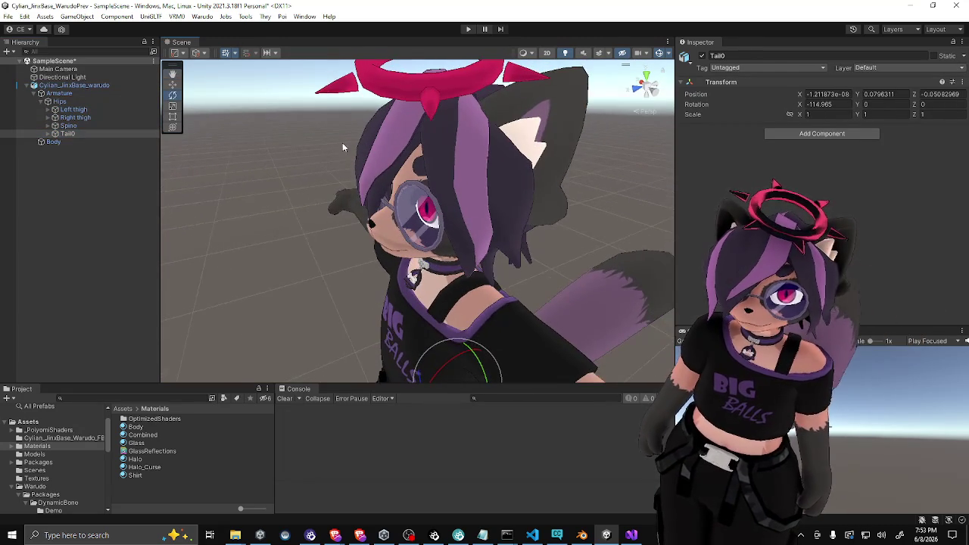
left_click(67, 125)
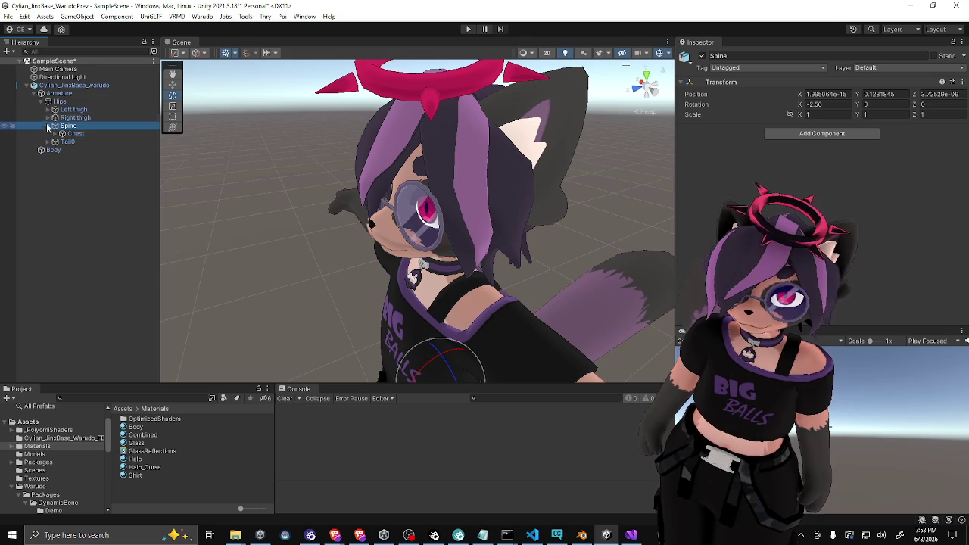
left_click(47, 125)
left_click(48, 118)
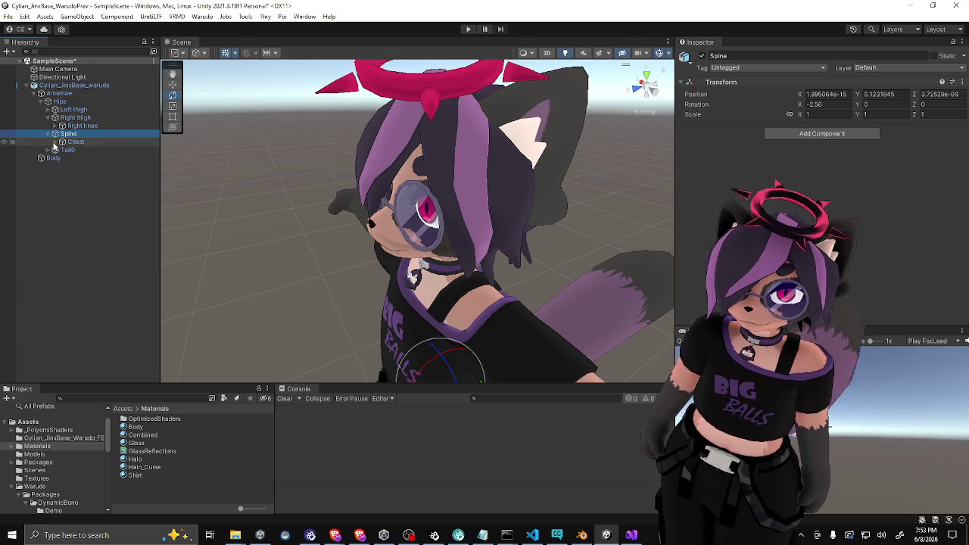
left_click(54, 144)
Expand the Neck and Head bones and inspect the Ear anchor object
left_click(81, 158)
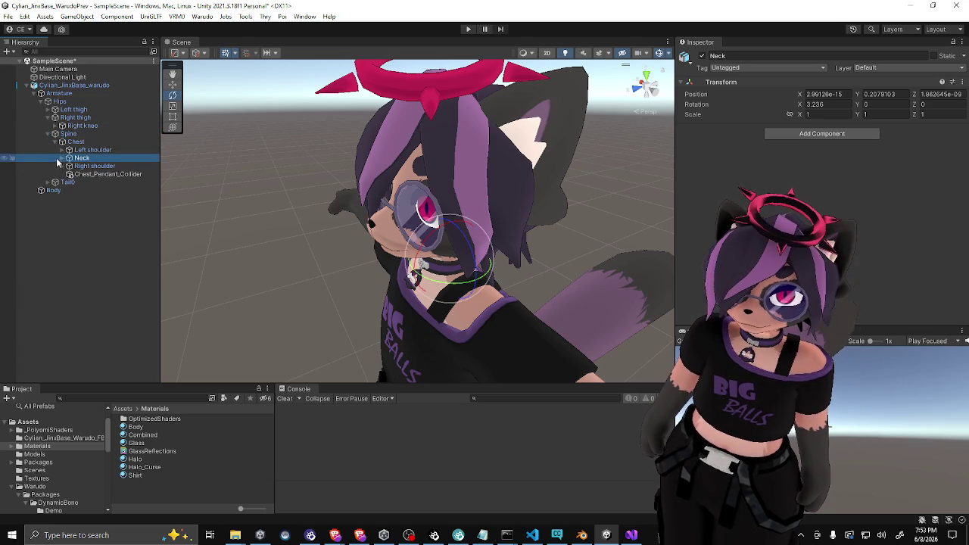
left_click(64, 157)
left_click(71, 166)
left_click(89, 167)
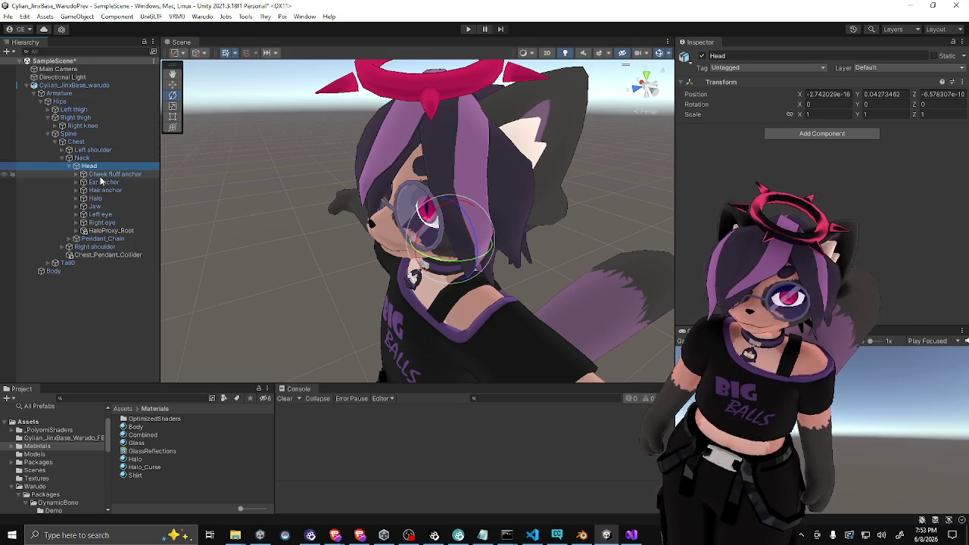
left_click(101, 182)
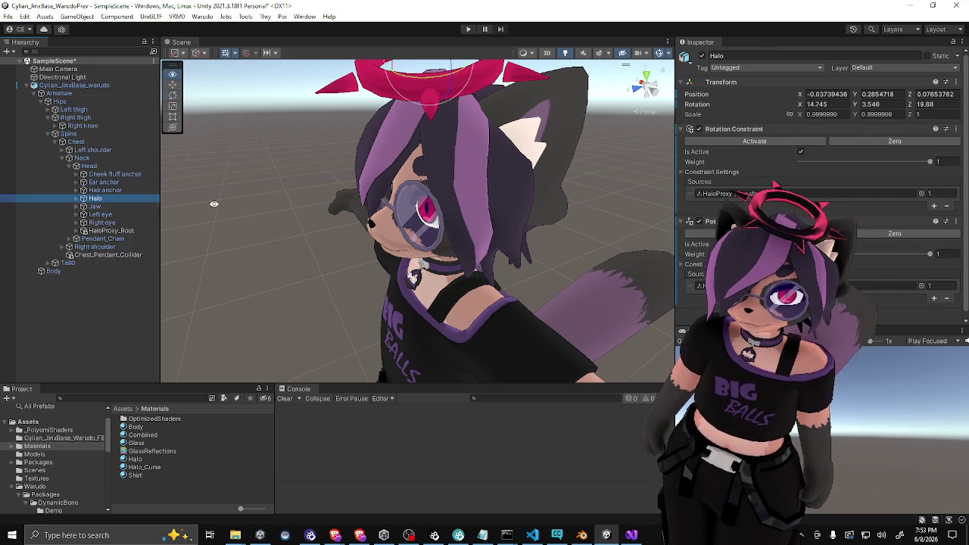
left_click_drag(183, 201, 321, 138)
Inspect Halo and Hair anchor, then select Chest_Pendant_Collider to view its settings
left_click(76, 203)
left_click(108, 206)
left_click_drag(95, 198, 95, 194)
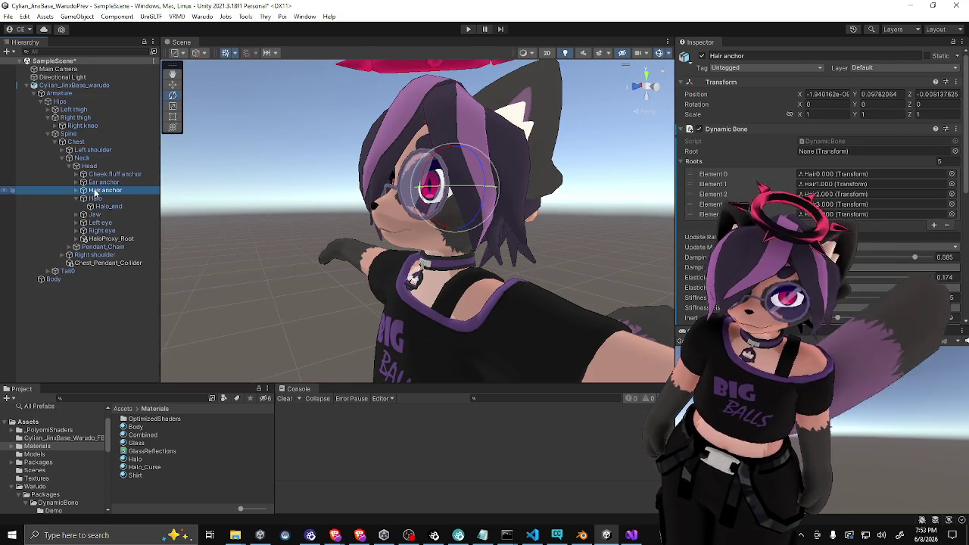
left_click_drag(273, 180, 470, 200)
left_click(103, 167)
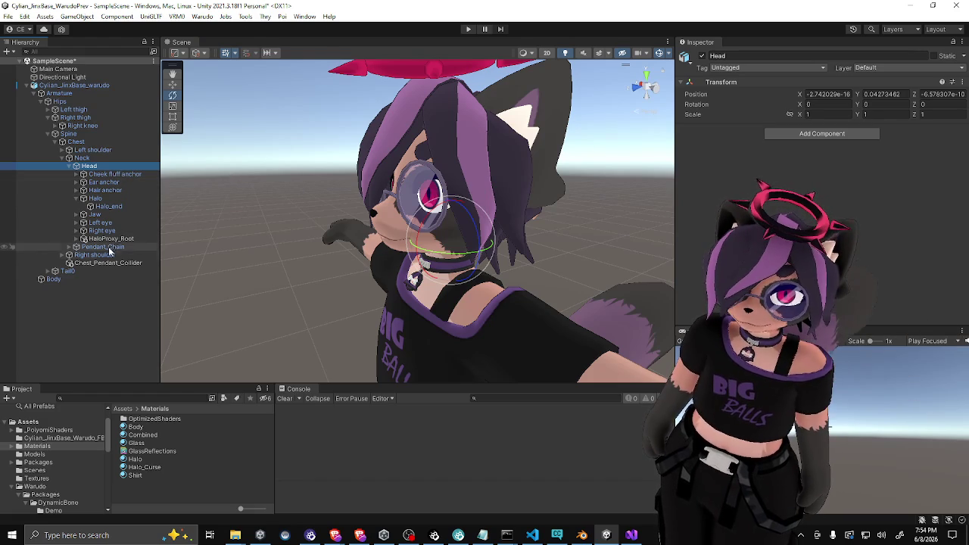
left_click(66, 134)
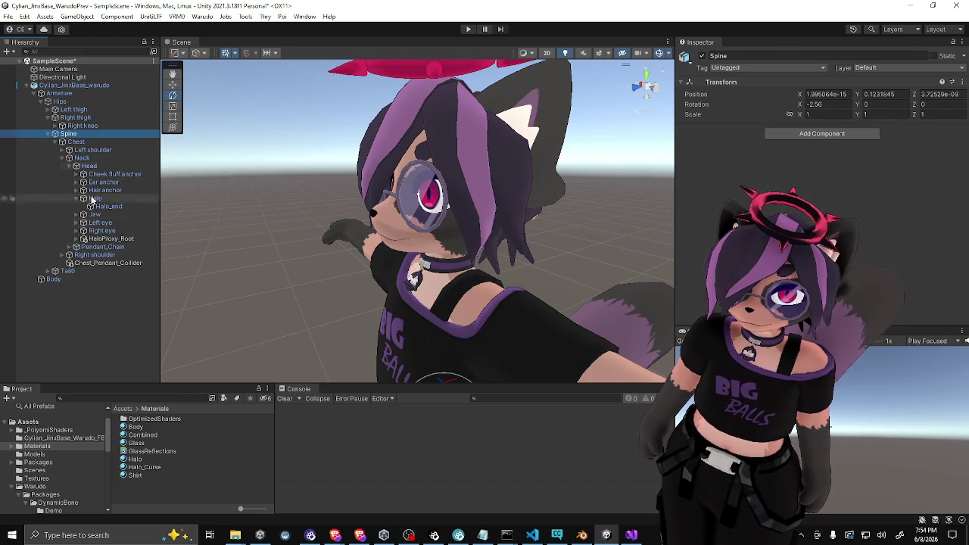
left_click(100, 263)
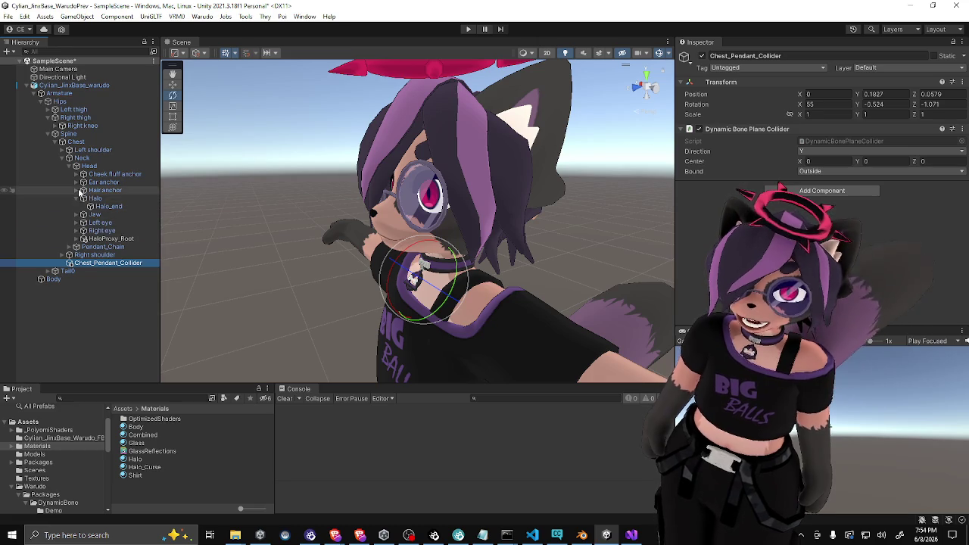
Expand Hair anchor and inspect HeadCollider1's collider settings
left_click(83, 190)
left_click(105, 239)
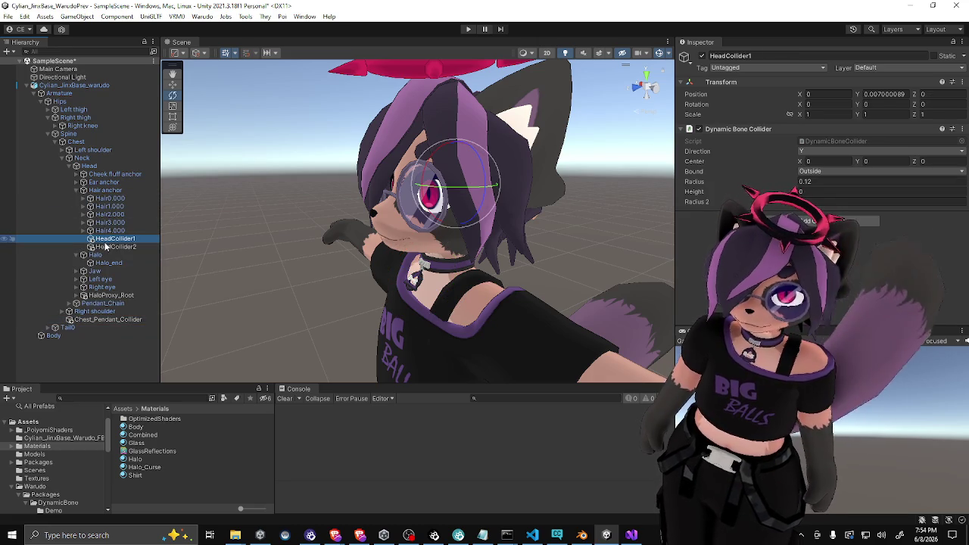
left_click(105, 190)
left_click_drag(242, 163, 278, 160)
Inspect HeadCollider2 and duplicate it with Ctrl+D
left_click(113, 247)
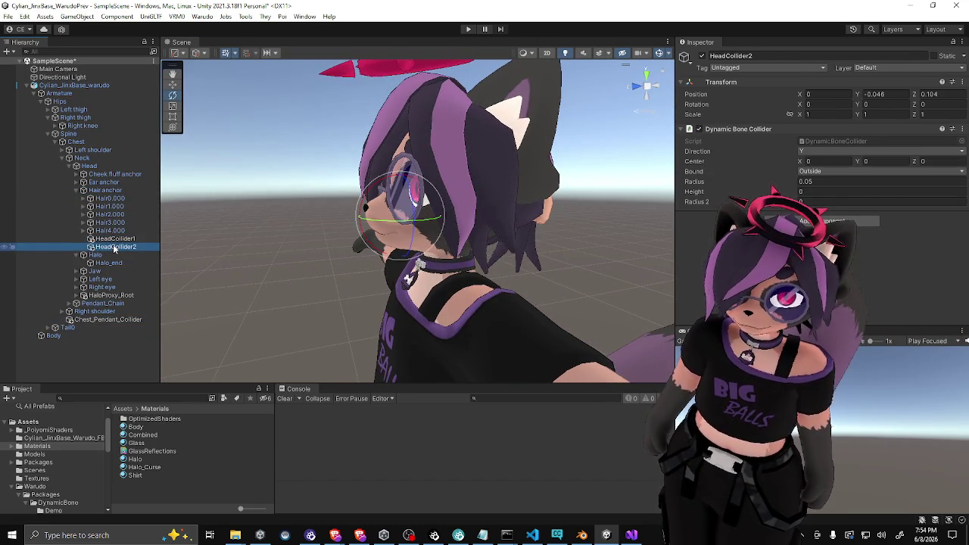
left_click_drag(454, 197, 528, 198)
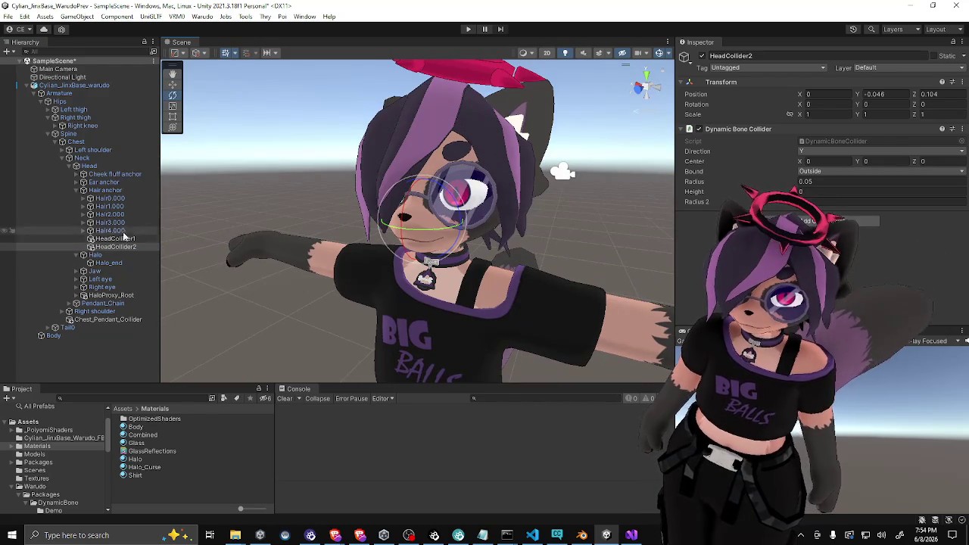
key("ctrl+d")
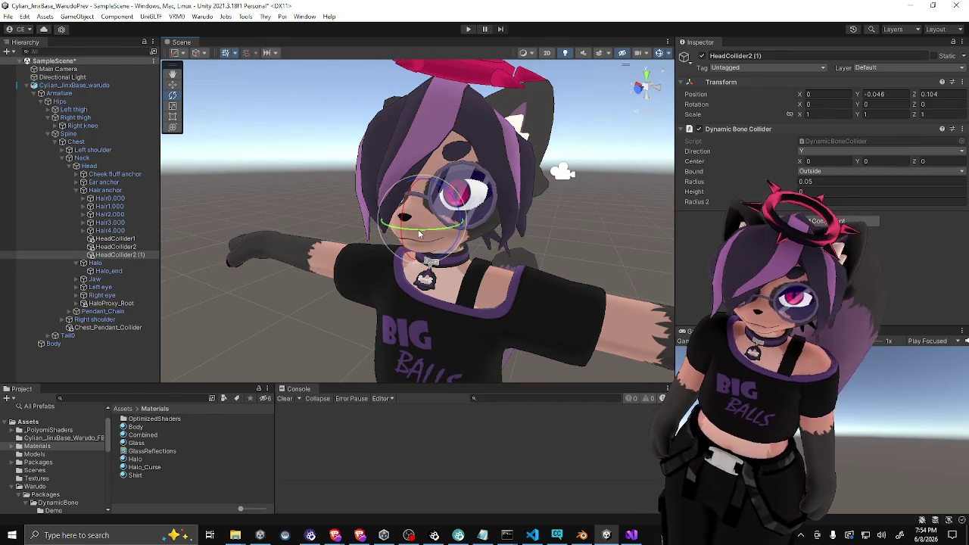
Focus on HeadCollider2 (1) and move it sideways toward the side of the head
left_click(75, 85)
left_click_drag(136, 256, 137, 258)
key("f")
mouse_move(470, 216)
left_mouse_down()
mouse_move(401, 216)
mouse_move(447, 193)
mouse_move(459, 200)
left_mouse_up()
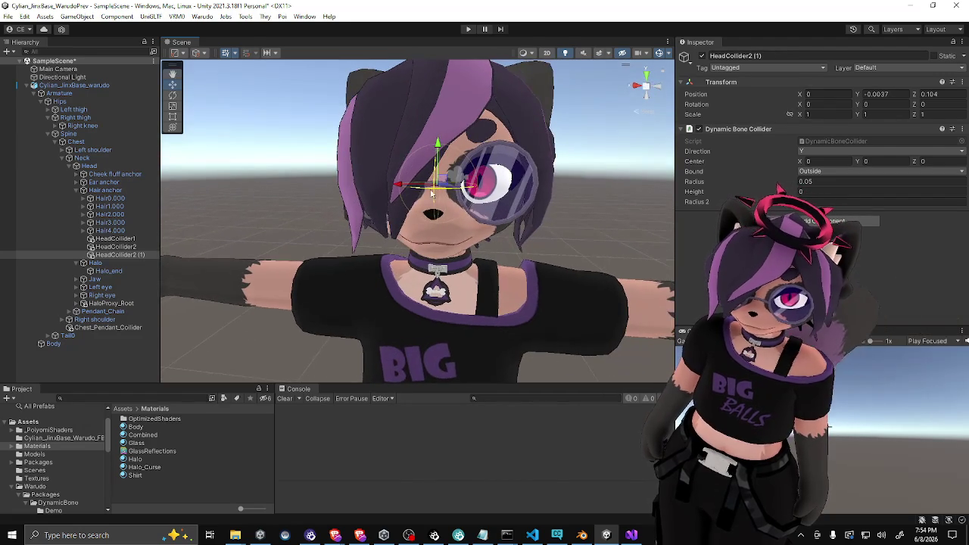
mouse_move(348, 191)
left_mouse_down()
mouse_move(368, 206)
mouse_move(450, 199)
mouse_move(398, 198)
mouse_move(395, 165)
mouse_move(516, 119)
mouse_move(485, 151)
mouse_move(528, 169)
mouse_move(513, 173)
mouse_move(526, 166)
left_mouse_up()
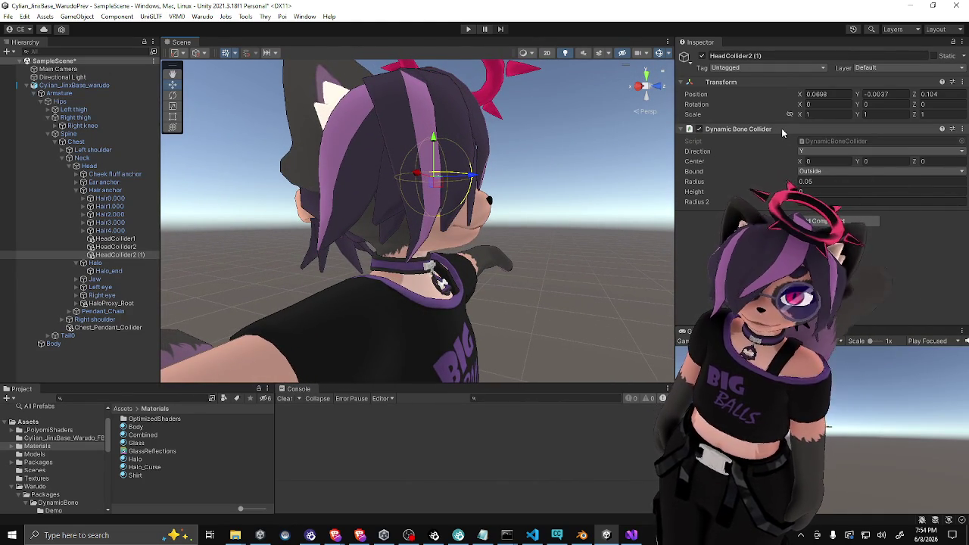
Check the Add Component list and keep the collider's Direction set to Y
left_click(814, 221)
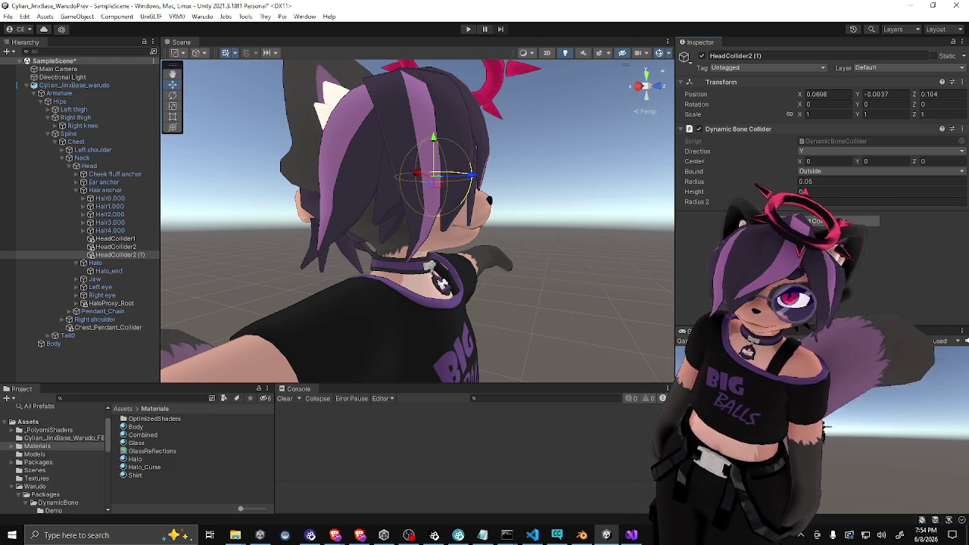
left_click_drag(442, 282, 509, 203)
key("r")
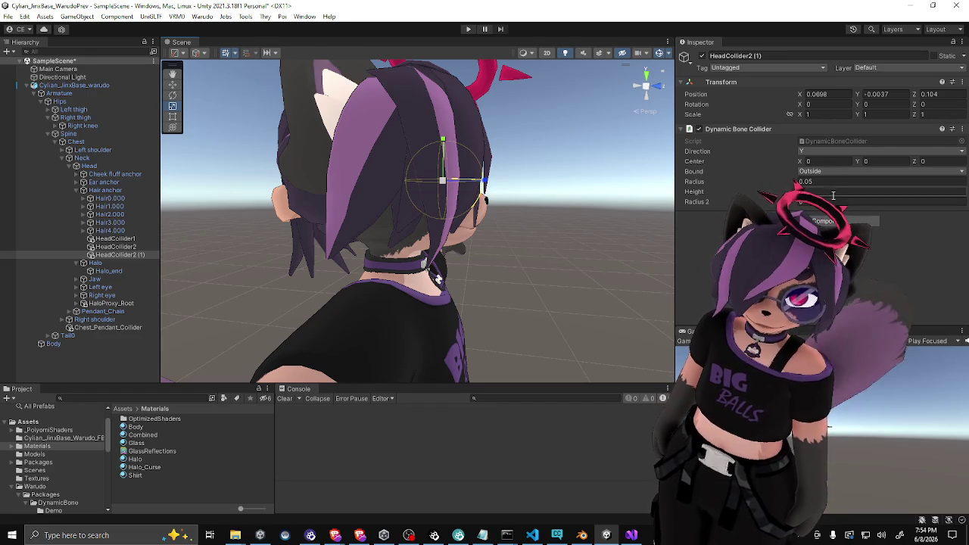
left_click(827, 150)
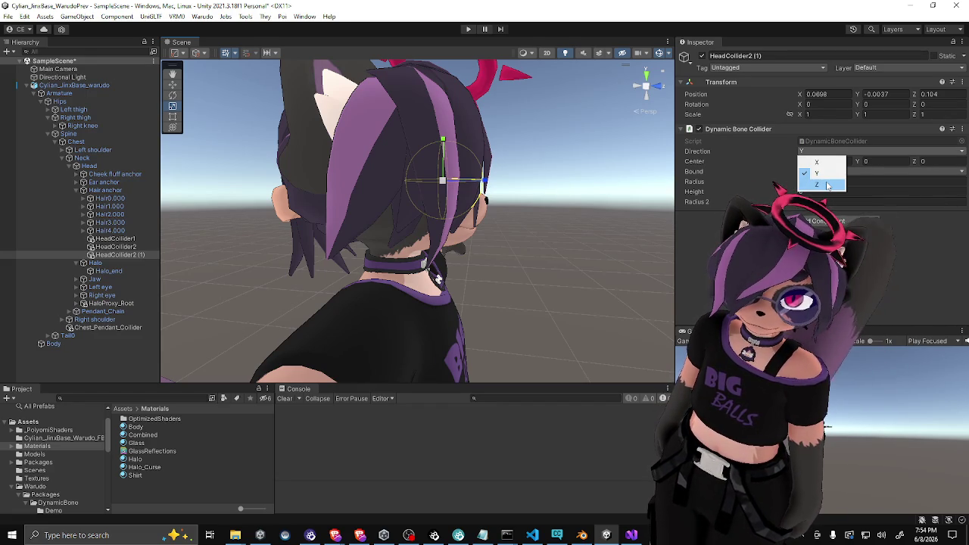
left_click(829, 185)
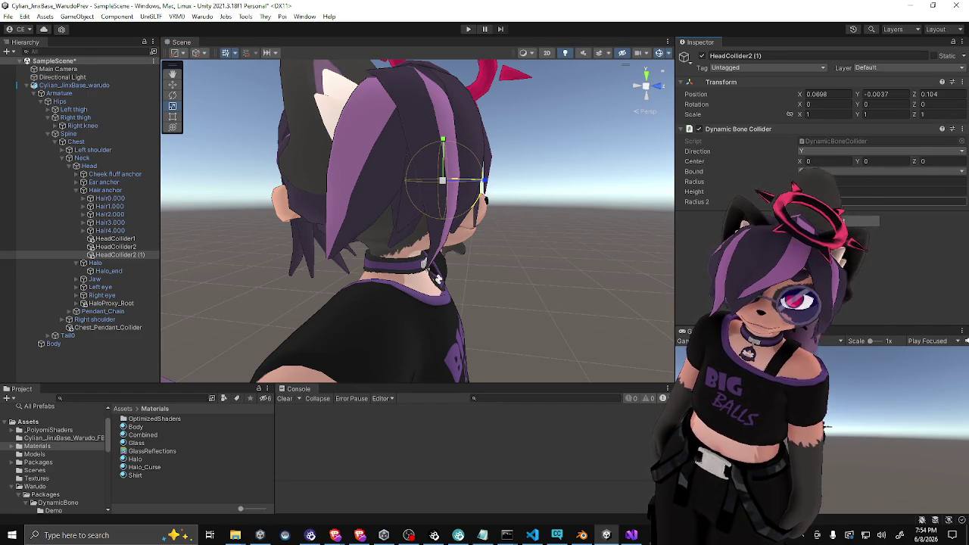
Try collider Height values 0.38 and 0.2, then reset Height to 0 to keep it spherical
left_click(878, 201)
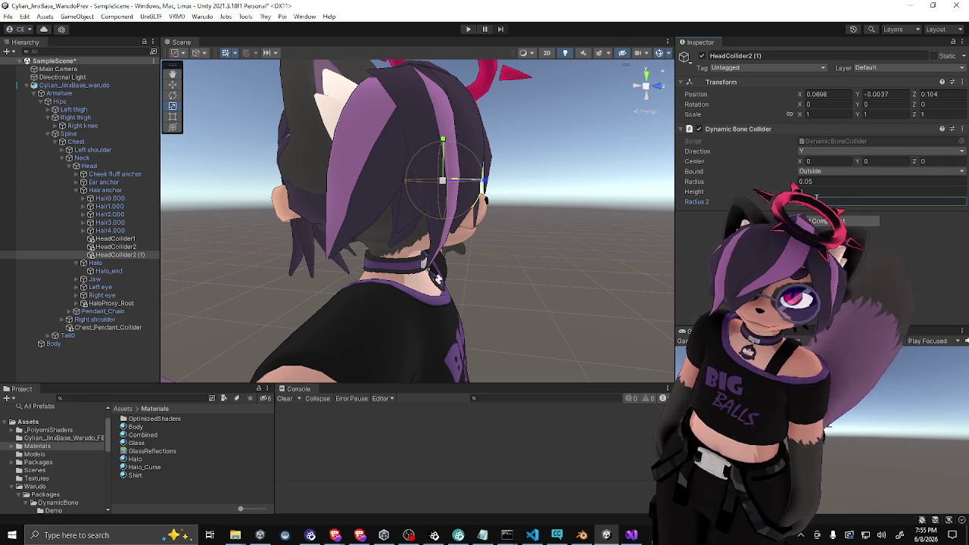
left_click_drag(424, 212, 133, 215)
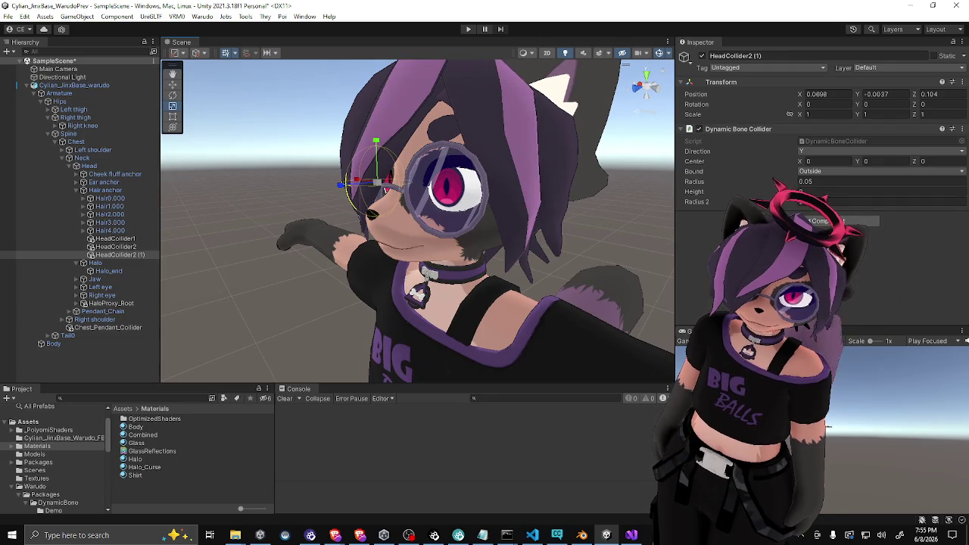
left_click(833, 192)
type("0.38")
key("BackSpace")
key("BackSpace")
type("2")
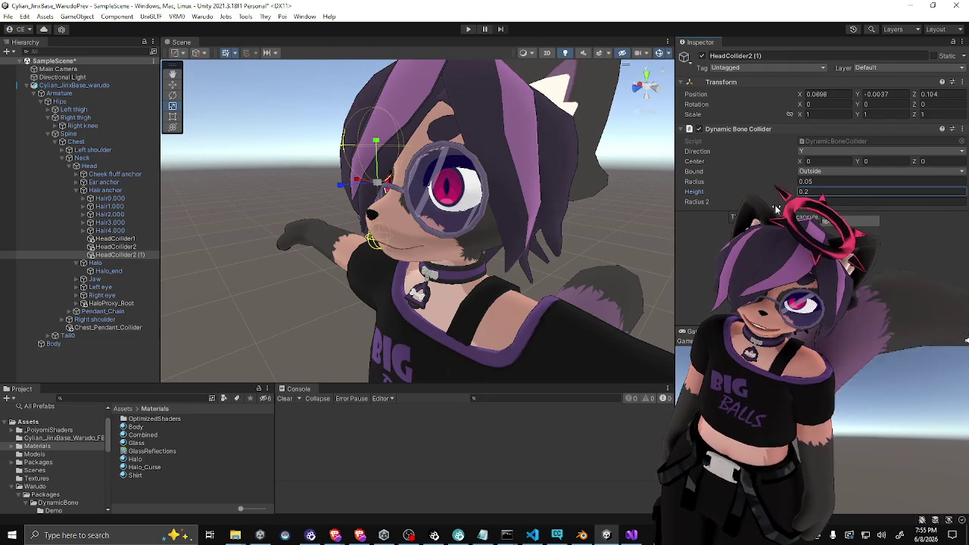
key("BackSpace")
key("BackSpace")
left_click(816, 201)
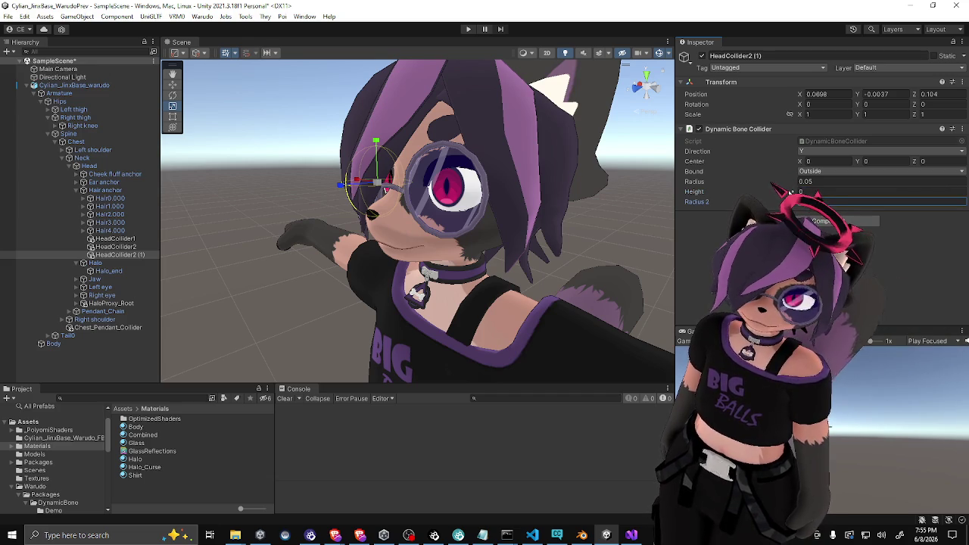
mouse_move(556, 217)
left_mouse_down()
mouse_move(638, 236)
mouse_move(634, 219)
mouse_move(583, 240)
left_mouse_up()
mouse_move(443, 232)
left_mouse_down()
mouse_move(446, 190)
mouse_move(367, 256)
mouse_move(356, 237)
mouse_move(620, 174)
mouse_move(500, 60)
mouse_move(493, 154)
left_mouse_up()
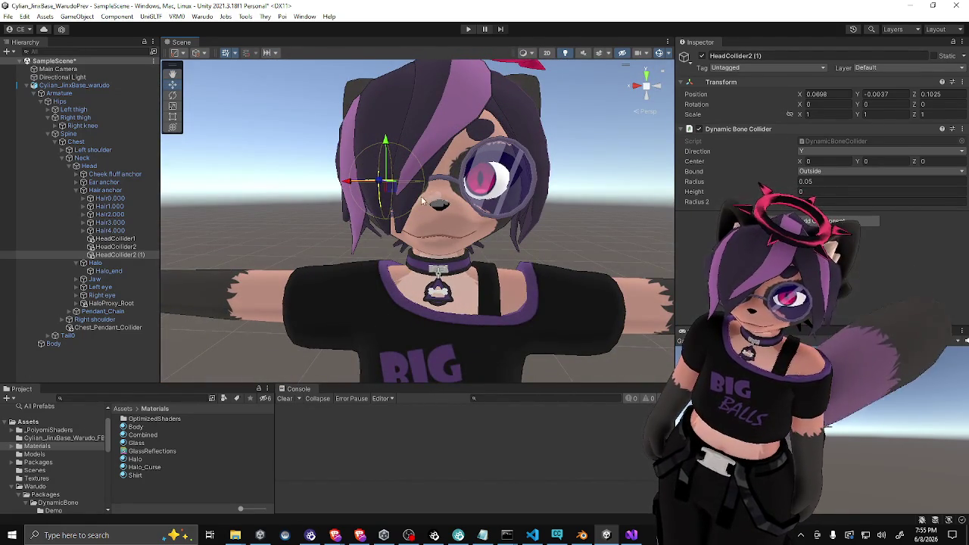
mouse_move(519, 198)
left_mouse_down()
mouse_move(541, 178)
mouse_move(521, 246)
left_mouse_up()
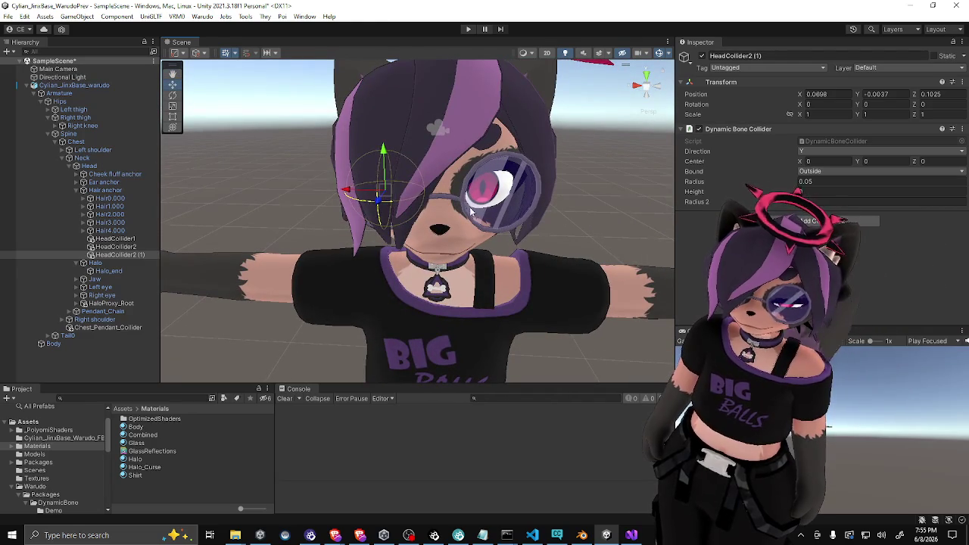
Duplicate the collider again to create HeadCollider2 (2) and select the new copy
left_click(350, 199)
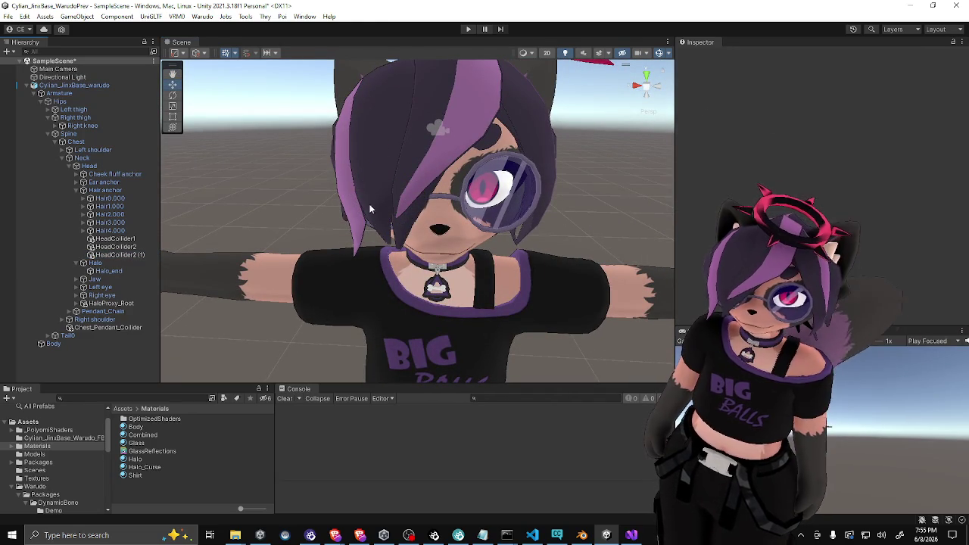
key("ctrl+d")
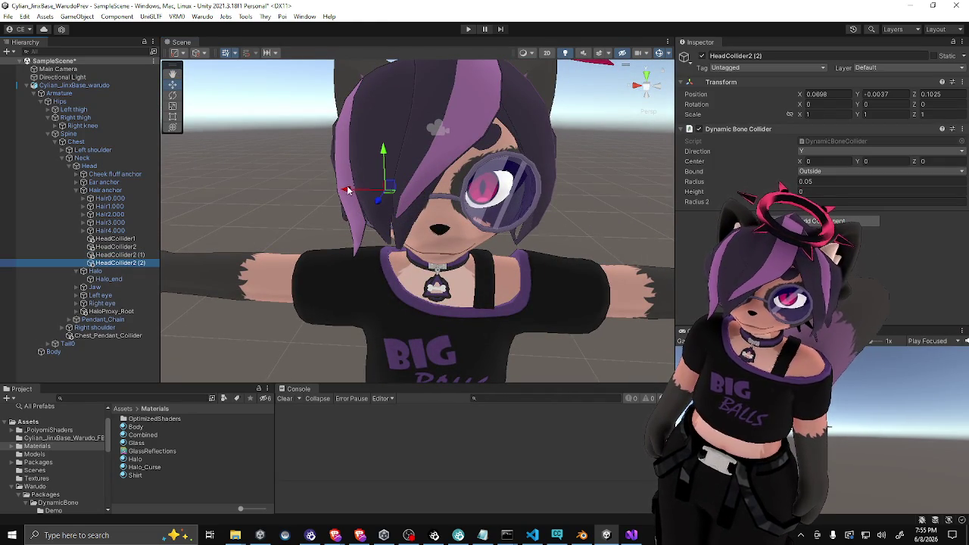
left_click_drag(459, 191, 288, 127)
left_click(65, 85)
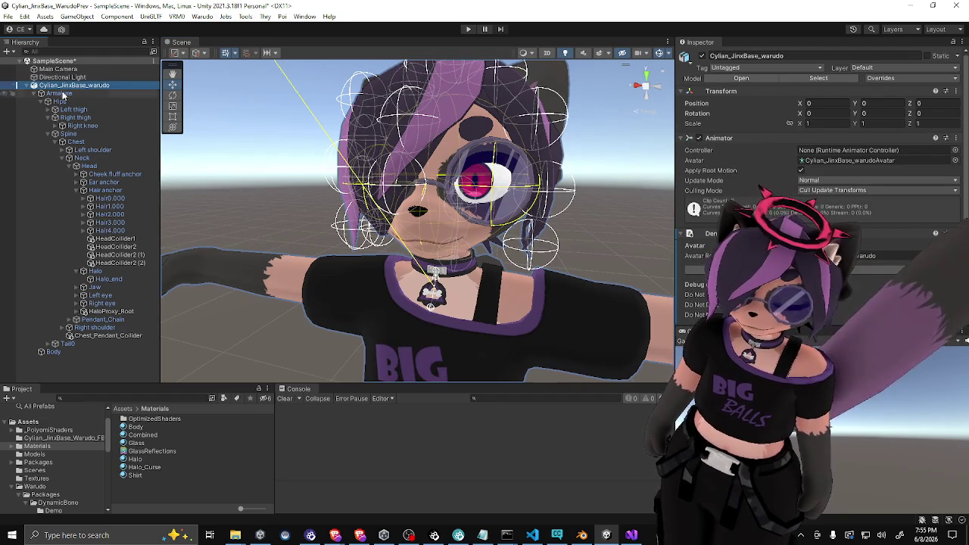
left_click(119, 263)
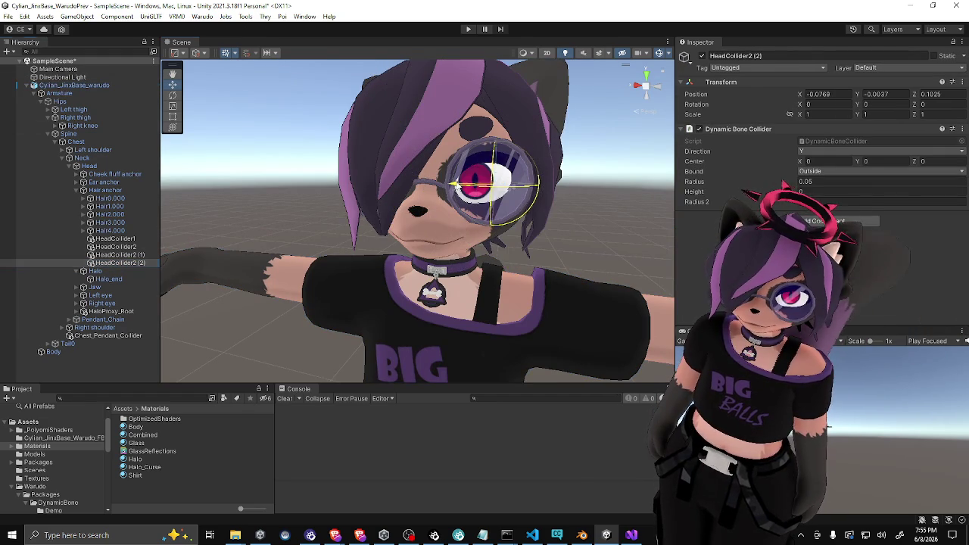
Orbit around the head comparing HeadCollider2 (2) with HeadCollider2 (1)
left_click_drag(443, 188, 153, 195)
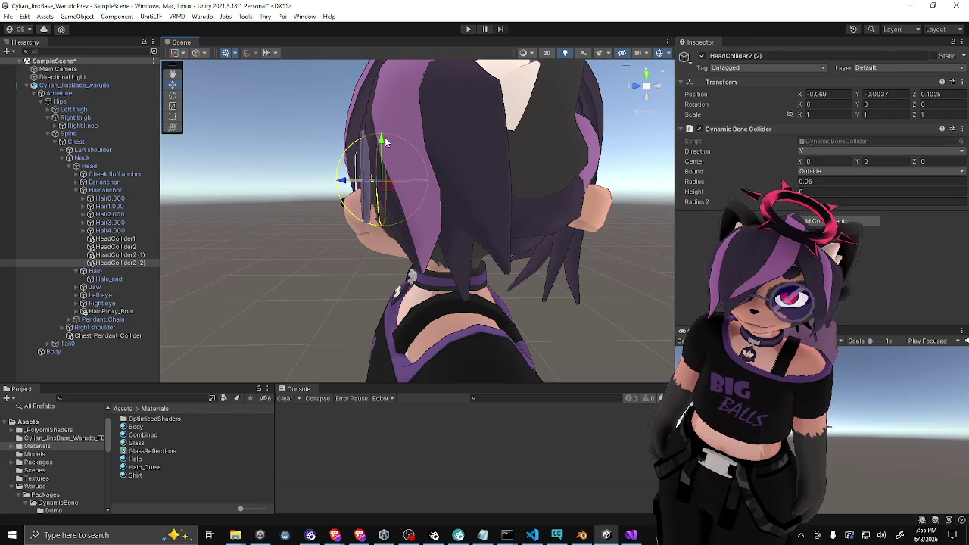
left_click(383, 143)
left_click(138, 255)
mouse_move(190, 250)
left_mouse_down()
mouse_move(586, 159)
mouse_move(434, 224)
mouse_move(422, 214)
mouse_move(457, 202)
mouse_move(467, 168)
mouse_move(266, 266)
left_mouse_up()
scroll(465, 178, "down", 5)
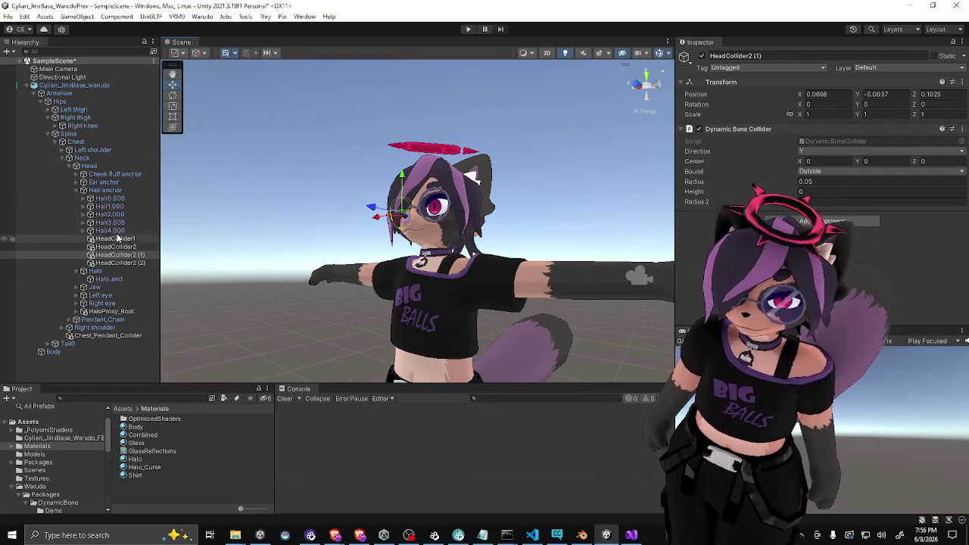
Review the Hair anchor's Dynamic Bone collider slots, checking the HeadCollider2 entry
left_click(102, 191)
scroll(768, 210, "down", 10)
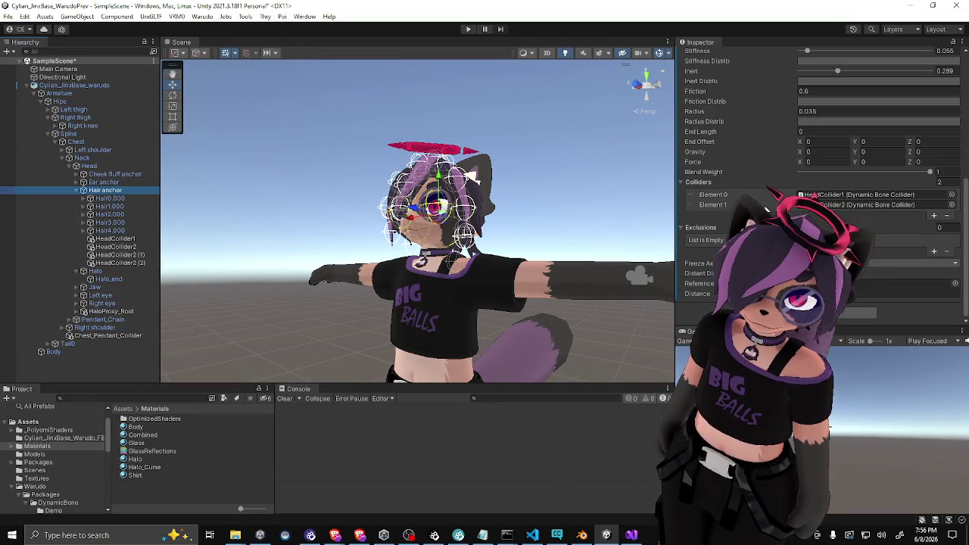
double_click(908, 204)
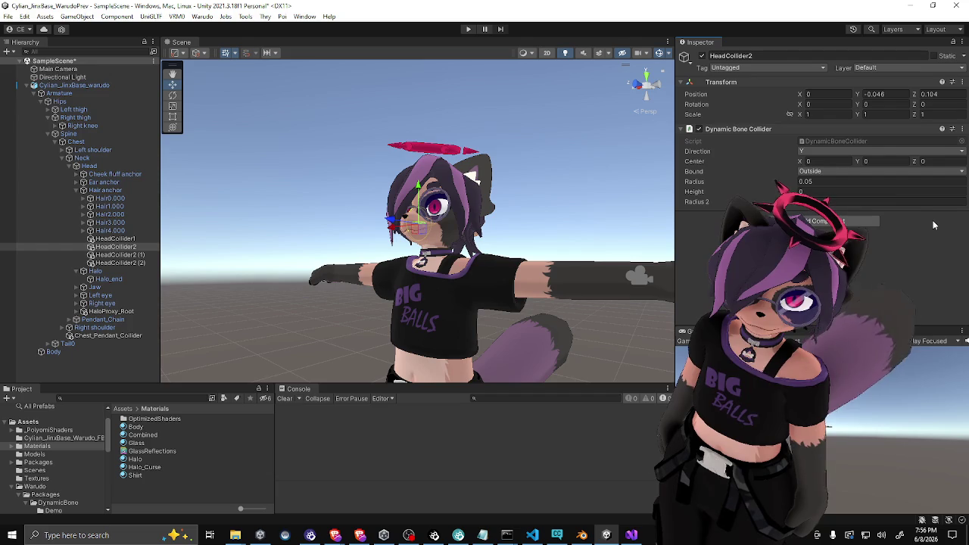
left_click(104, 190)
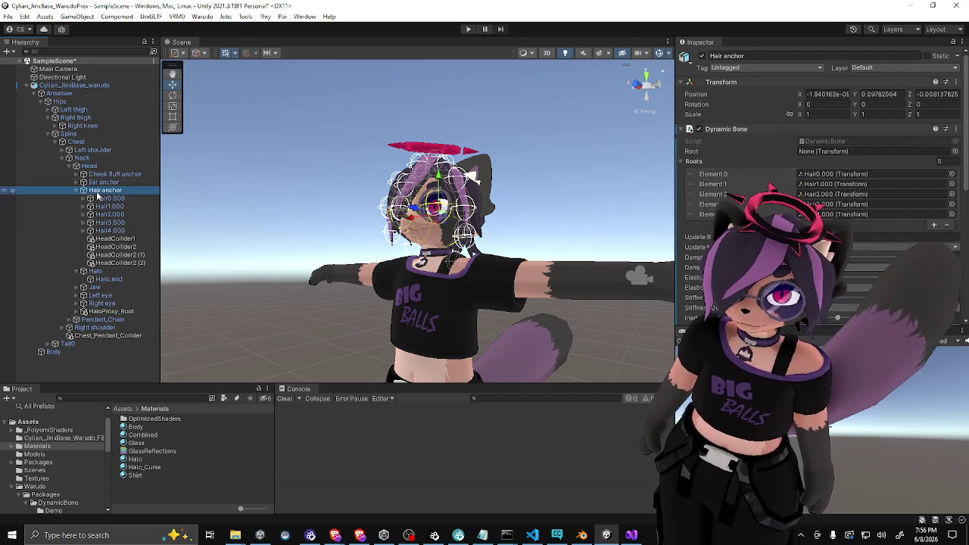
scroll(818, 227, "down", 8)
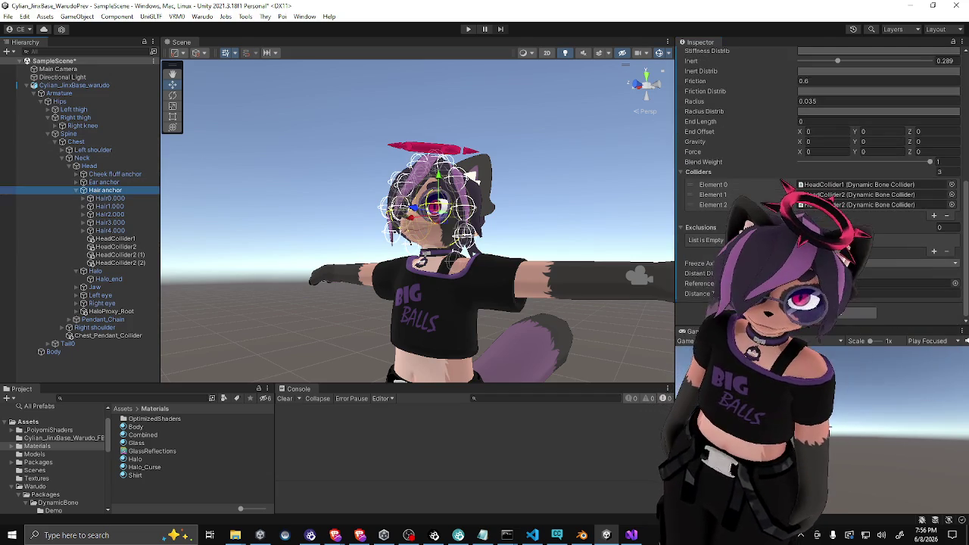
Add a fourth collider slot and assign HeadCollider2 (1) to it
left_click(936, 216)
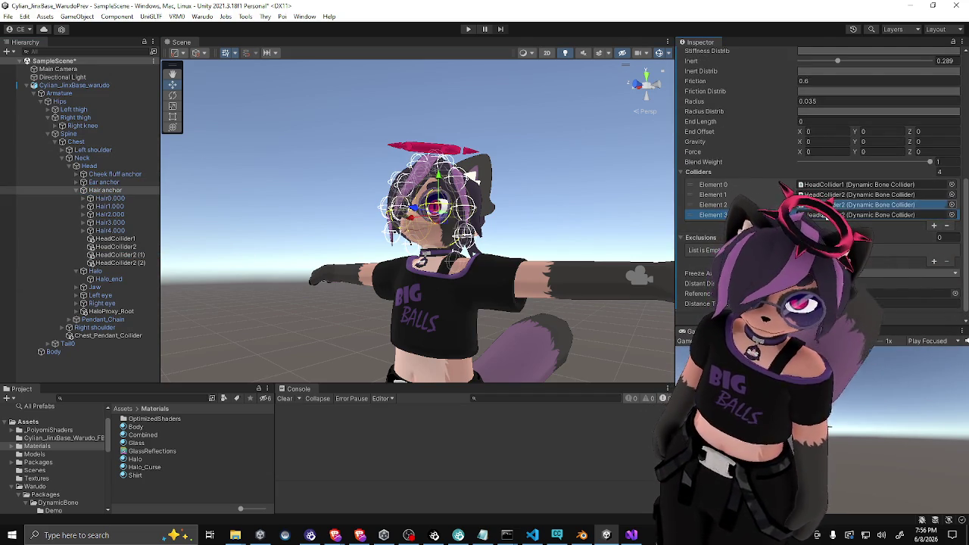
left_click_drag(120, 255, 871, 205)
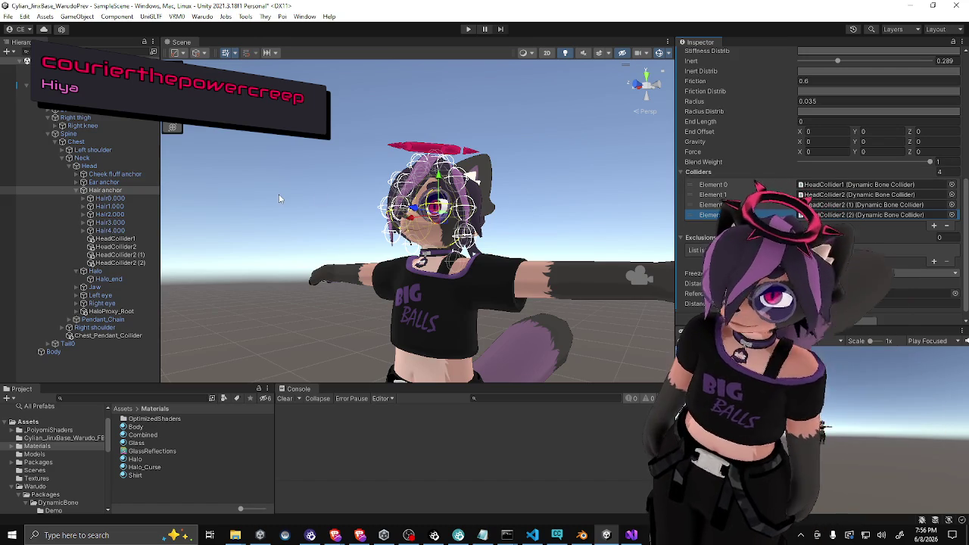
left_click(121, 256)
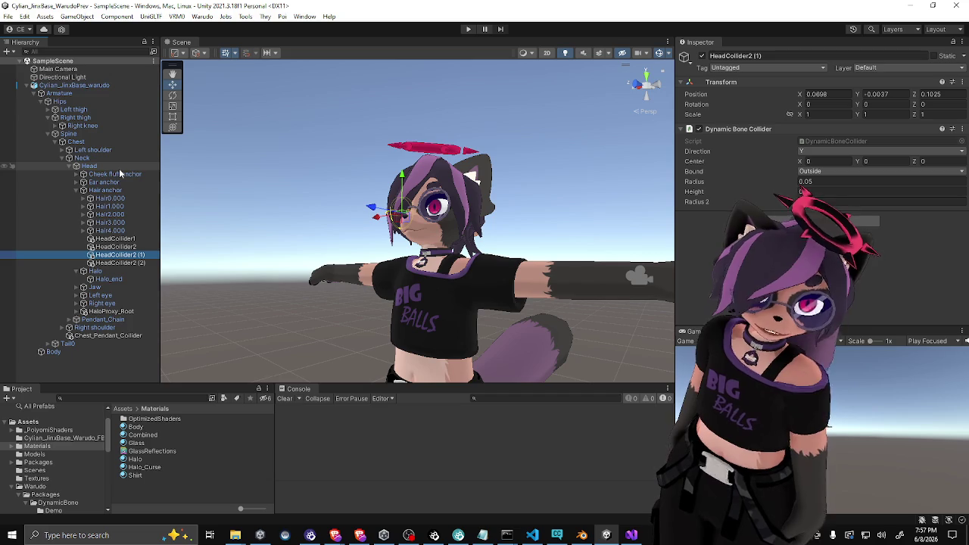
left_click_drag(164, 188, 189, 181)
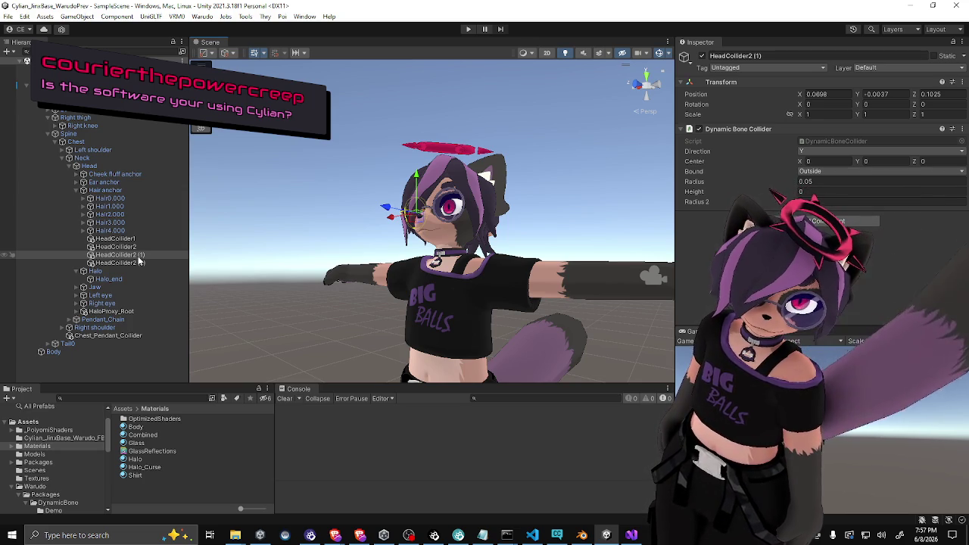
Rename HeadCollider2 (1) to HeadCollider3
left_click(139, 257)
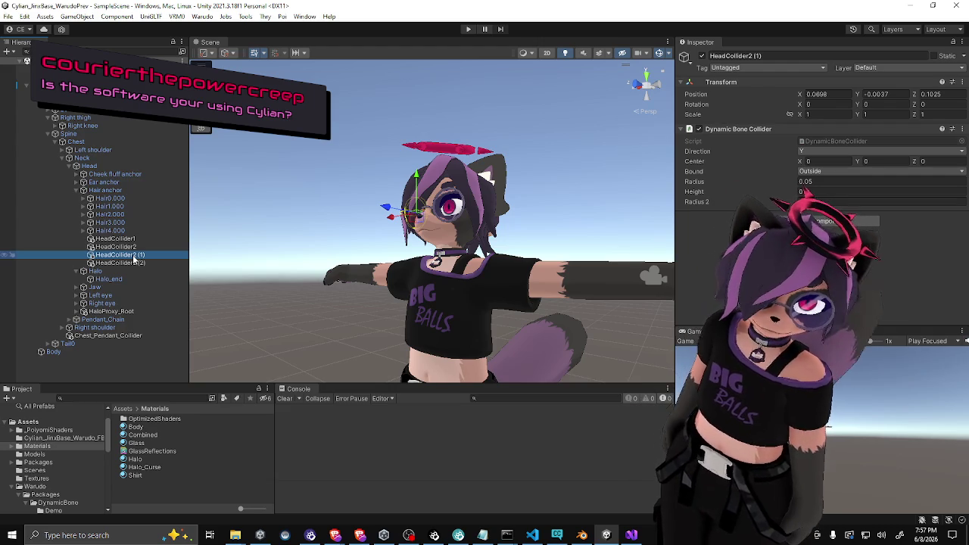
left_click(135, 259)
key("BackSpace")
key("BackSpace")
key("BackSpace")
type("3")
key("Return")
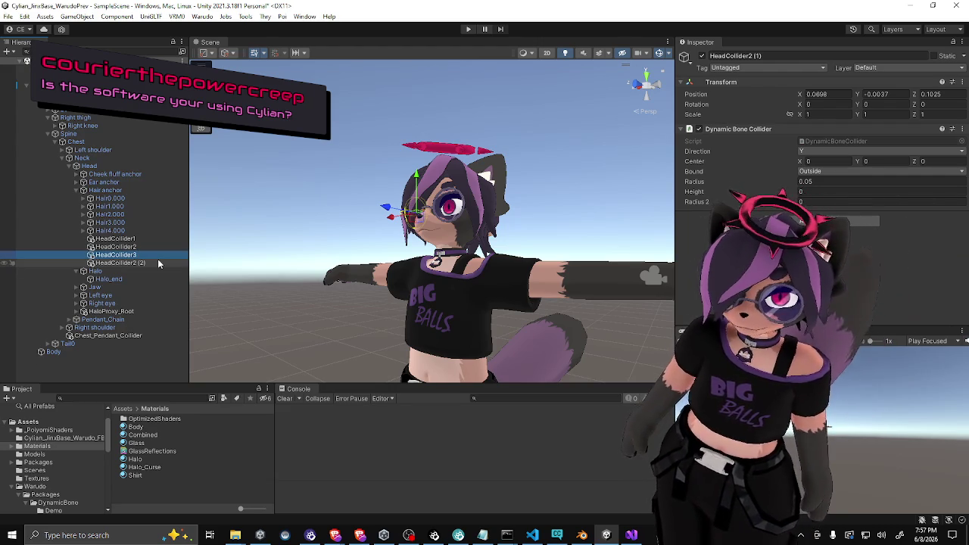
Rename HeadCollider2 (2) to HeadCollider4
left_click(145, 263)
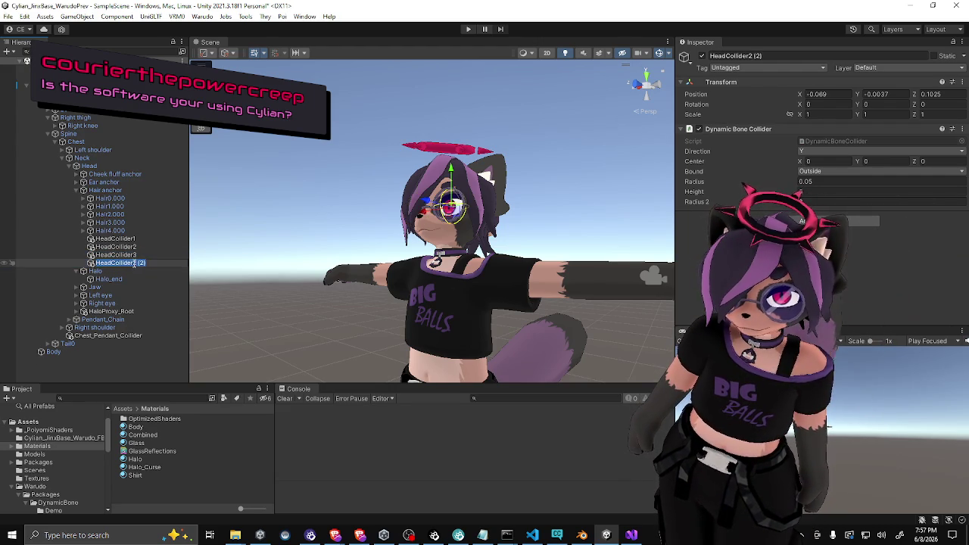
key("BackSpace")
key("BackSpace")
key("BackSpace")
type("4")
key("Return")
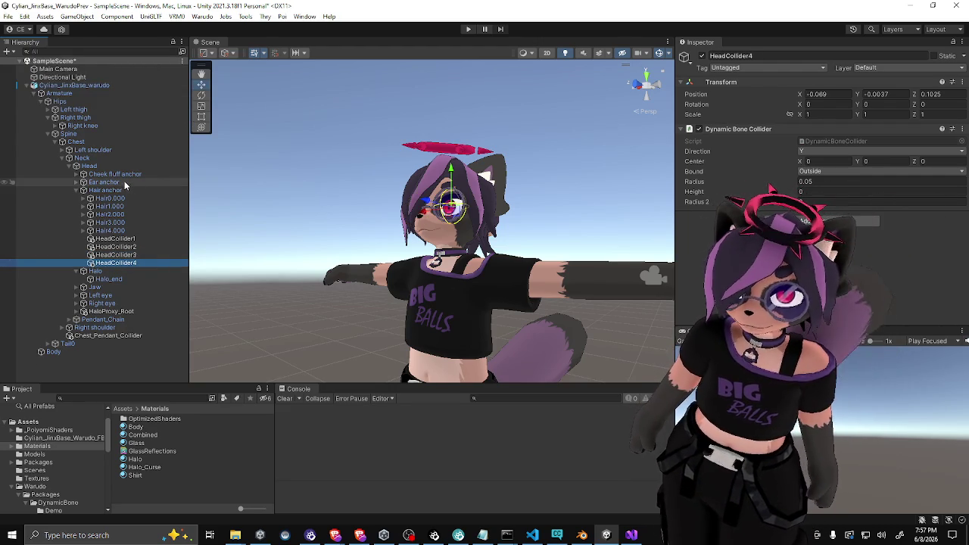
left_click(121, 190)
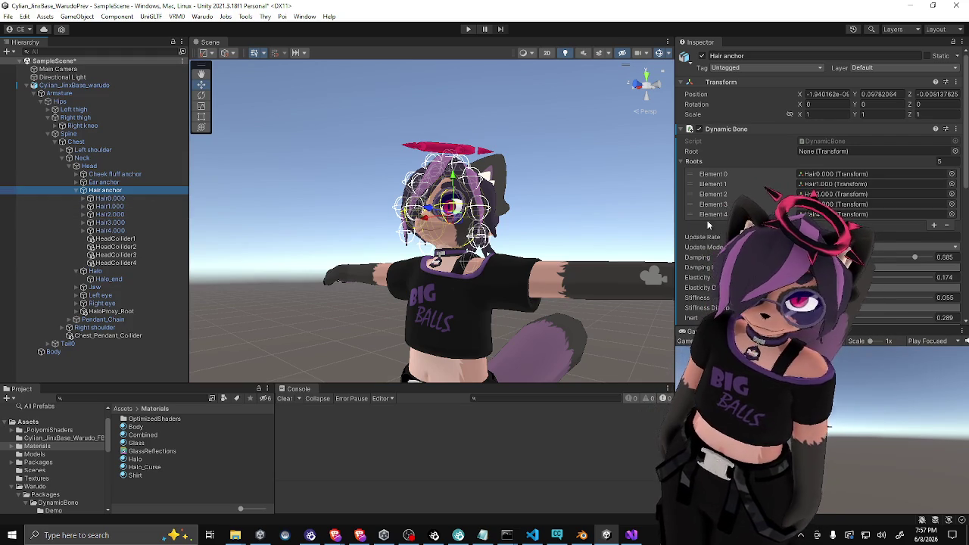
Verify Hair anchor's Colliders list reads HeadCollider1–HeadCollider4, then select Head from a front view
scroll(690, 225, "down", 5)
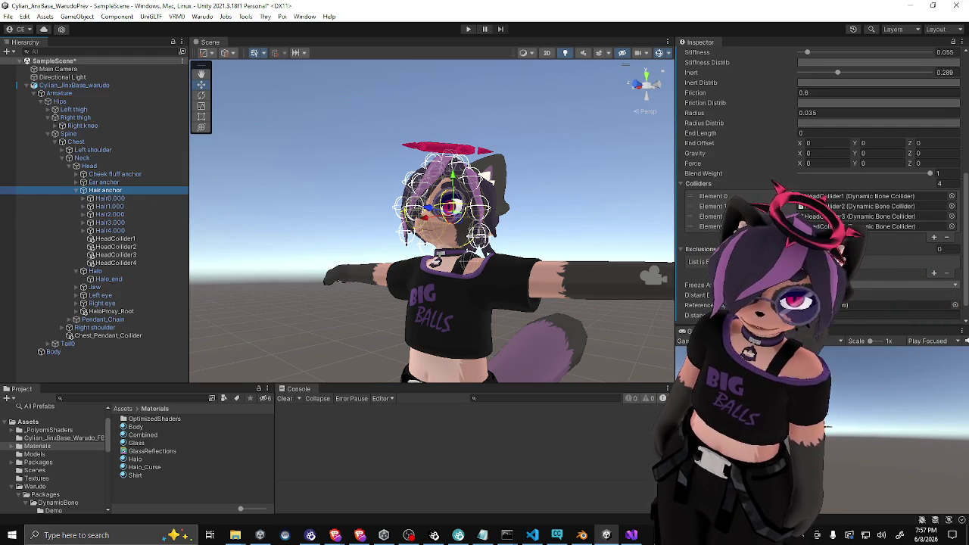
scroll(690, 224, "down", 2)
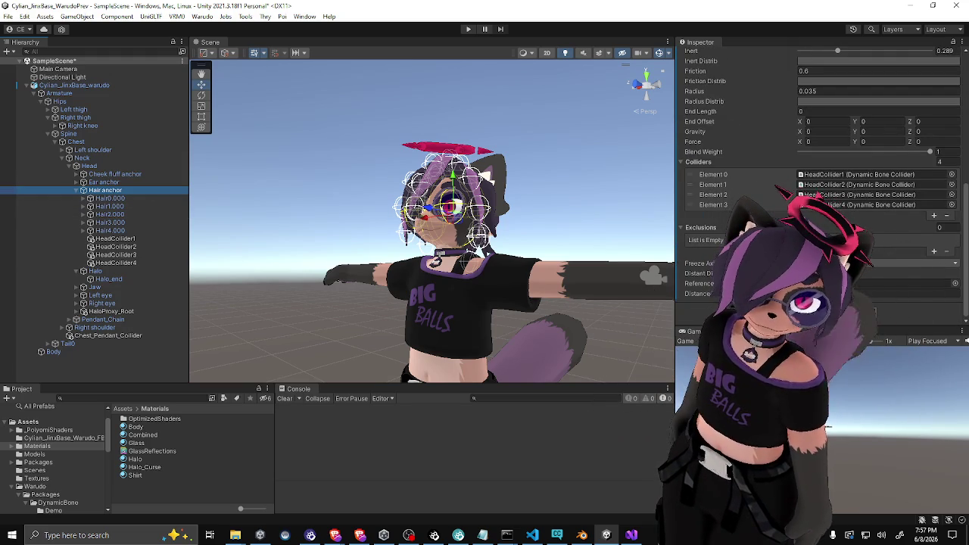
scroll(824, 178, "up", 2)
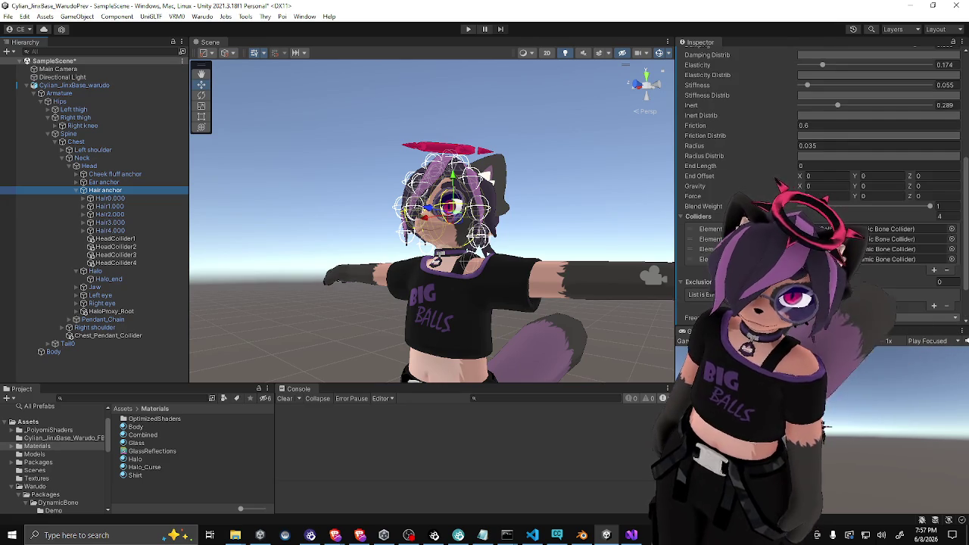
scroll(765, 182, "up", 6)
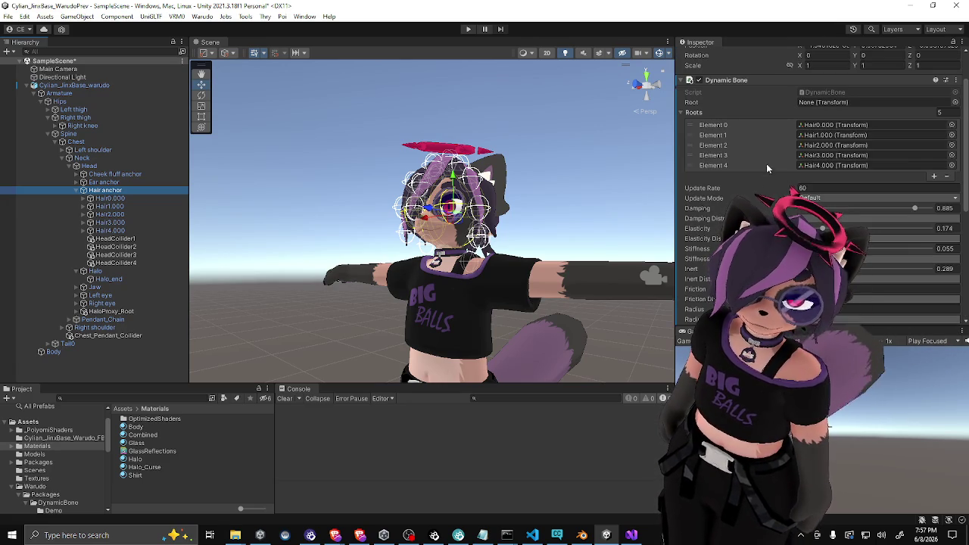
mouse_move(633, 173)
left_mouse_down()
mouse_move(606, 201)
mouse_move(561, 221)
mouse_move(462, 228)
mouse_move(515, 227)
mouse_move(504, 203)
mouse_move(534, 197)
mouse_move(489, 188)
mouse_move(513, 224)
left_mouse_up()
scroll(592, 215, "up", 3)
left_click(571, 222)
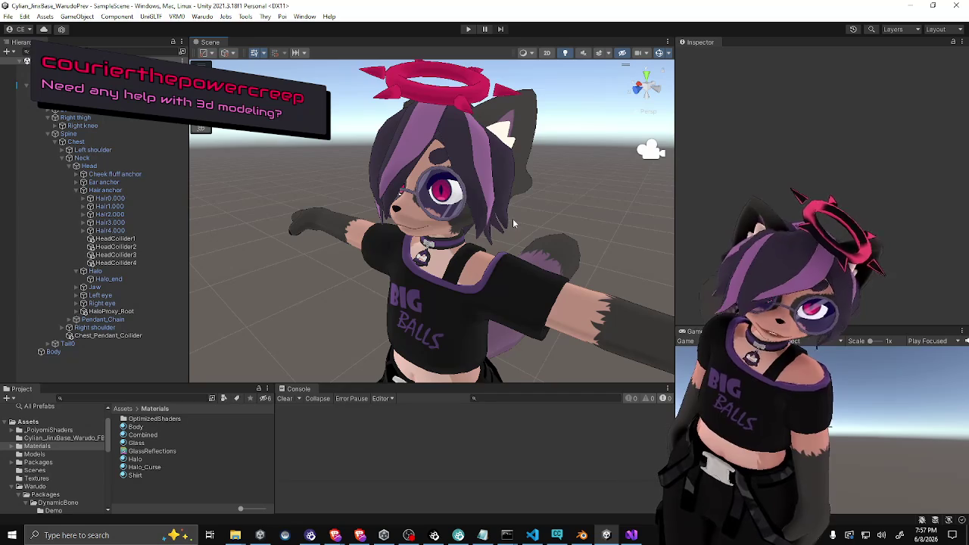
scroll(515, 219, "up", 1)
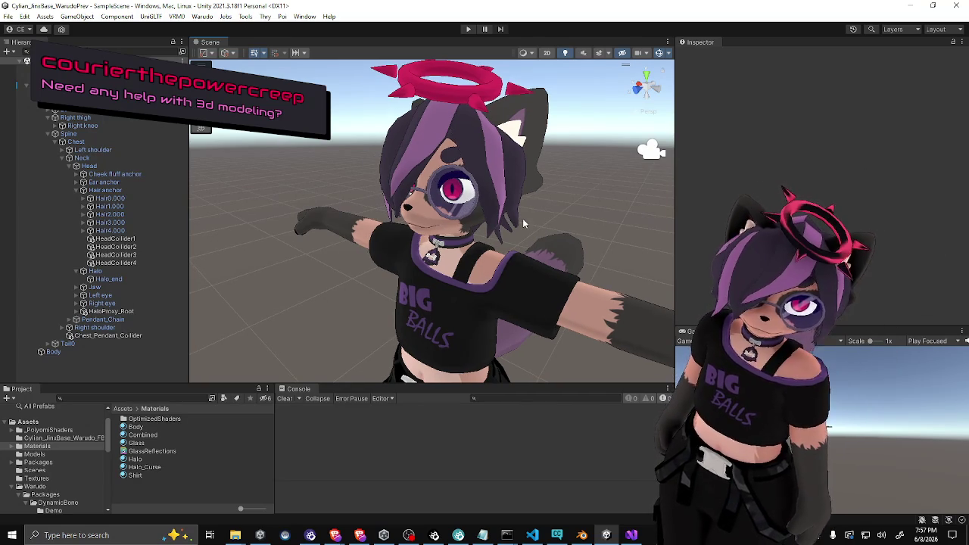
left_click(98, 190)
scroll(682, 242, "down", 6)
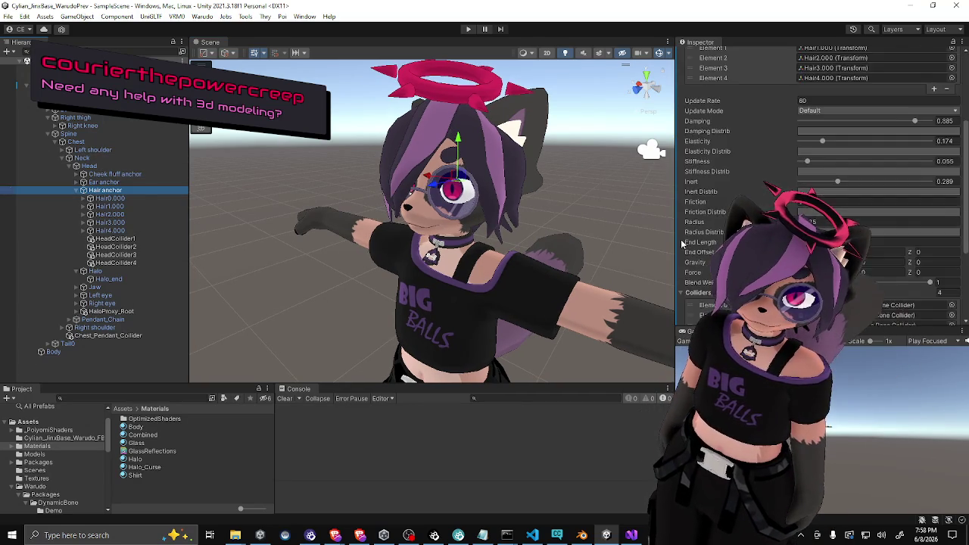
left_click(86, 167)
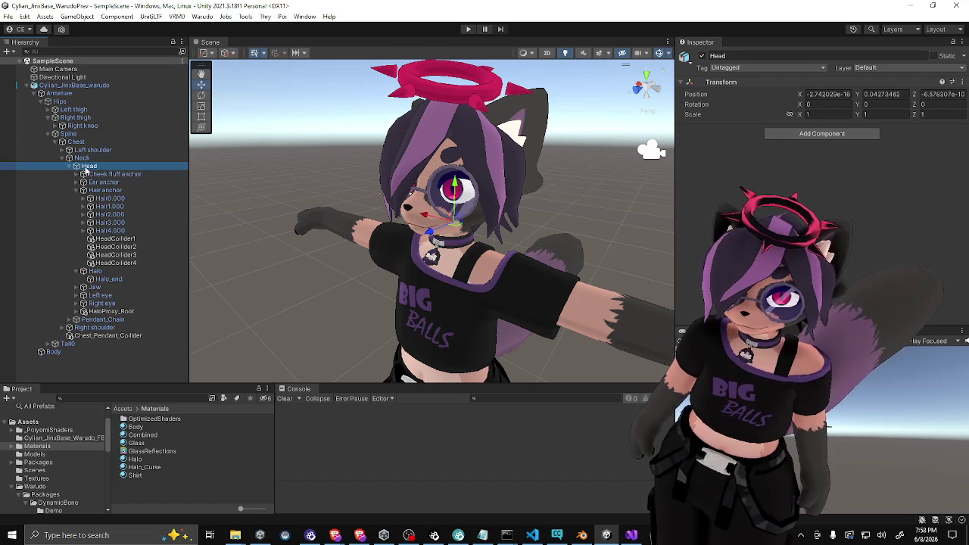
Select Cylian_JinxBase_warudo and enter Play mode
left_click(76, 84)
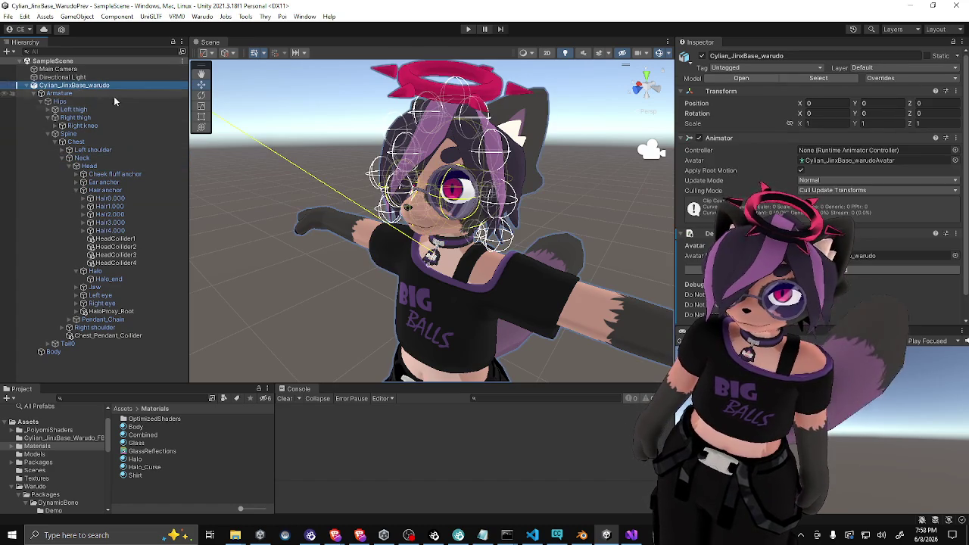
left_click(469, 29)
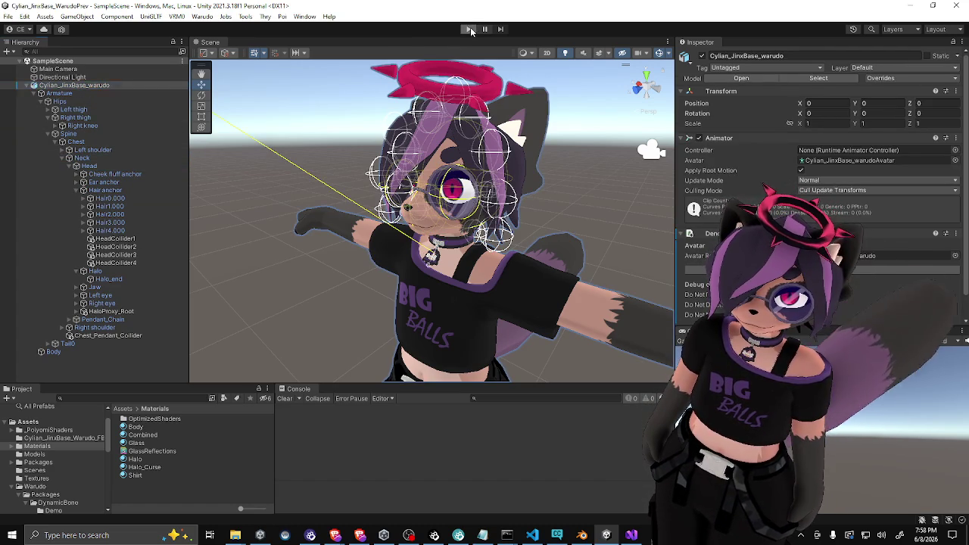
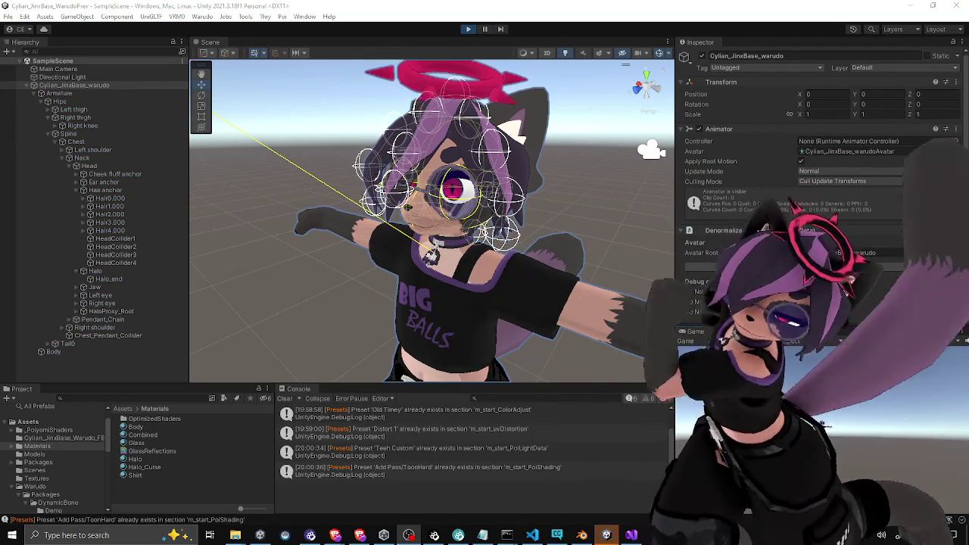
Select HeadCollider3 and HeadCollider4 while orbiting around the avatar
mouse_move(291, 283)
left_mouse_down()
mouse_move(649, 258)
mouse_move(350, 325)
left_mouse_up()
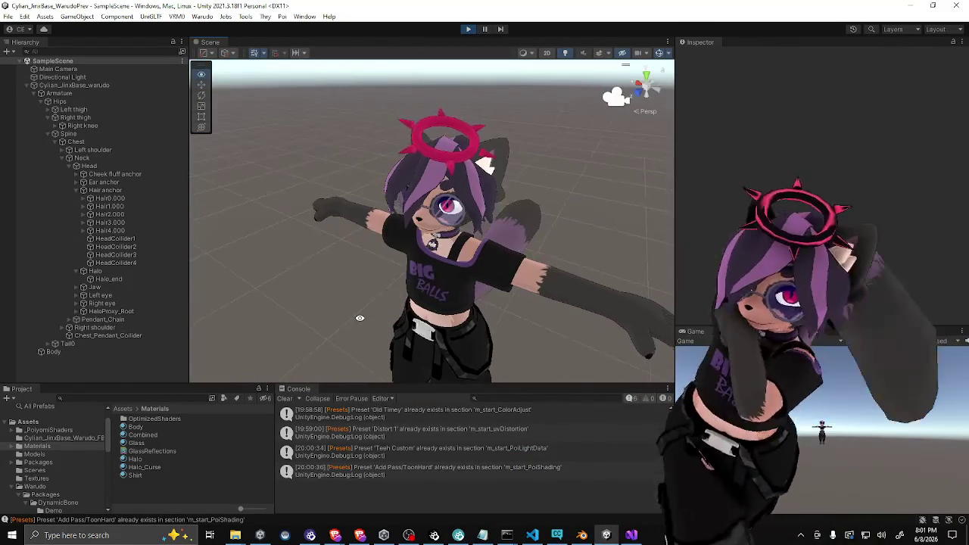
left_click(155, 264)
left_click(114, 255, "shift")
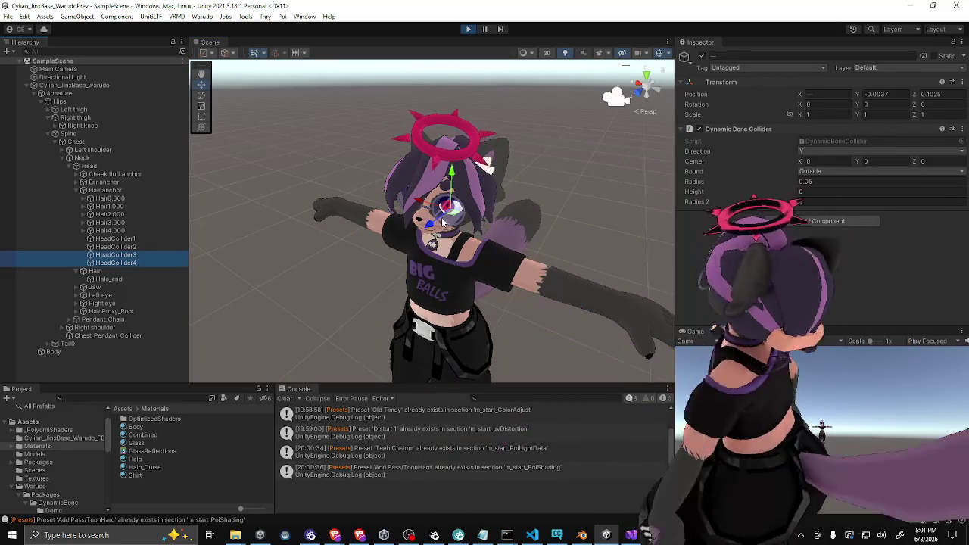
mouse_move(439, 225)
left_mouse_down()
mouse_move(484, 242)
mouse_move(312, 237)
mouse_move(535, 273)
mouse_move(438, 291)
left_mouse_up()
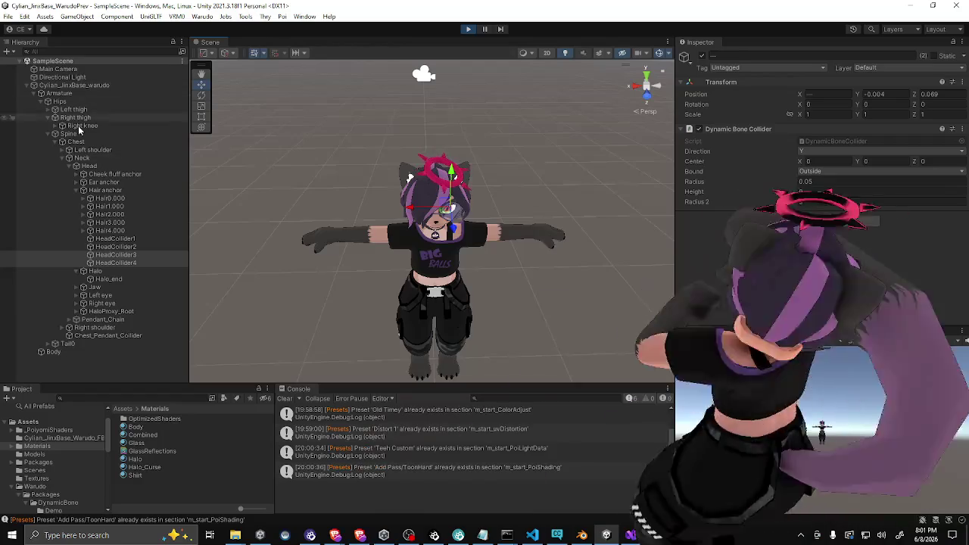
Rotate the avatar root Cylian_JinxBase_warudo about its Y axis to roughly 62 degrees
left_click(80, 86)
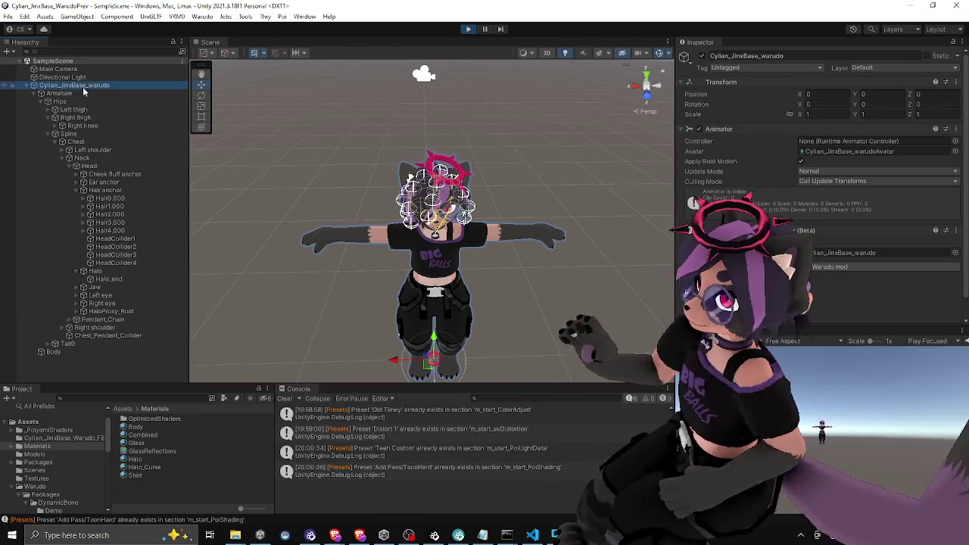
mouse_move(413, 363)
left_mouse_down()
mouse_move(400, 361)
mouse_move(502, 344)
mouse_move(403, 359)
mouse_move(496, 343)
mouse_move(389, 351)
mouse_move(433, 353)
mouse_move(266, 250)
mouse_move(454, 263)
left_mouse_up()
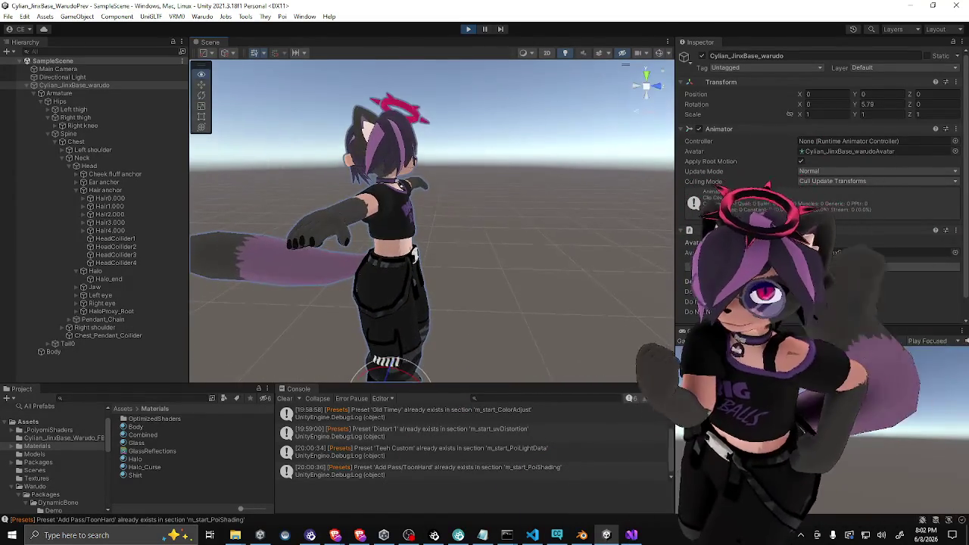
mouse_move(382, 355)
left_mouse_down()
mouse_move(436, 357)
mouse_move(413, 352)
mouse_move(399, 372)
mouse_move(341, 383)
left_mouse_up()
mouse_move(409, 334)
left_mouse_down()
mouse_move(462, 303)
mouse_move(470, 284)
mouse_move(435, 357)
mouse_move(549, 344)
left_mouse_up()
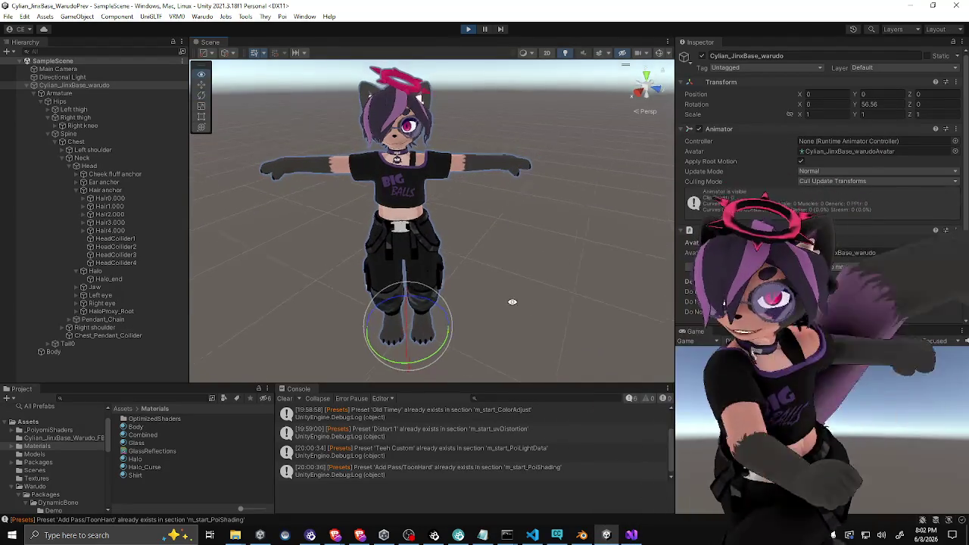
mouse_move(448, 342)
left_mouse_down()
mouse_move(470, 337)
mouse_move(353, 359)
mouse_move(472, 293)
left_mouse_up()
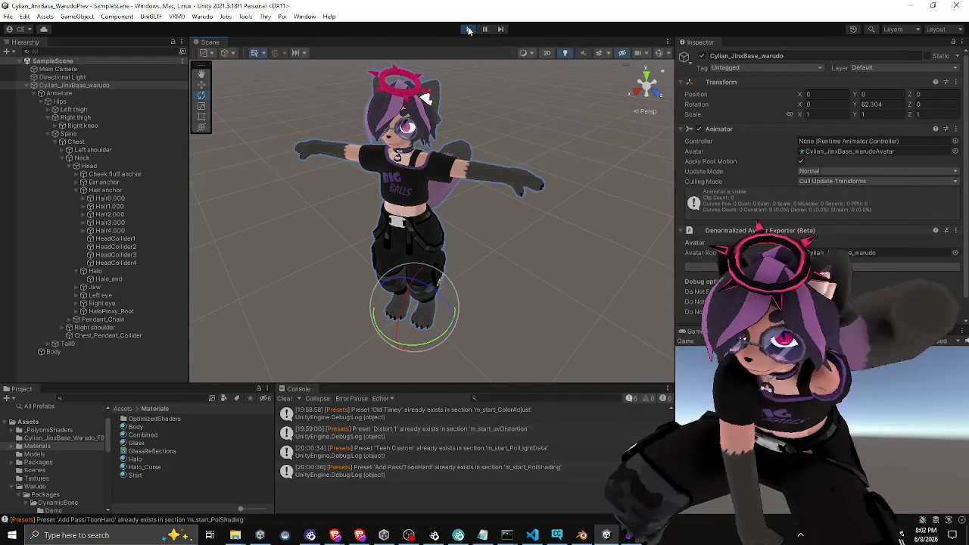
left_click(125, 262)
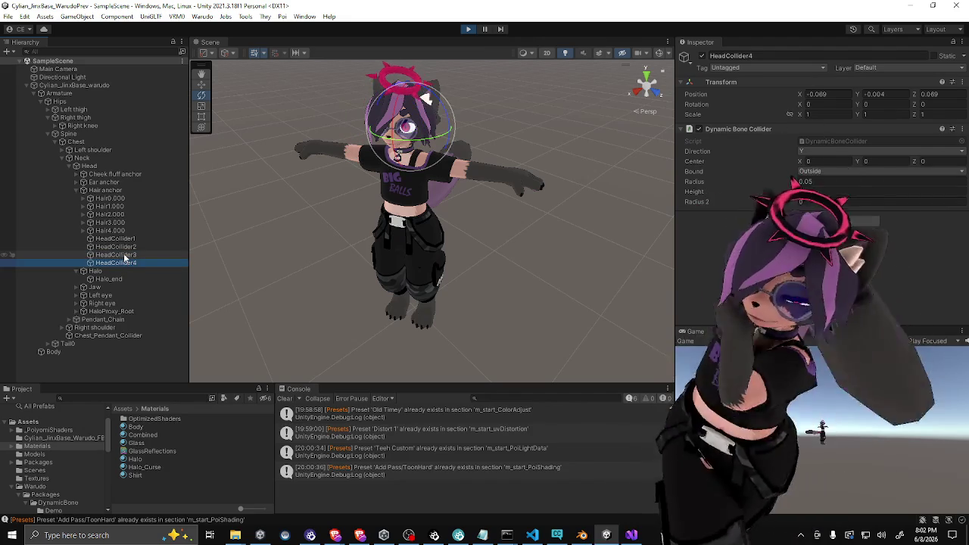
Compare the position values of HeadCollider3 and HeadCollider4
left_click(124, 264)
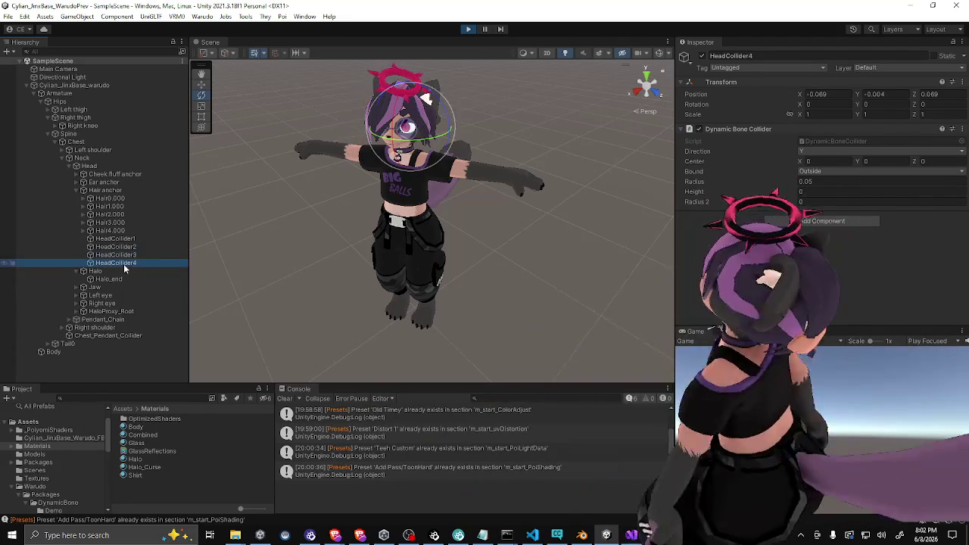
left_click(126, 254)
left_click(126, 264)
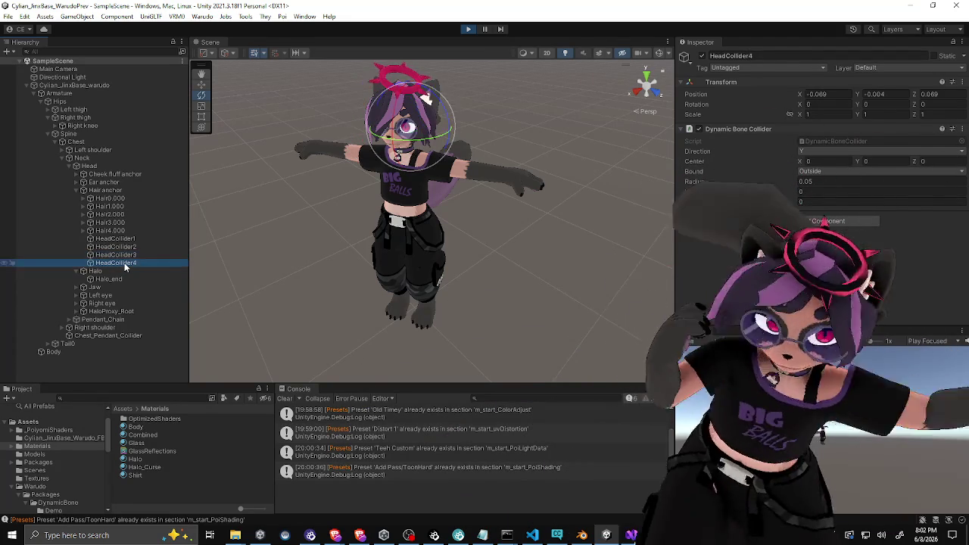
left_click(126, 255)
left_click(125, 263)
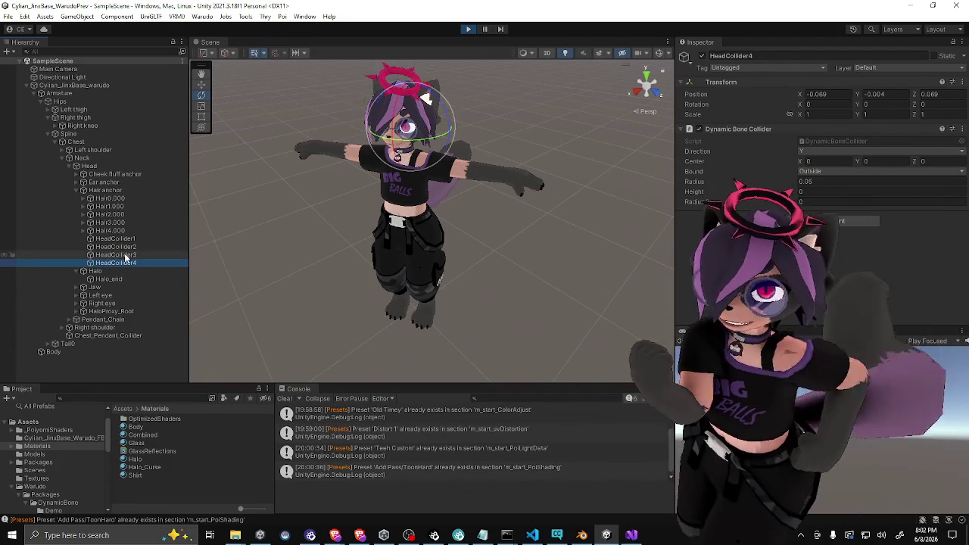
left_click(125, 255)
left_click(123, 264)
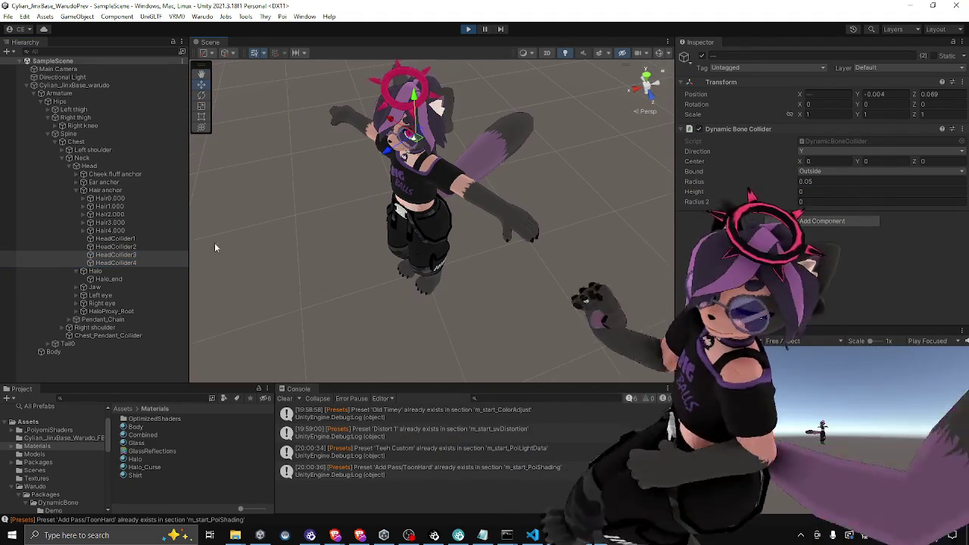
left_click(137, 258)
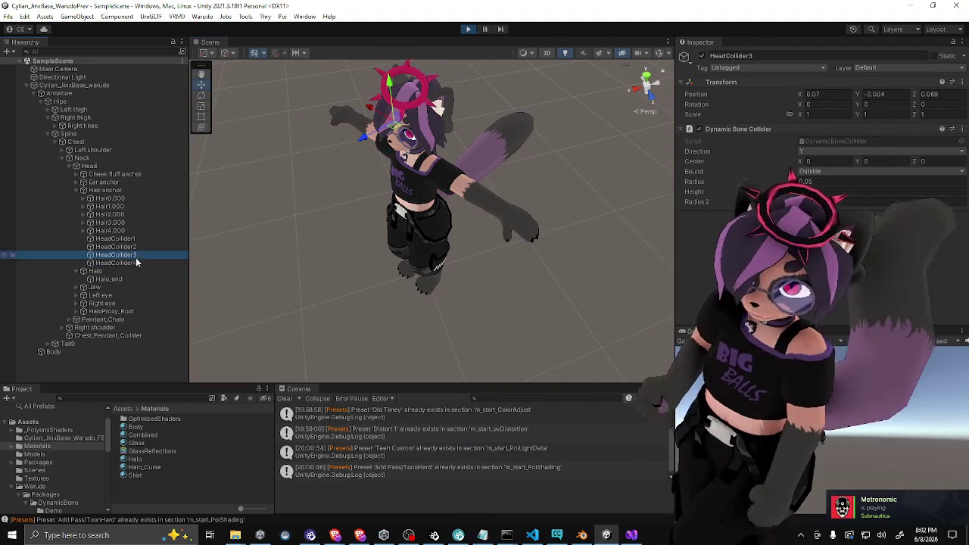
left_click(131, 264)
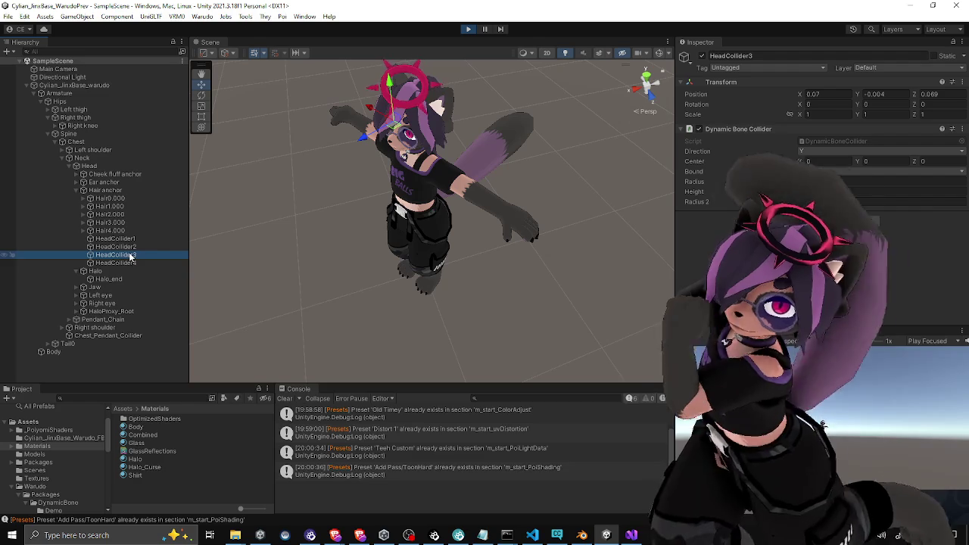
Exit play mode and set both HeadCollider3 and HeadCollider4 Position Z to 0.069
left_click(468, 29)
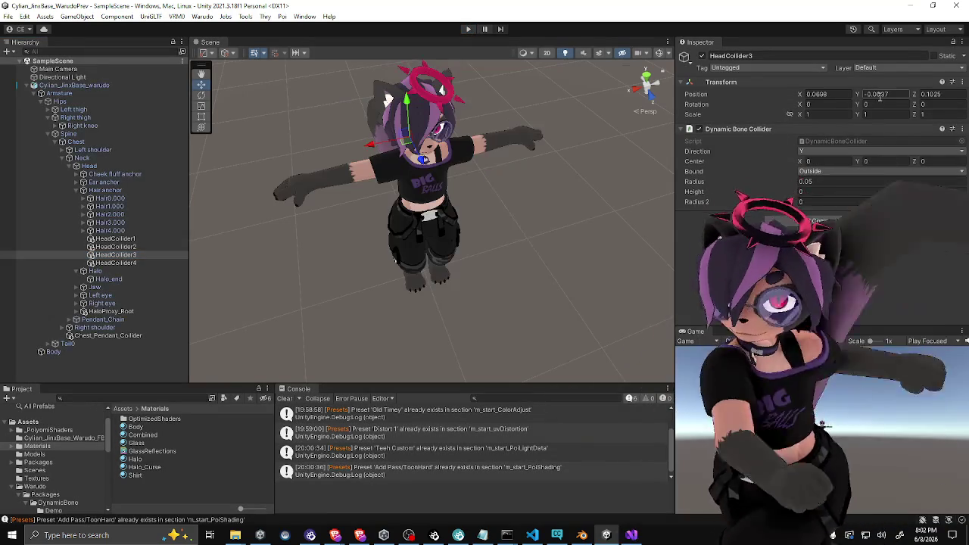
left_click_drag(880, 96, 901, 94)
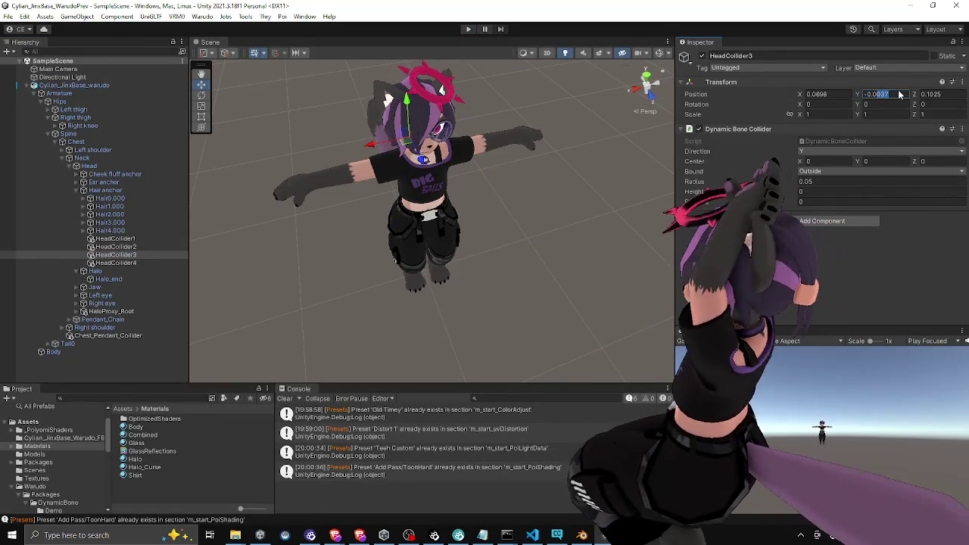
left_click(127, 264, "ctrl")
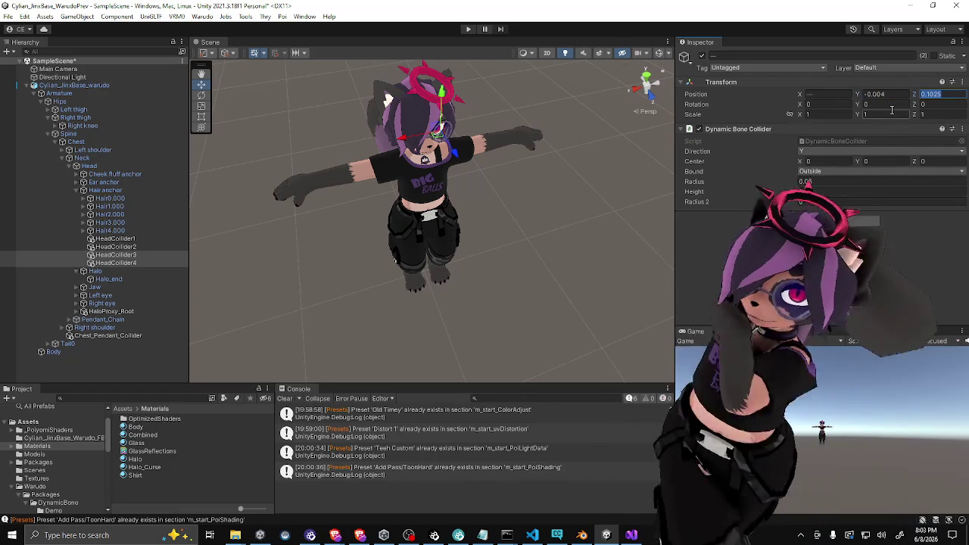
type("0.069")
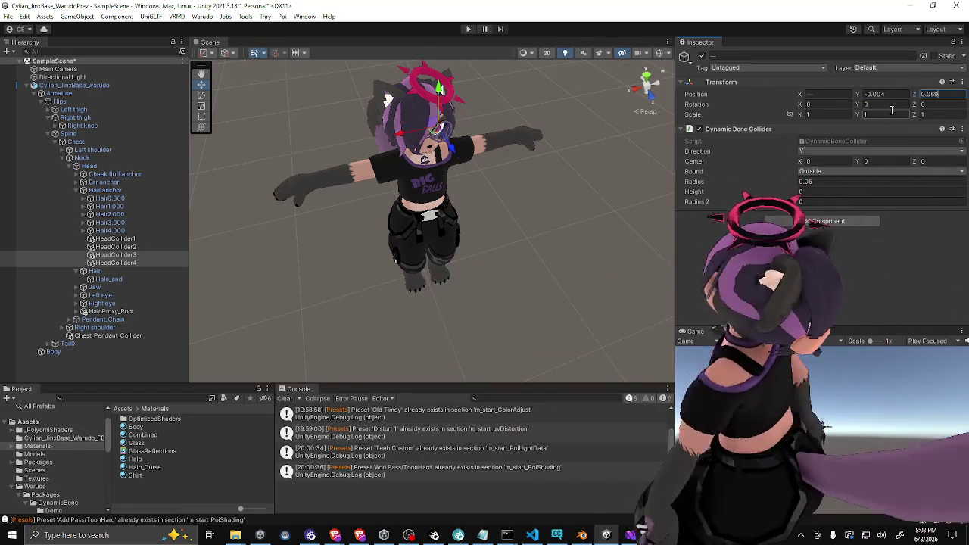
mouse_move(576, 295)
left_mouse_down()
mouse_move(534, 245)
mouse_move(523, 250)
left_mouse_up()
left_click(80, 141)
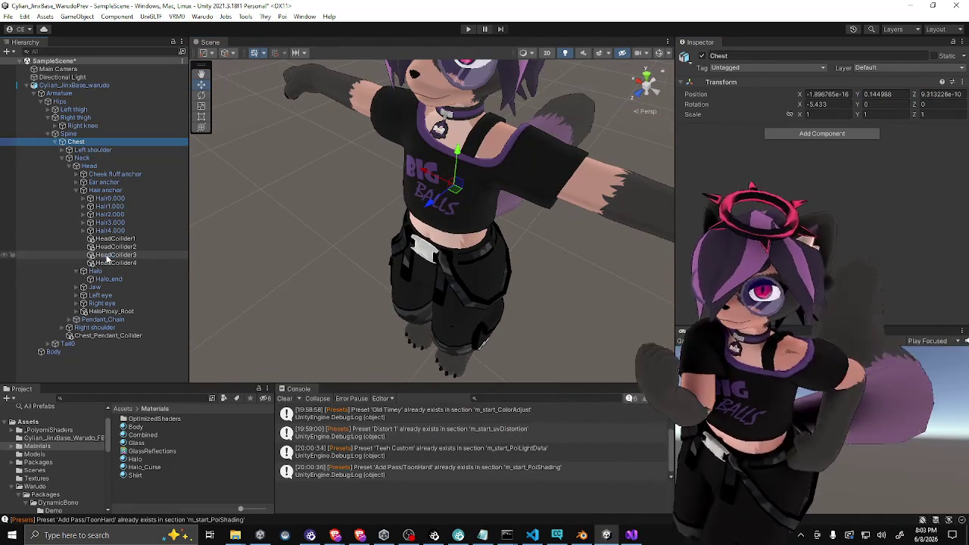
Frame the avatar root and enable Gizmos to show the head collider spheres
left_click(106, 256)
key("f")
left_click(76, 85)
key("f")
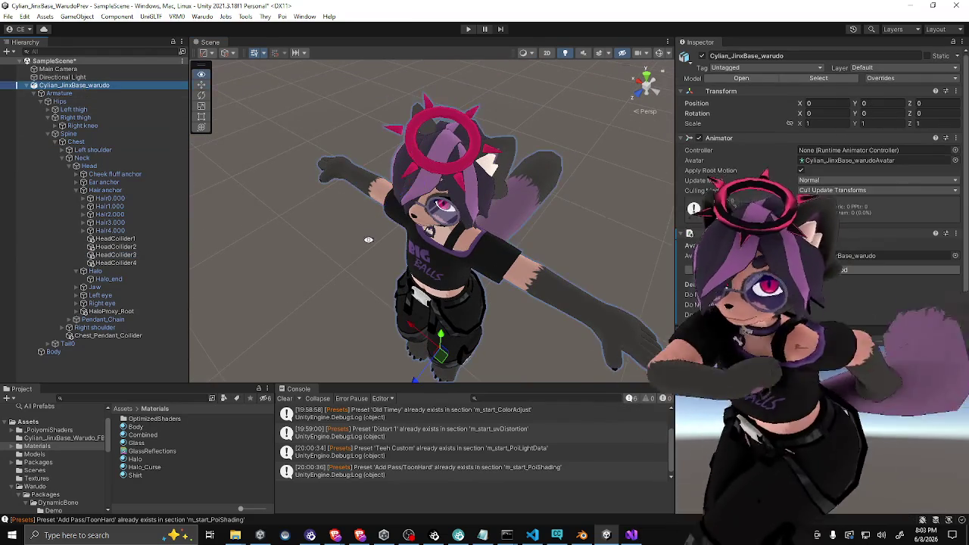
left_click_drag(364, 228, 234, 197)
left_click(659, 53)
mouse_move(483, 161)
left_mouse_down()
mouse_move(404, 228)
mouse_move(482, 260)
left_mouse_up()
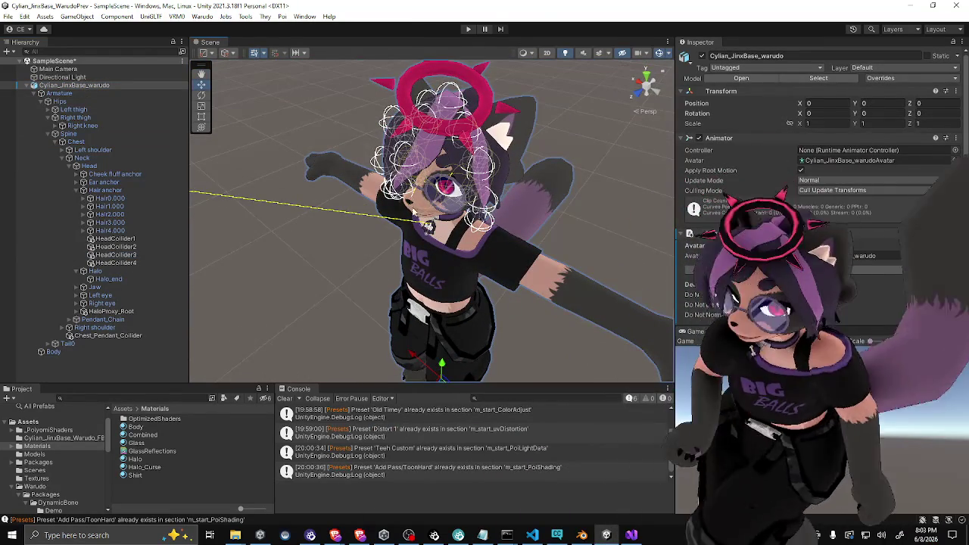
Enter play mode to test the colliders and reselect the avatar root
left_click(466, 30)
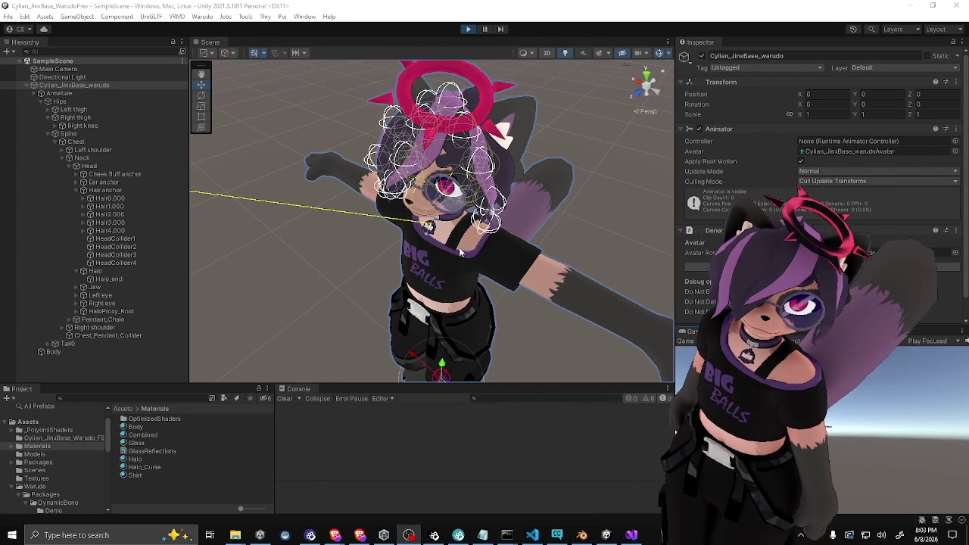
left_click_drag(455, 244, 577, 151)
left_click(576, 151)
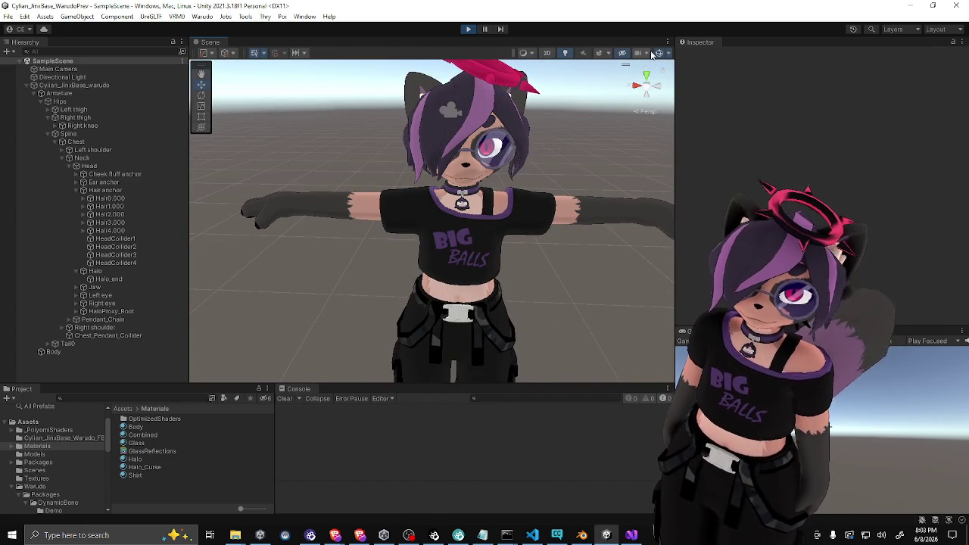
scroll(486, 207, "down", 5)
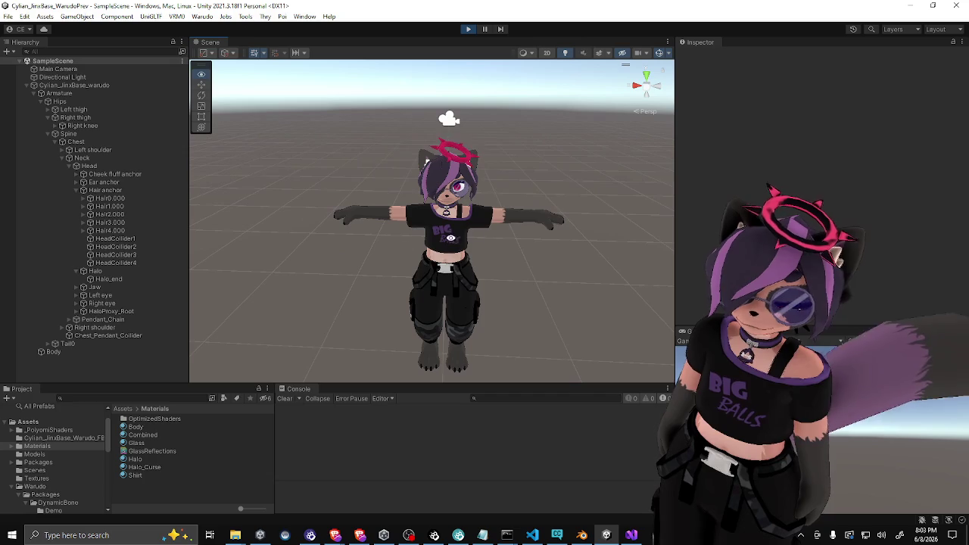
left_click(102, 84)
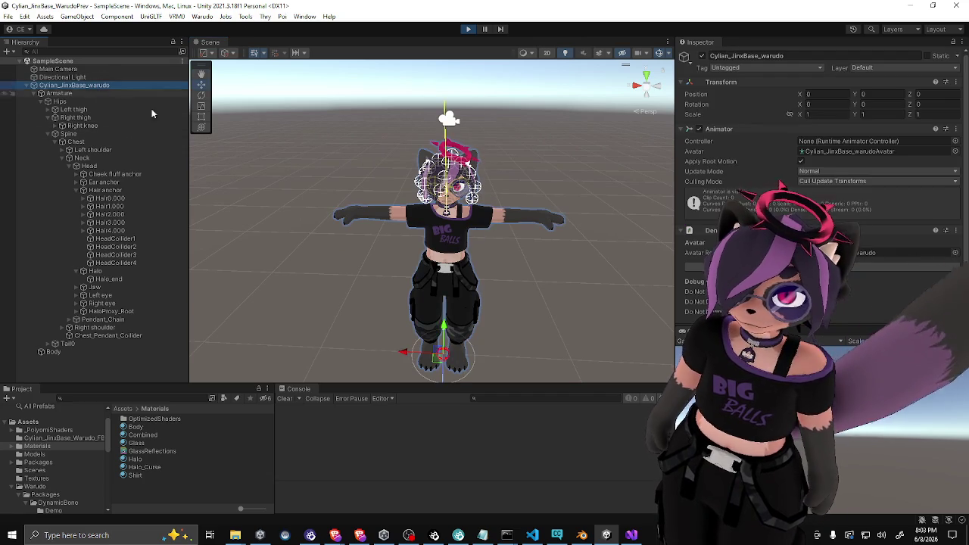
Swing the avatar back and forth around its Y axis, ending near 41.65 degrees
mouse_move(487, 343)
left_mouse_down()
mouse_move(393, 347)
mouse_move(565, 324)
mouse_move(413, 349)
left_mouse_up()
mouse_move(479, 332)
left_mouse_down()
mouse_move(549, 320)
mouse_move(418, 341)
mouse_move(455, 288)
left_mouse_up()
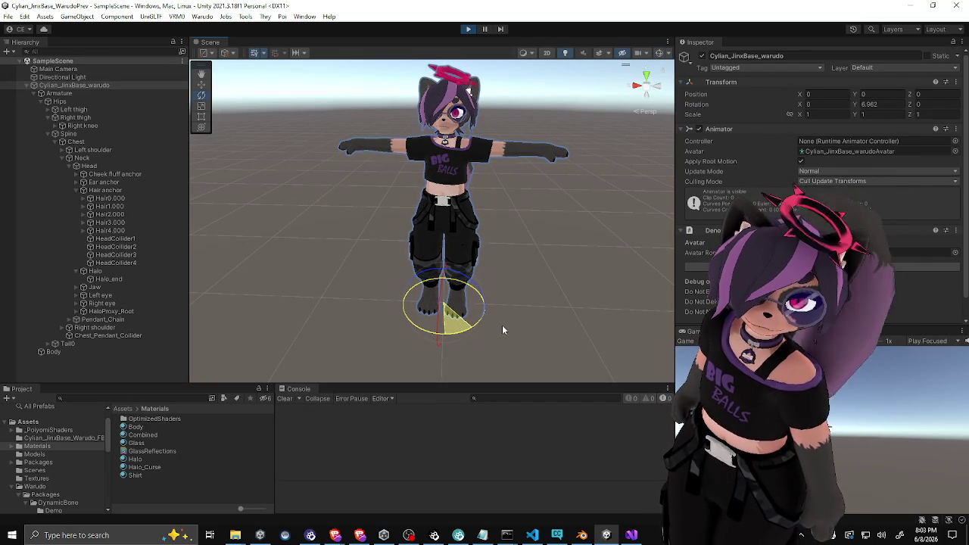
left_click_drag(502, 330, 545, 324)
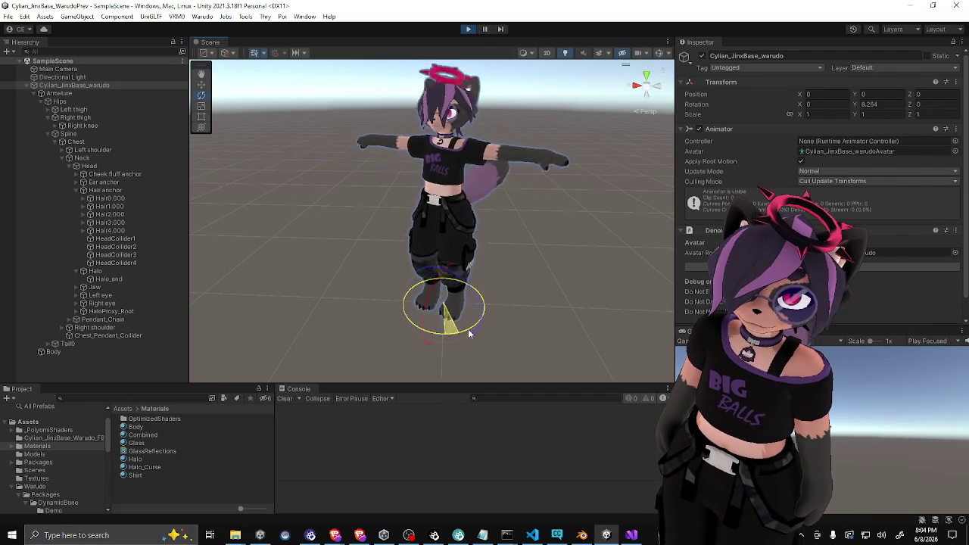
mouse_move(506, 327)
left_mouse_down()
mouse_move(558, 320)
mouse_move(507, 326)
left_mouse_up()
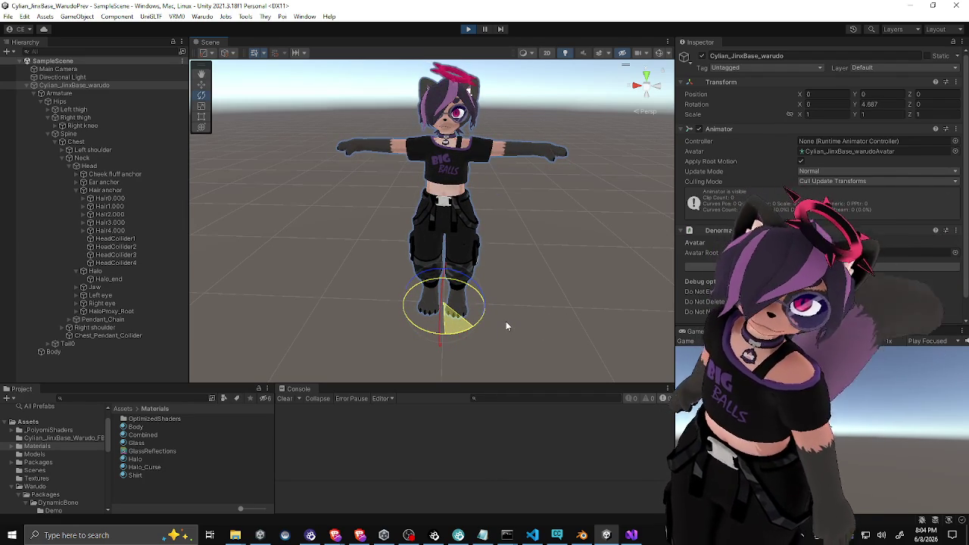
mouse_move(506, 326)
left_mouse_down()
mouse_move(541, 319)
mouse_move(500, 328)
mouse_move(443, 288)
mouse_move(422, 290)
mouse_move(522, 267)
mouse_move(487, 337)
mouse_move(517, 309)
mouse_move(465, 336)
mouse_move(492, 318)
mouse_move(424, 338)
mouse_move(486, 314)
mouse_move(439, 335)
mouse_move(418, 328)
mouse_move(504, 307)
left_mouse_up()
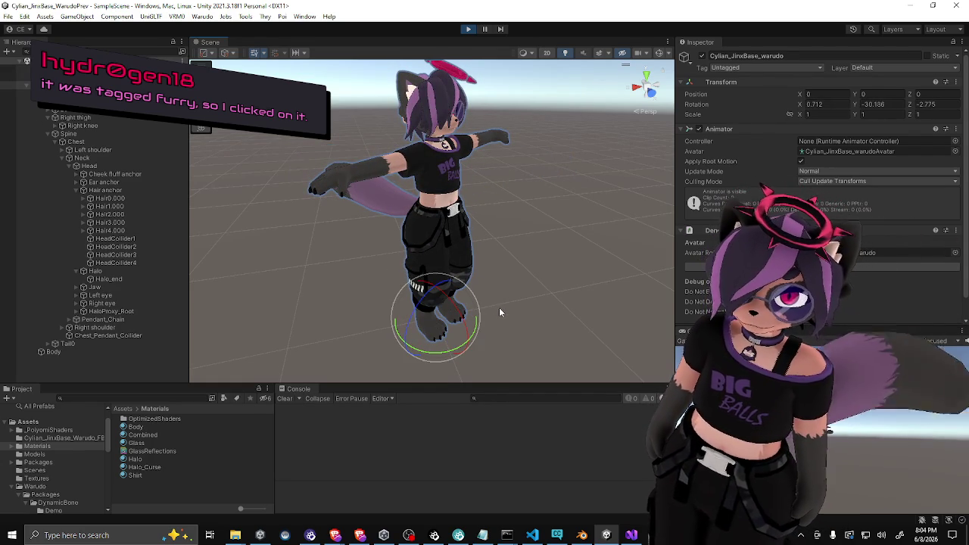
mouse_move(443, 351)
left_mouse_down()
mouse_move(413, 346)
mouse_move(467, 338)
left_mouse_up()
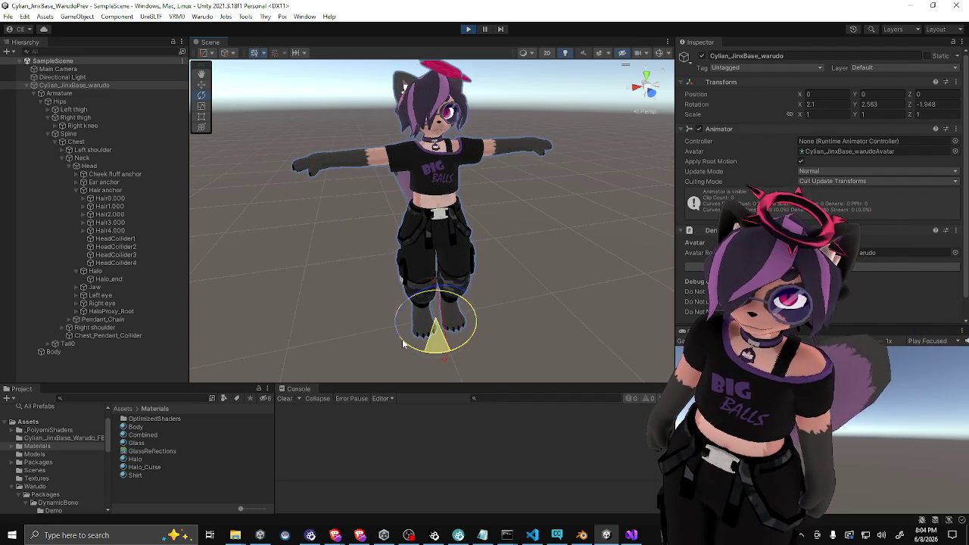
left_click_drag(406, 344, 470, 333)
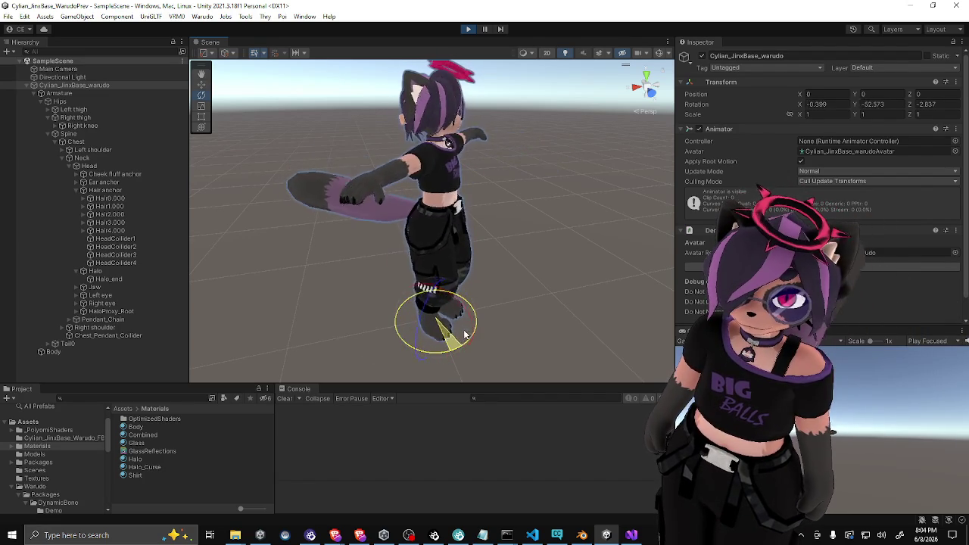
mouse_move(410, 343)
left_mouse_down()
mouse_move(388, 342)
mouse_move(447, 333)
mouse_move(372, 349)
left_mouse_up()
mouse_move(447, 339)
left_mouse_down()
mouse_move(379, 347)
mouse_move(404, 339)
left_mouse_up()
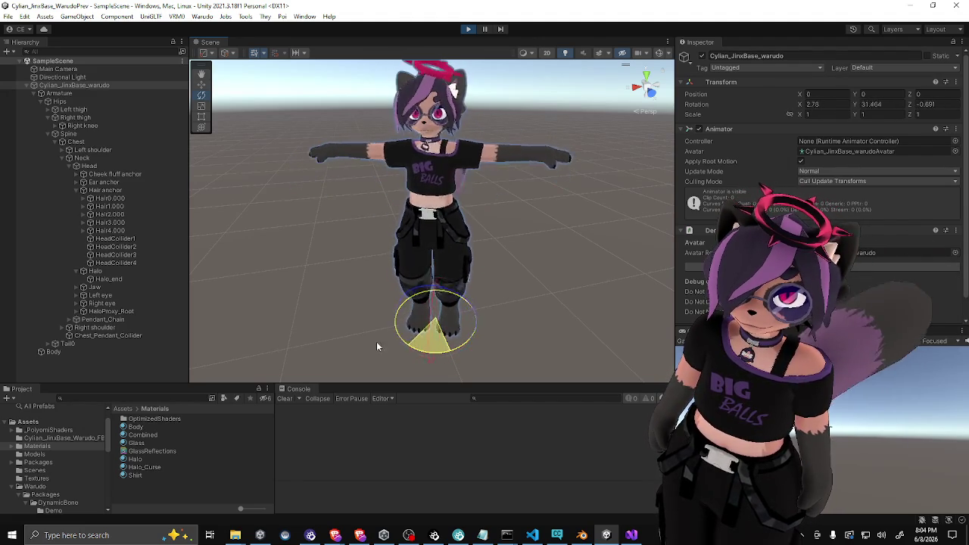
mouse_move(366, 350)
left_mouse_down()
mouse_move(406, 342)
mouse_move(363, 350)
mouse_move(375, 341)
mouse_move(428, 339)
mouse_move(355, 348)
mouse_move(423, 337)
mouse_move(340, 335)
mouse_move(410, 264)
left_mouse_up()
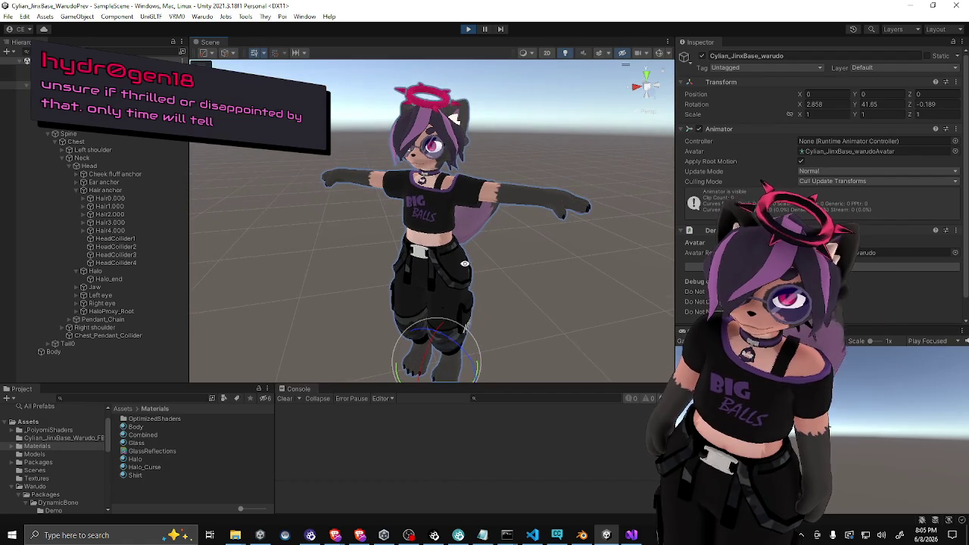
left_click(117, 319)
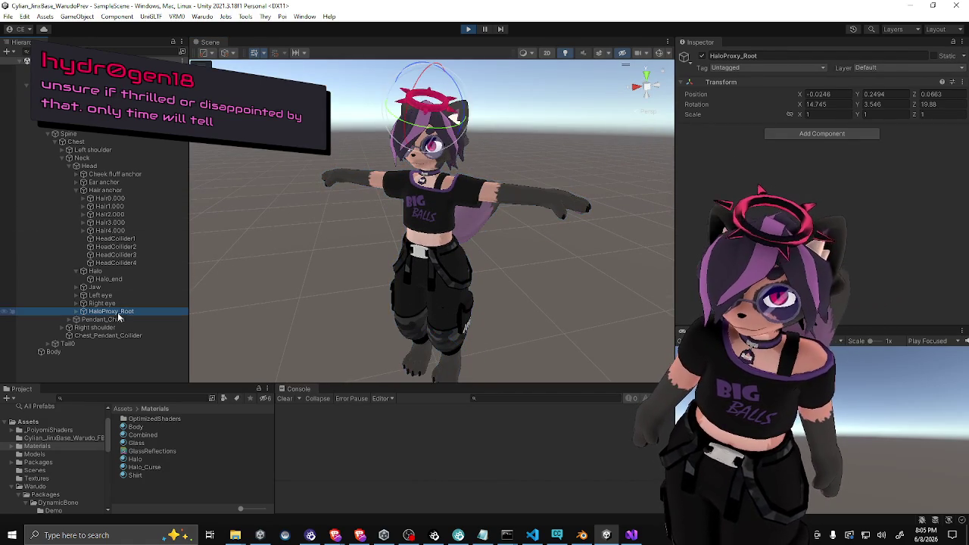
Set HeadCollider4's Dynamic Bone Collider radius to 0.04
left_click(140, 237)
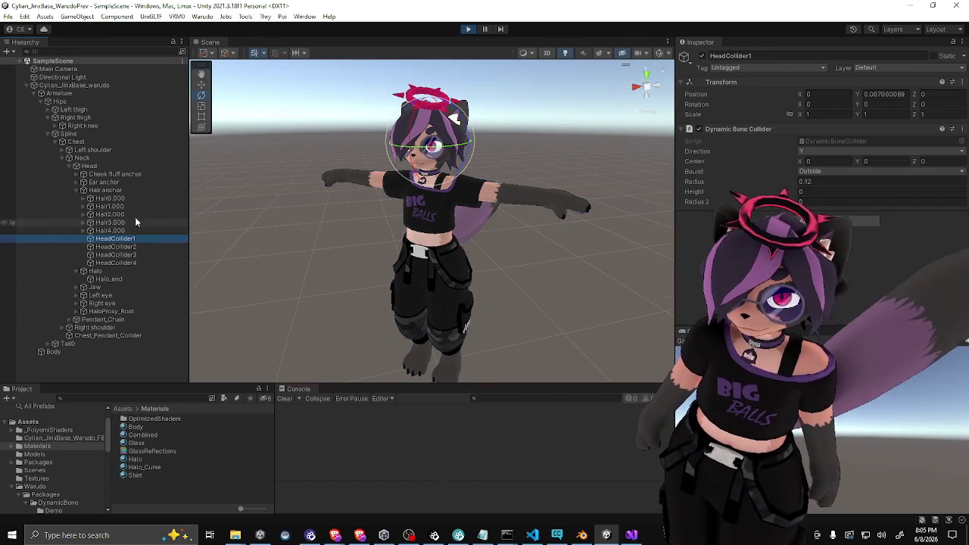
left_click(115, 262)
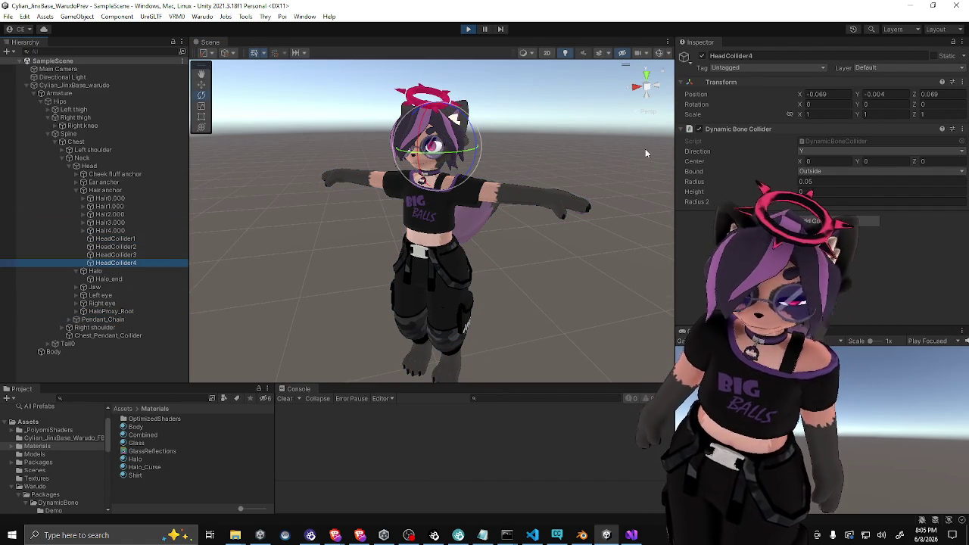
left_click(827, 181)
key("BackSpace")
type("4")
left_click_drag(545, 219, 575, 221)
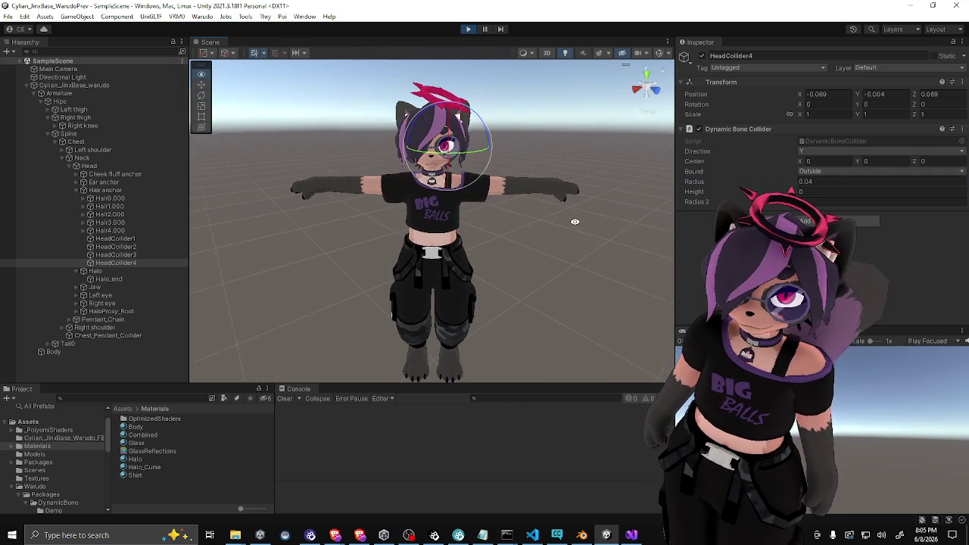
left_click(96, 85)
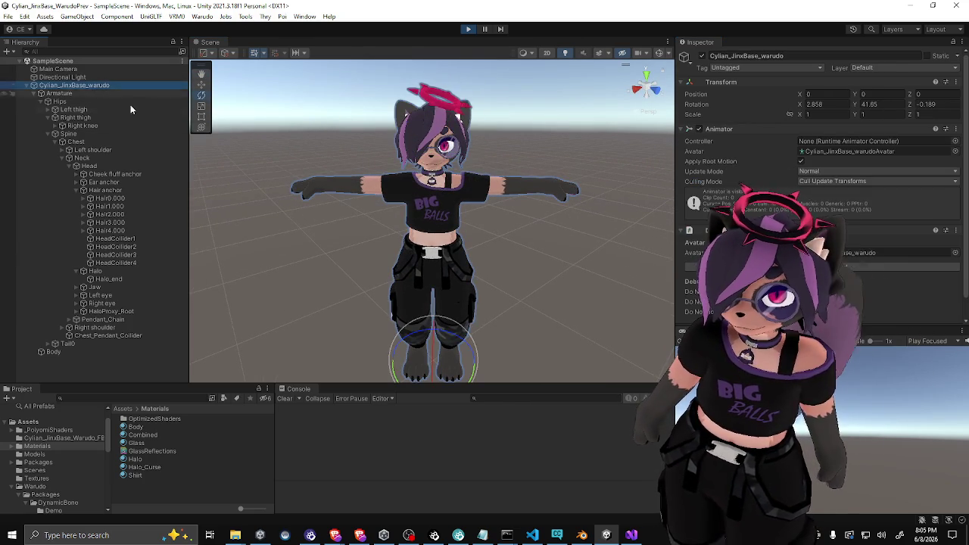
mouse_move(478, 368)
left_mouse_down()
mouse_move(460, 384)
mouse_move(526, 353)
mouse_move(501, 354)
mouse_move(518, 343)
mouse_move(433, 367)
mouse_move(451, 362)
mouse_move(424, 352)
mouse_move(453, 350)
mouse_move(412, 352)
mouse_move(411, 366)
mouse_move(455, 350)
mouse_move(447, 356)
left_mouse_up()
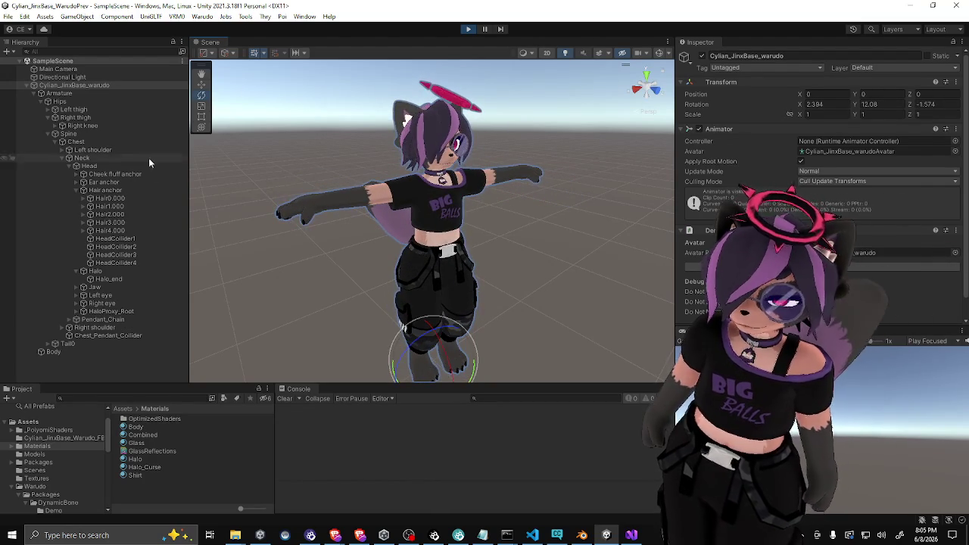
left_click(116, 262)
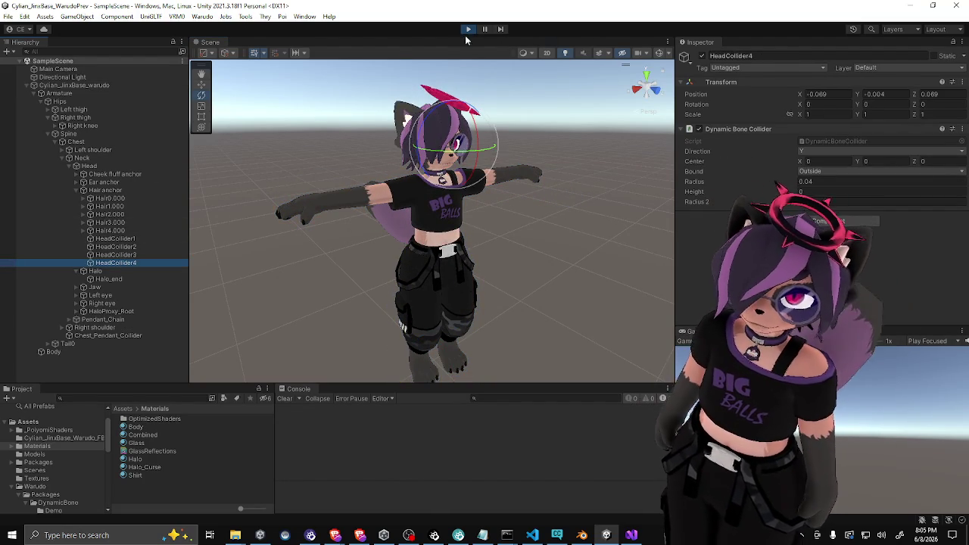
type("4")
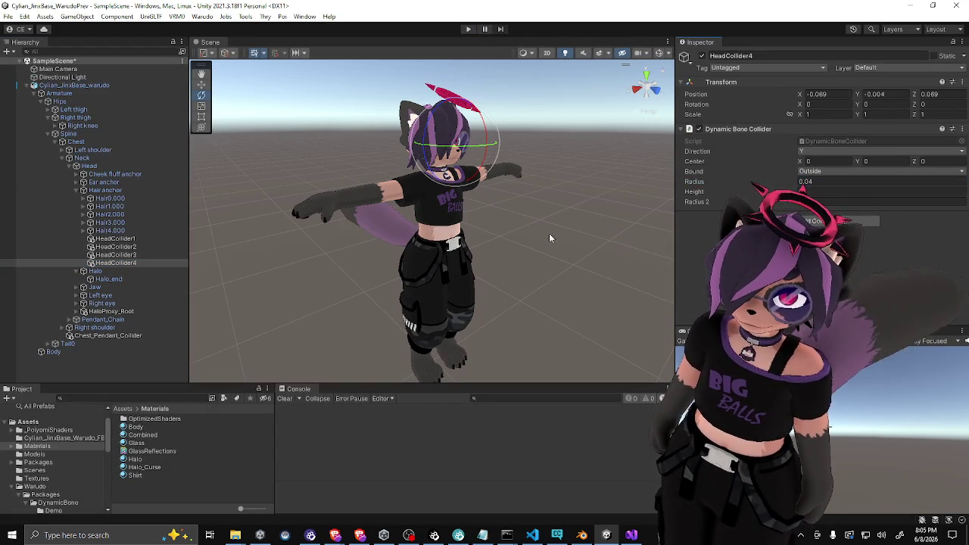
Orbit around the avatar to check the halo from several angles
mouse_move(518, 233)
left_mouse_down()
mouse_move(451, 264)
mouse_move(349, 255)
left_mouse_up()
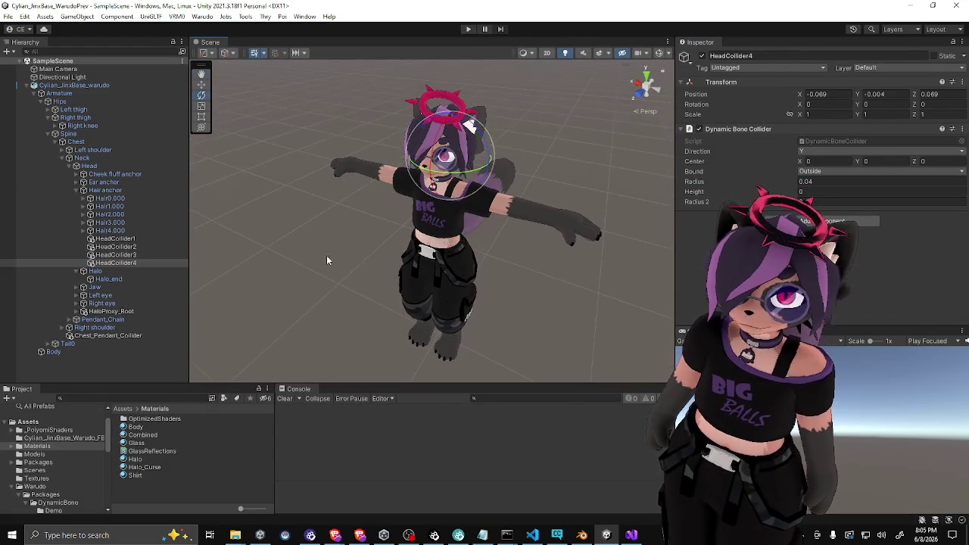
scroll(348, 255, "down", 3)
left_click(511, 251)
mouse_move(421, 241)
left_mouse_down()
mouse_move(340, 243)
mouse_move(394, 250)
mouse_move(268, 261)
mouse_move(520, 232)
mouse_move(488, 232)
mouse_move(504, 242)
left_mouse_up()
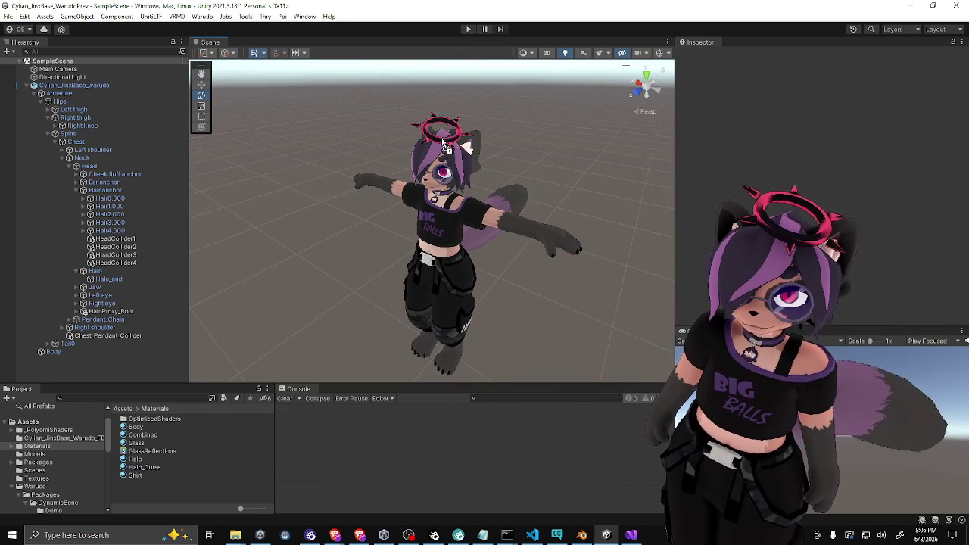
scroll(501, 142, "up", 5)
left_click_drag(502, 142, 480, 184)
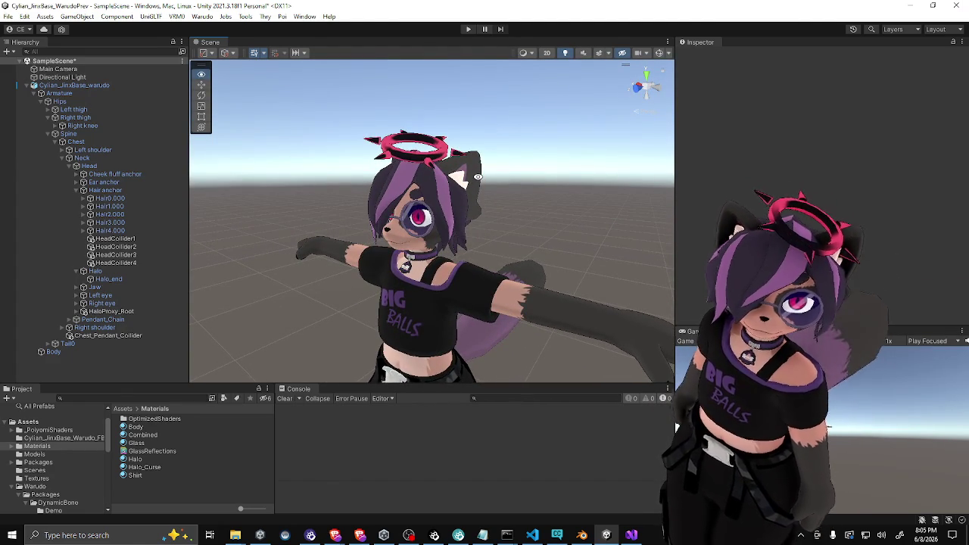
mouse_move(478, 177)
left_mouse_down()
mouse_move(489, 190)
mouse_move(490, 226)
mouse_move(510, 246)
mouse_move(526, 195)
mouse_move(513, 205)
left_mouse_up()
Collapse the avatar's hierarchy tree and select the avatar
left_click_drag(170, 452, 430, 195)
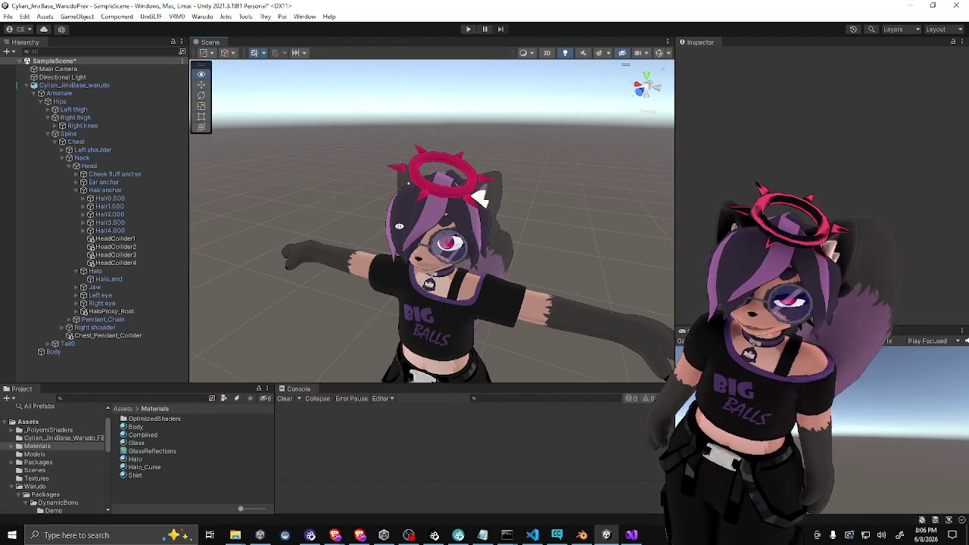
scroll(375, 225, "down", 5)
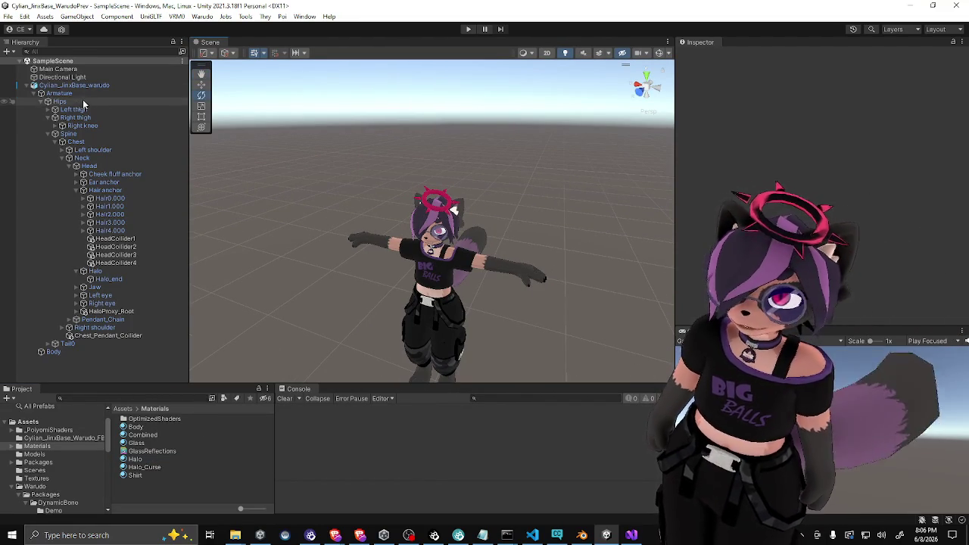
key("Left")
scroll(433, 237, "up", 5)
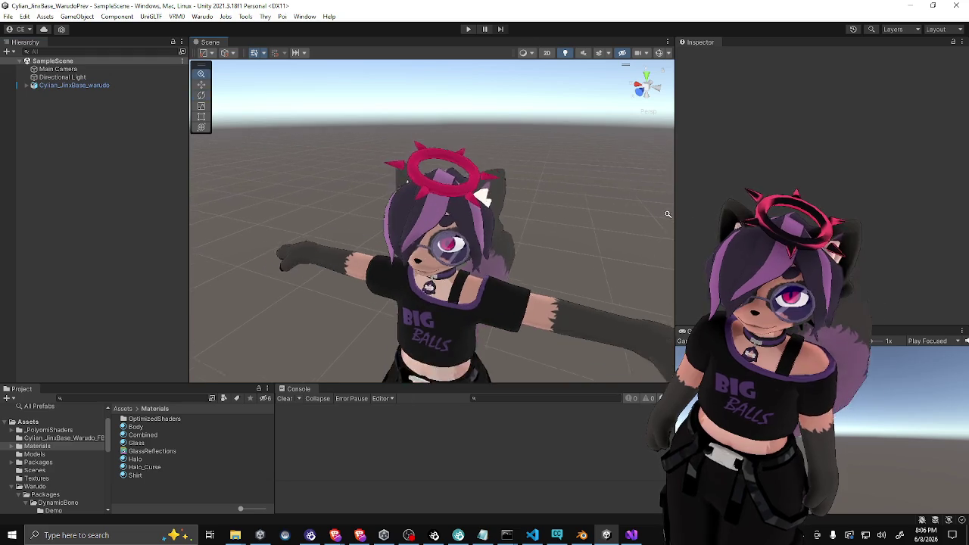
left_click(464, 182)
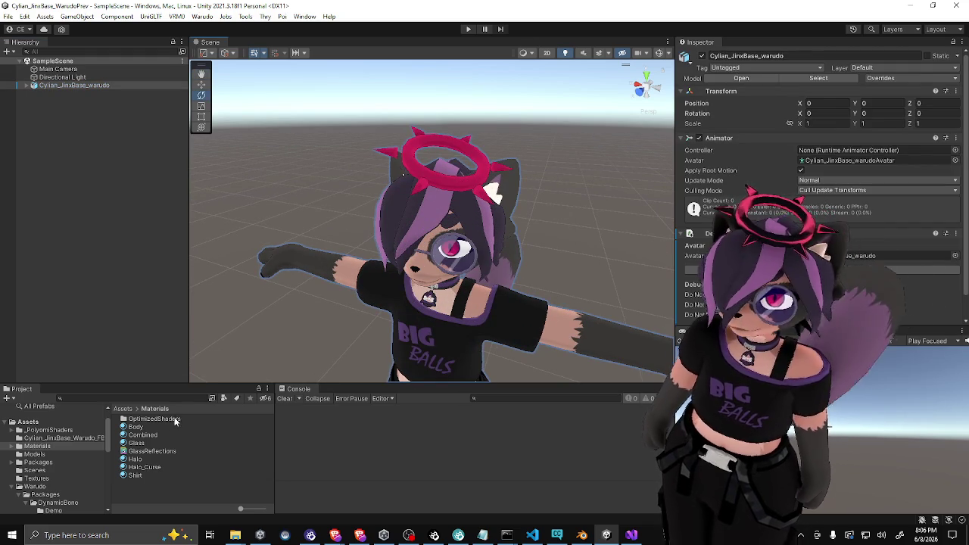
Unlock the Halo material's shader and scroll down to its Outlines section
scroll(704, 251, "down", 1)
left_click(137, 459)
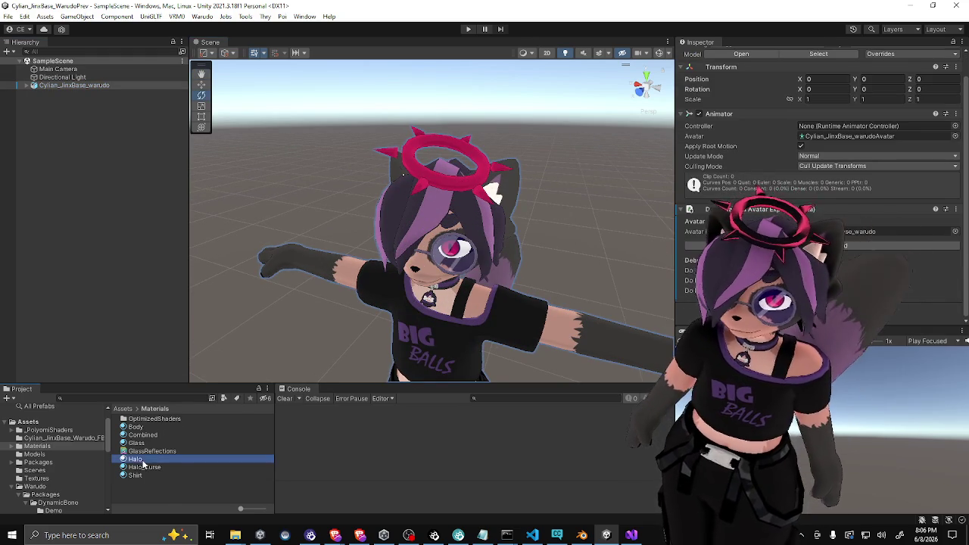
left_click(791, 85)
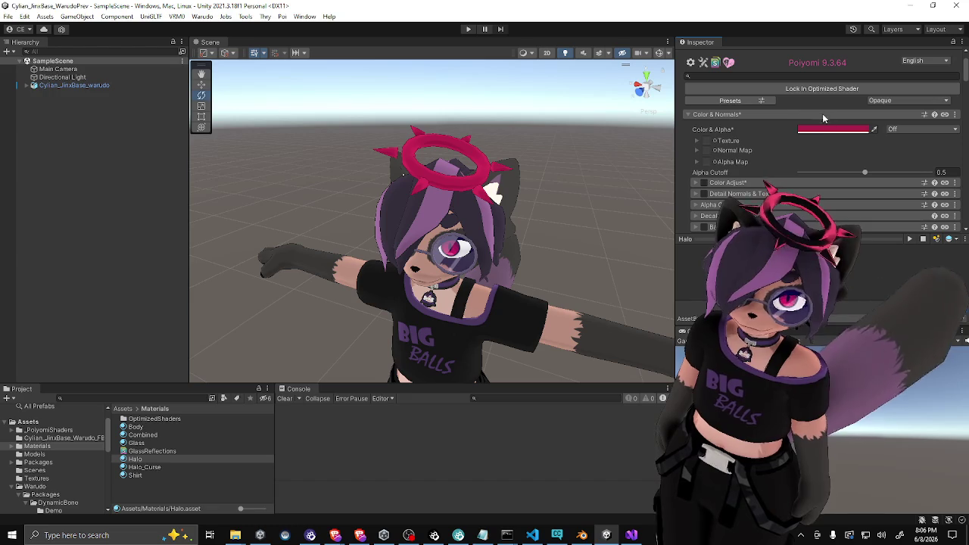
scroll(685, 201, "down", 4)
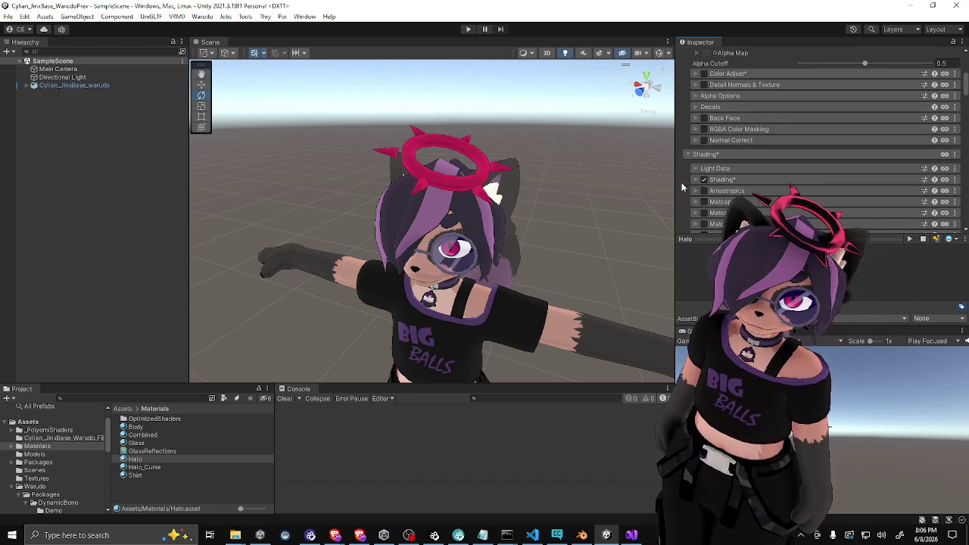
scroll(681, 180, "down", 10)
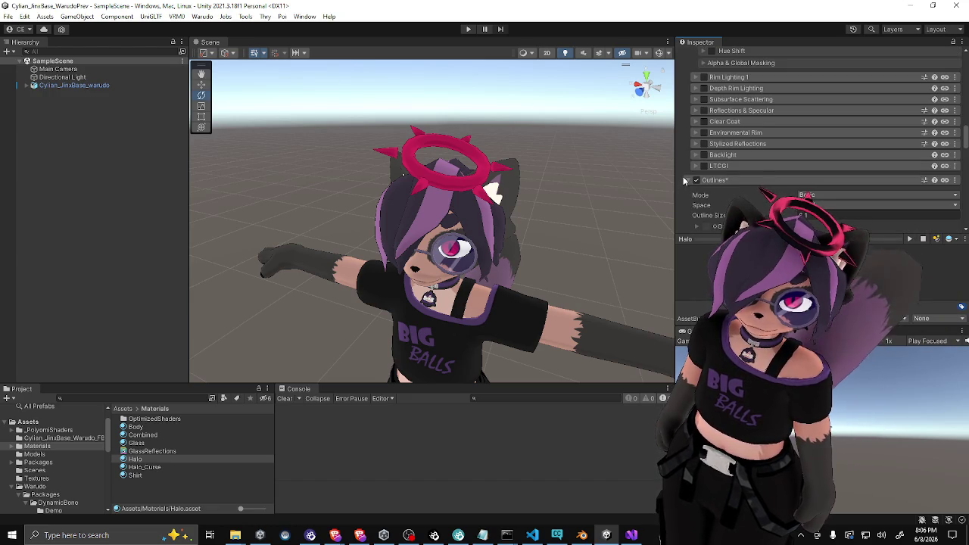
scroll(683, 176, "down", 3)
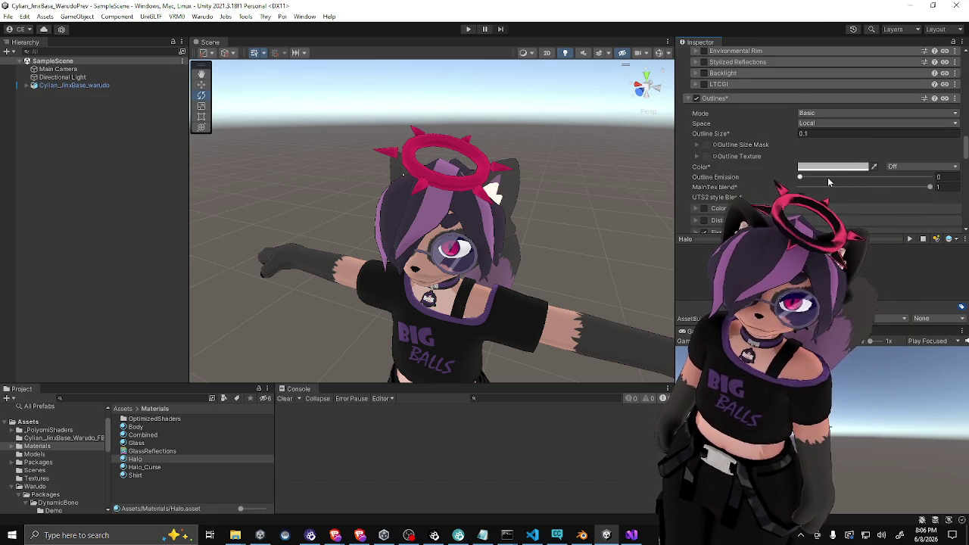
Set the Halo outline size to 0.24 and MainTex blend to 0.631
left_click(818, 133)
type("3")
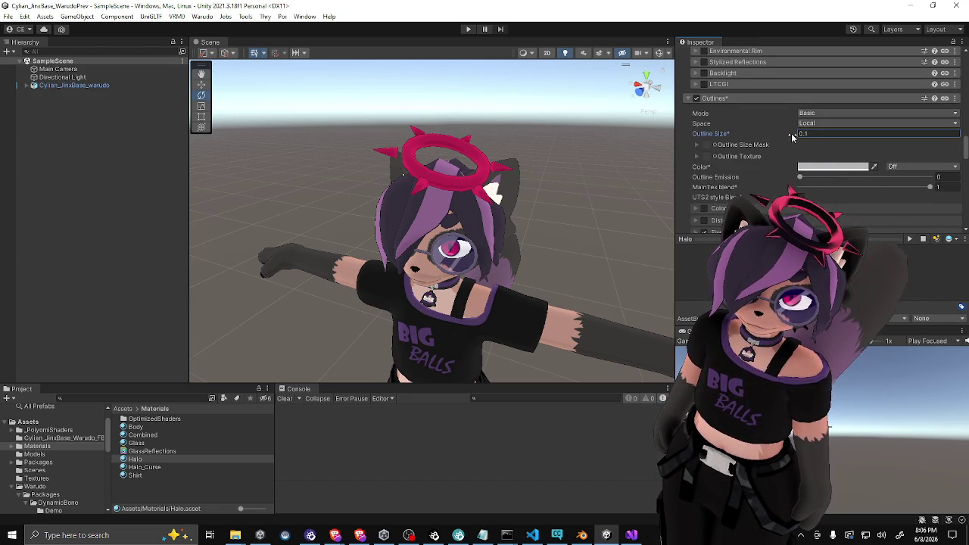
left_click_drag(795, 136, 793, 136)
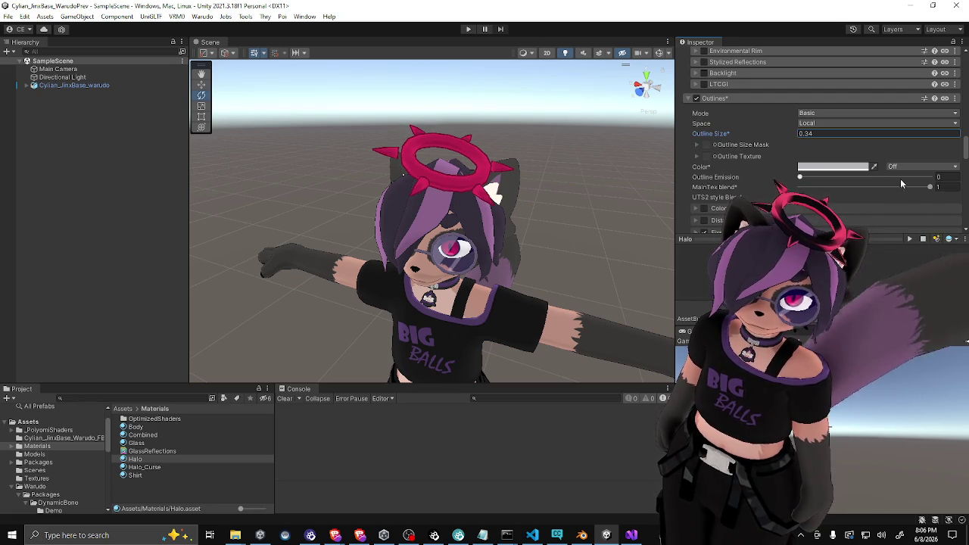
left_click_drag(853, 181, 882, 188)
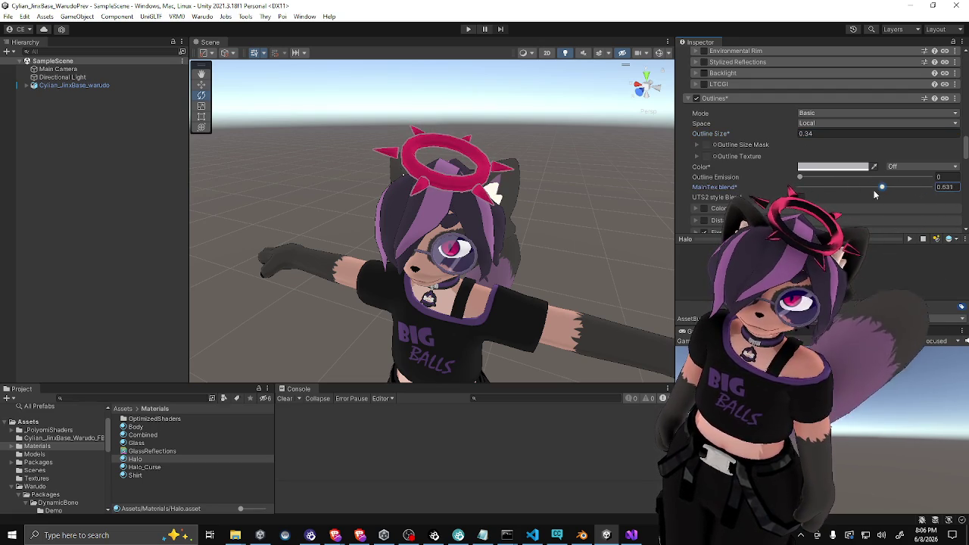
Pick a near-black outline colour in the colour picker
left_click(834, 167)
left_click(876, 270)
mouse_move(877, 270)
left_mouse_down()
mouse_move(879, 288)
mouse_move(898, 267)
mouse_move(945, 266)
mouse_move(951, 254)
mouse_move(924, 258)
mouse_move(921, 246)
left_mouse_up()
left_click(931, 292)
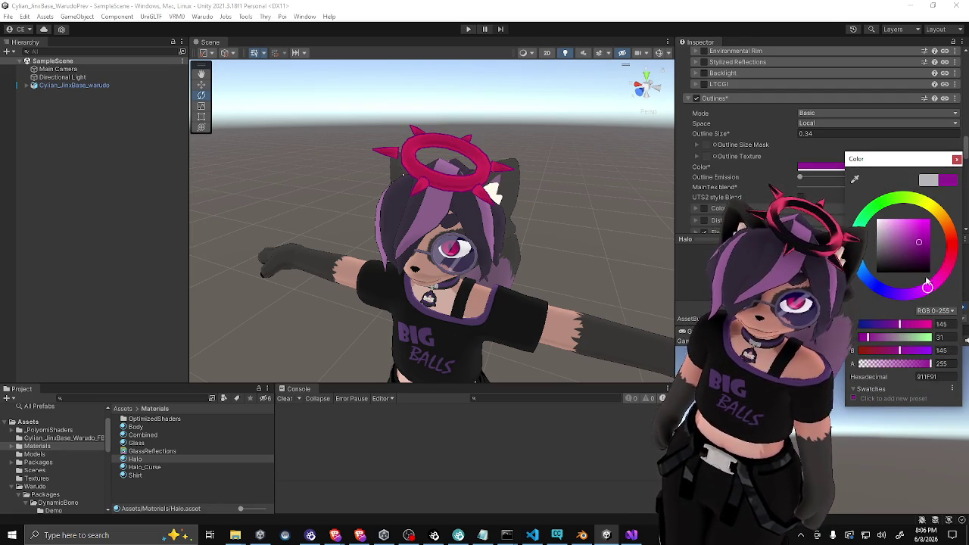
Change the Halo outline colour to a dark wine magenta (5E1447)
left_click_drag(912, 303, 916, 303)
left_click(921, 261)
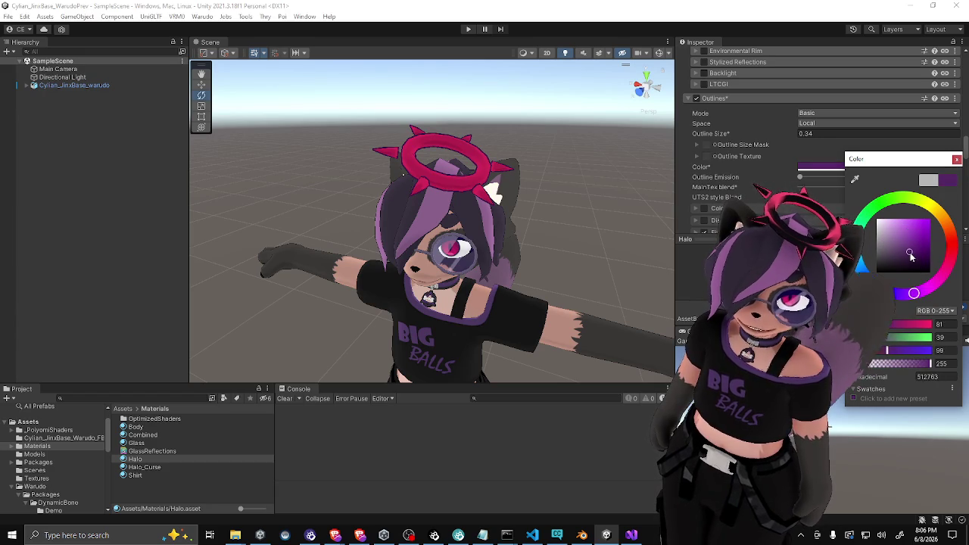
mouse_move(911, 261)
left_mouse_down()
mouse_move(952, 250)
mouse_move(896, 247)
left_mouse_up()
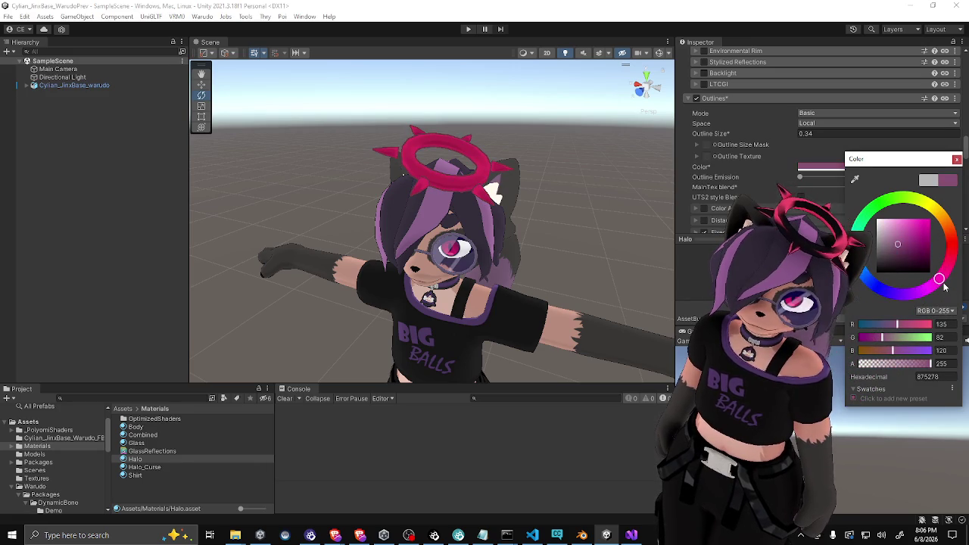
left_click(929, 246)
mouse_move(939, 279)
left_mouse_down()
mouse_move(925, 296)
mouse_move(902, 295)
left_mouse_up()
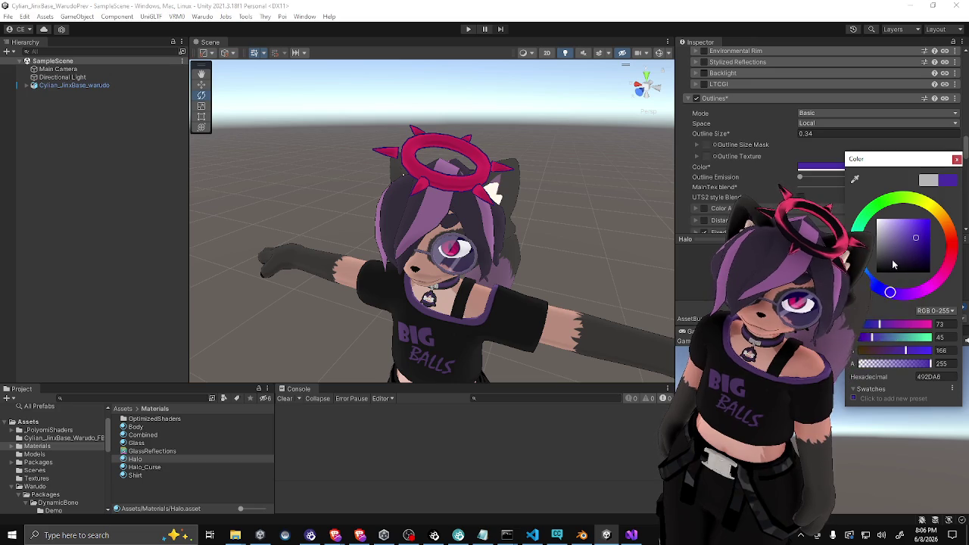
left_click(911, 264)
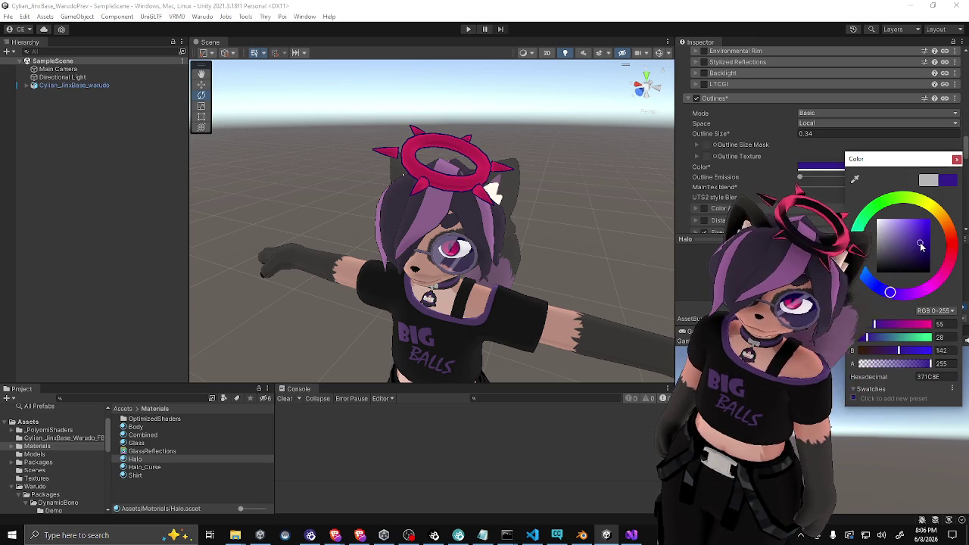
left_click(928, 292)
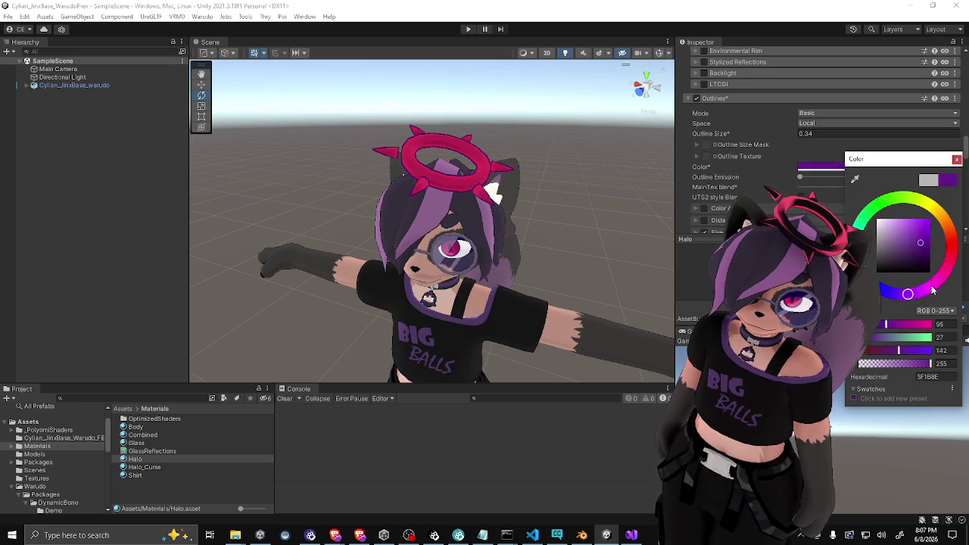
left_click(898, 269)
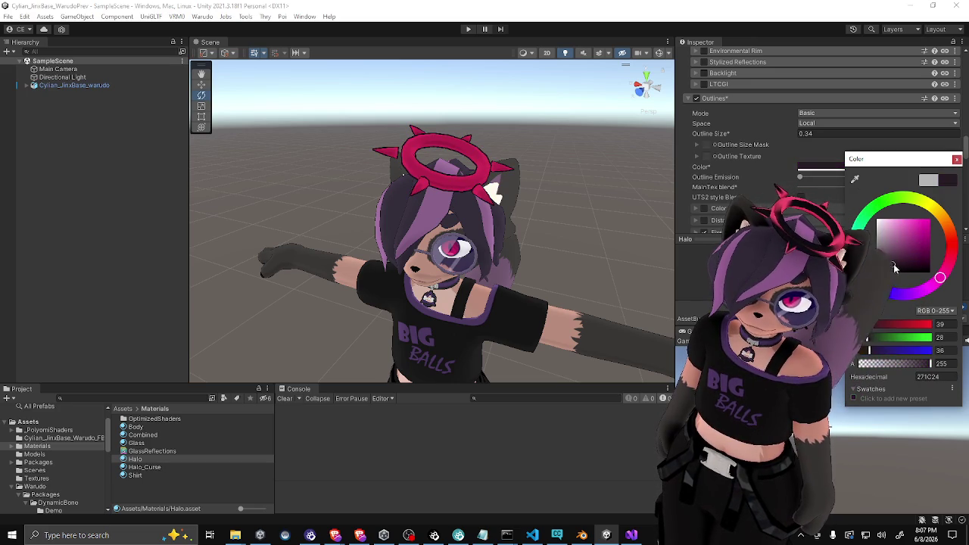
left_click(958, 160)
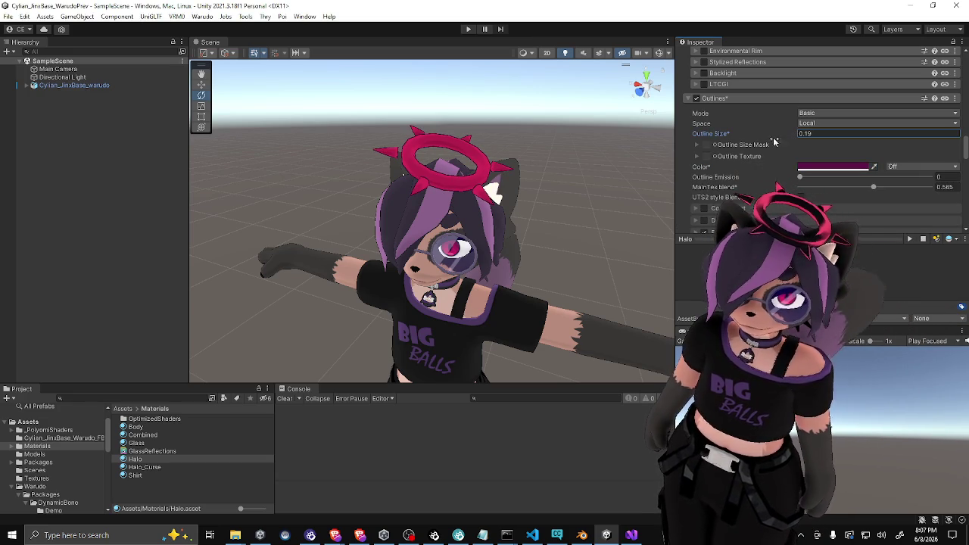
Orbit around the avatar to review the thinner, darker halo outline
scroll(409, 272, "down", 3)
left_click_drag(404, 250, 404, 279)
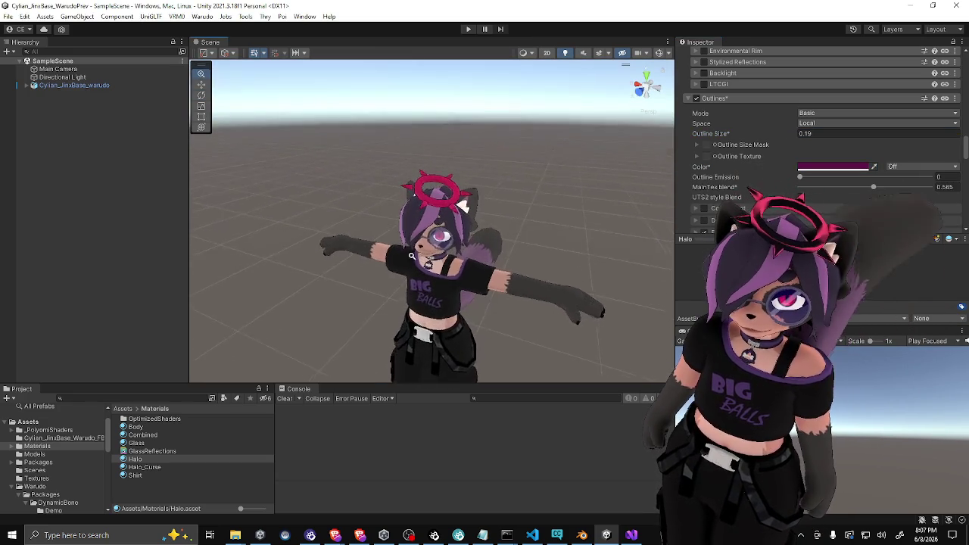
mouse_move(411, 256)
left_mouse_down()
mouse_move(515, 228)
mouse_move(559, 197)
mouse_move(548, 272)
mouse_move(500, 260)
mouse_move(521, 253)
left_mouse_up()
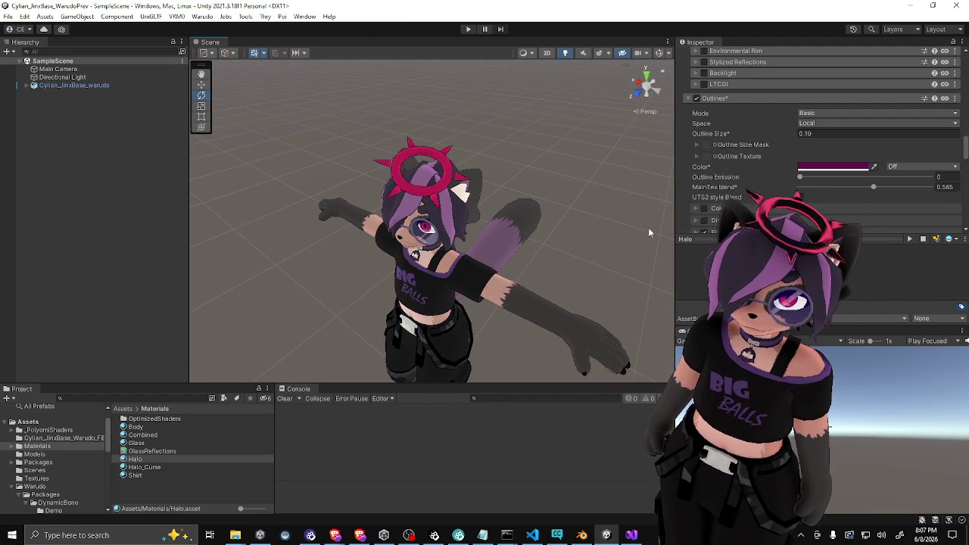
left_click_drag(572, 243, 564, 245)
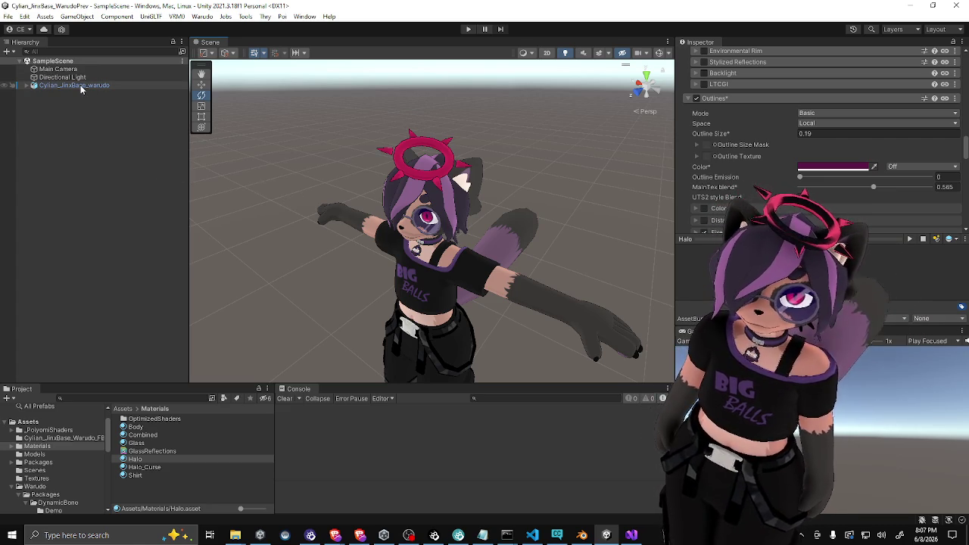
scroll(703, 133, "up", 10)
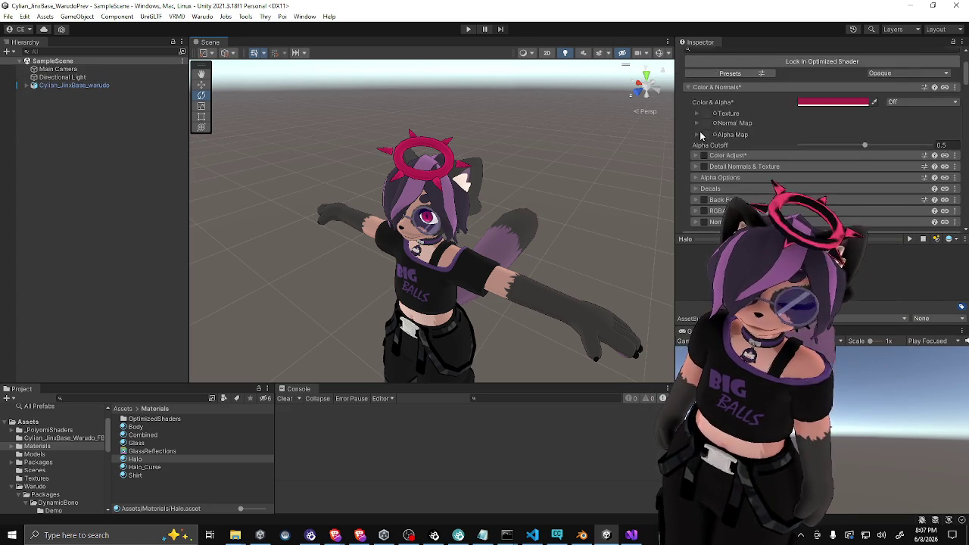
Scroll the Inspector to the top and select the avatar model in the Scene view
scroll(699, 131, "up", 2)
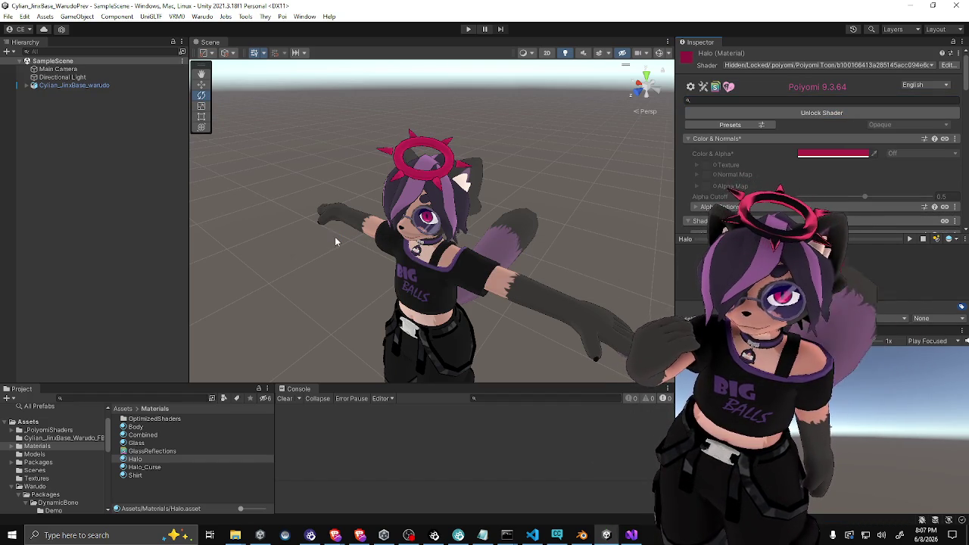
mouse_move(394, 216)
left_mouse_down()
mouse_move(327, 226)
mouse_move(364, 207)
mouse_move(473, 191)
mouse_move(466, 186)
left_mouse_up()
left_click(323, 212)
Zoom and orbit in close on the avatar's raised paw
scroll(455, 178, "up", 5)
scroll(438, 182, "down", 3)
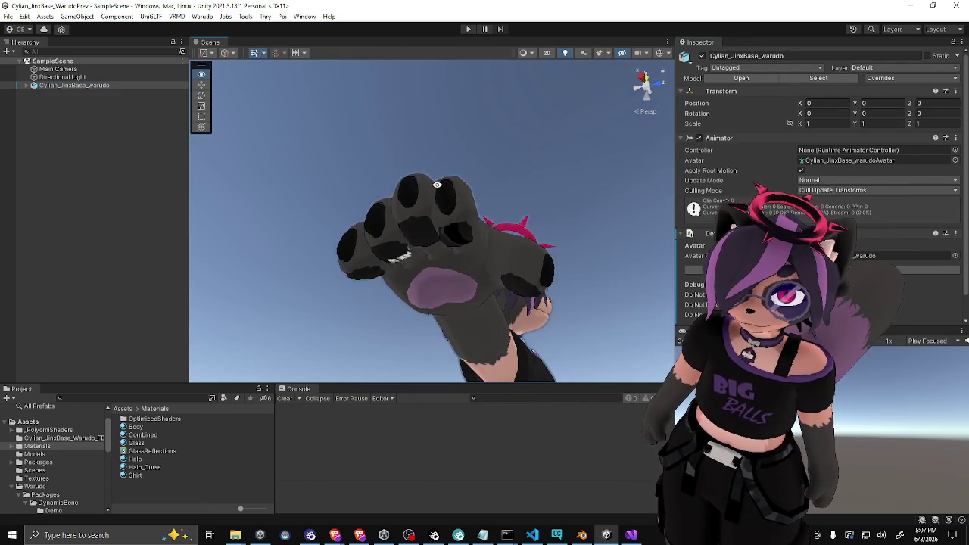
scroll(438, 182, "up", 5)
scroll(443, 162, "down", 2)
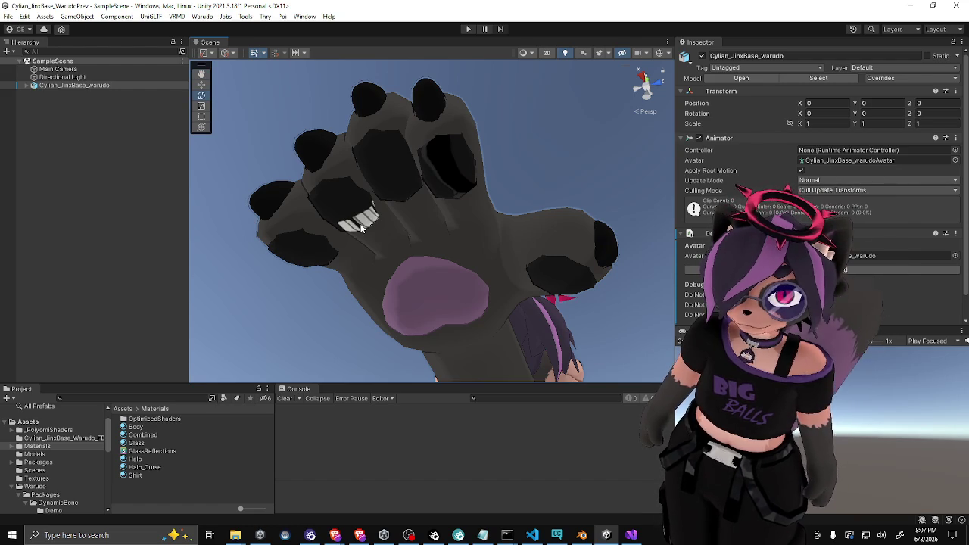
scroll(362, 229, "down", 5)
mouse_move(425, 225)
left_mouse_down()
mouse_move(548, 226)
mouse_move(454, 235)
mouse_move(403, 259)
left_mouse_up()
scroll(548, 226, "up", 3)
scroll(396, 265, "up", 2)
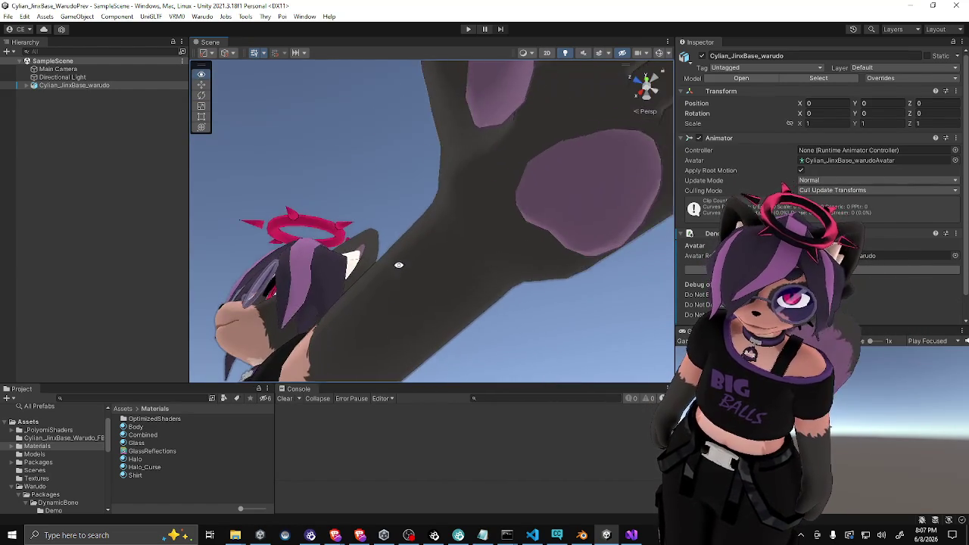
scroll(362, 283, "down", 2)
mouse_move(361, 283)
left_mouse_down()
mouse_move(475, 208)
mouse_move(563, 169)
mouse_move(492, 152)
mouse_move(558, 201)
mouse_move(372, 227)
mouse_move(444, 243)
mouse_move(575, 225)
mouse_move(545, 220)
mouse_move(578, 229)
mouse_move(548, 209)
mouse_move(571, 201)
left_mouse_up()
Display Cylian_atlas.png behind the UVs in Blender's UV editor and resize the panels
left_click(581, 535)
left_click(308, 238)
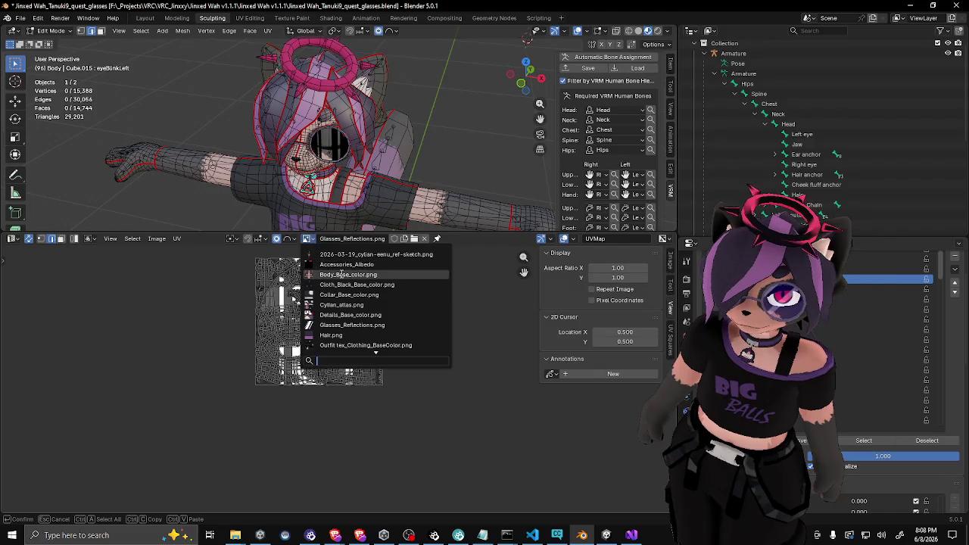
left_click(342, 305)
scroll(237, 312, "down", 3)
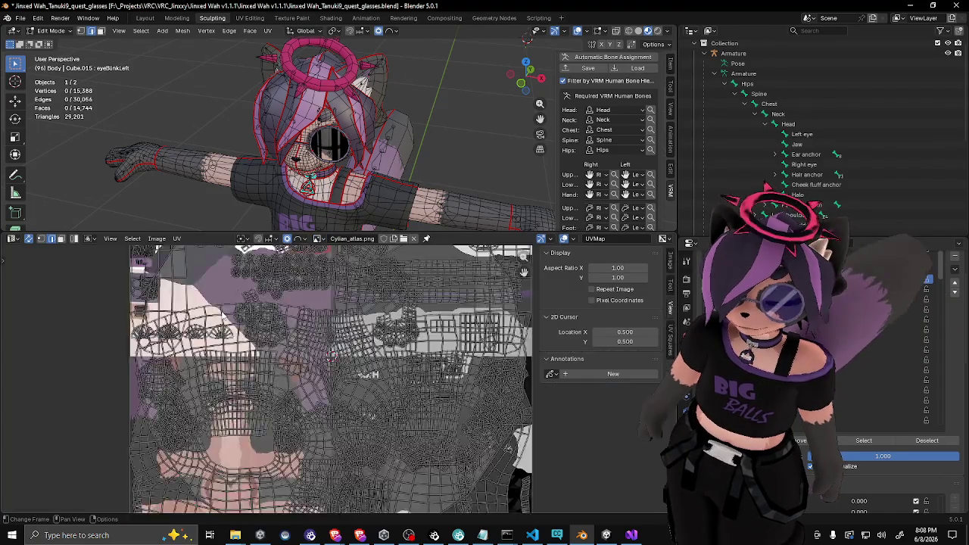
left_click_drag(213, 234, 212, 286)
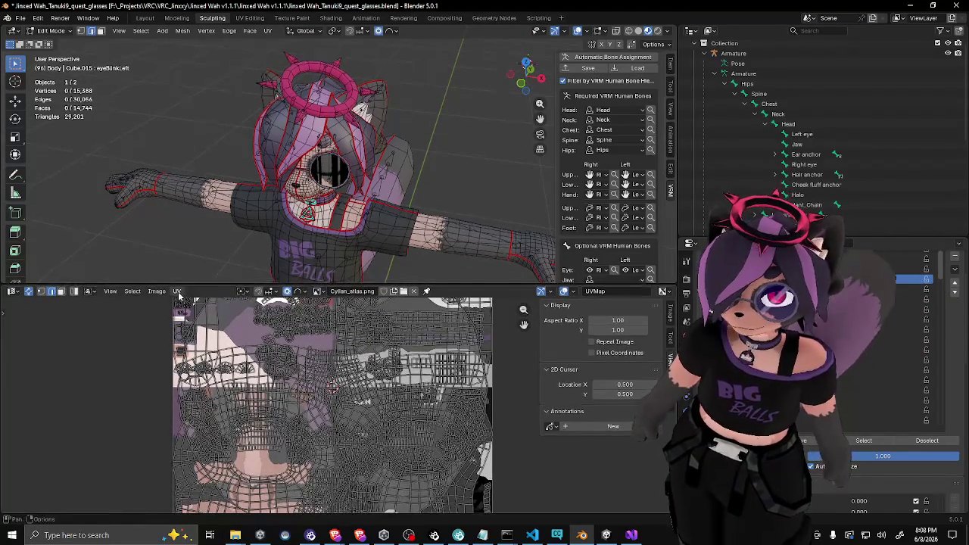
left_click(177, 291)
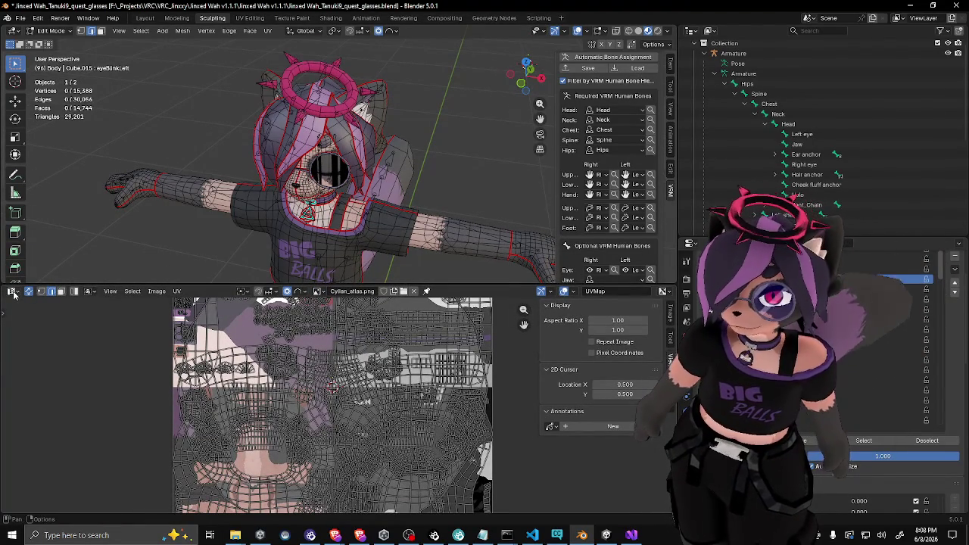
Orbit to the raised arm and pick two connected paw pieces with L
left_click_drag(126, 188, 272, 97)
scroll(263, 88, "down", 3)
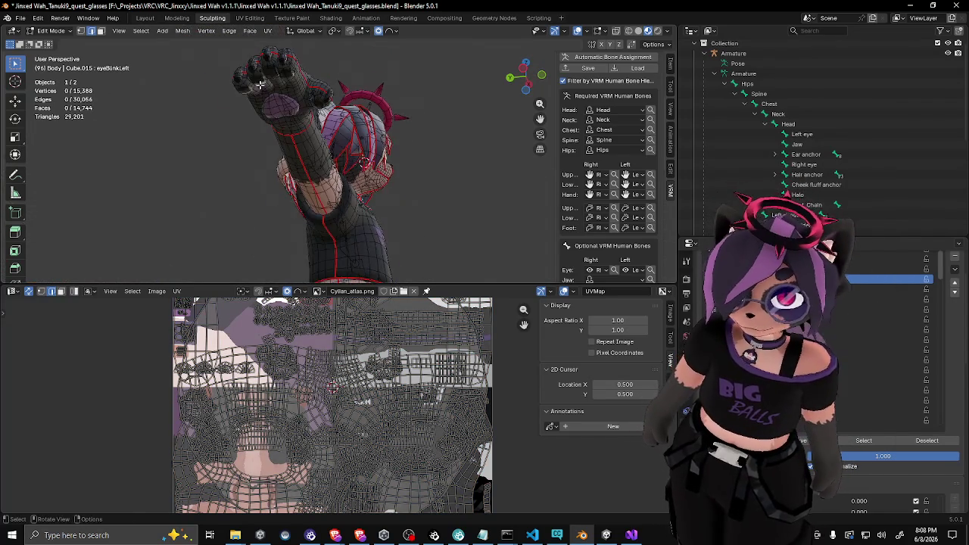
scroll(273, 100, "up", 6)
key("l")
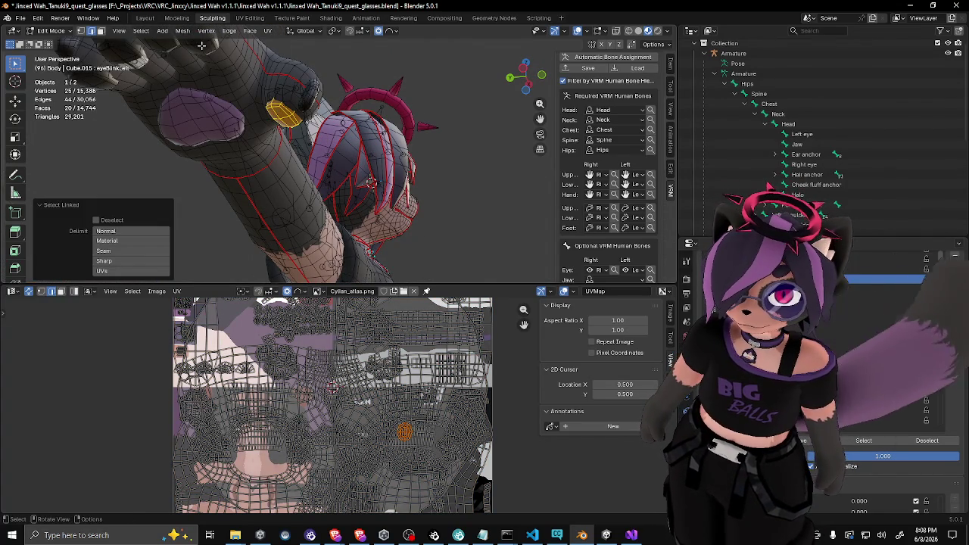
scroll(201, 45, "down", 5)
mouse_move(226, 81)
left_mouse_down()
mouse_move(218, 158)
mouse_move(354, 81)
left_mouse_up()
key("l")
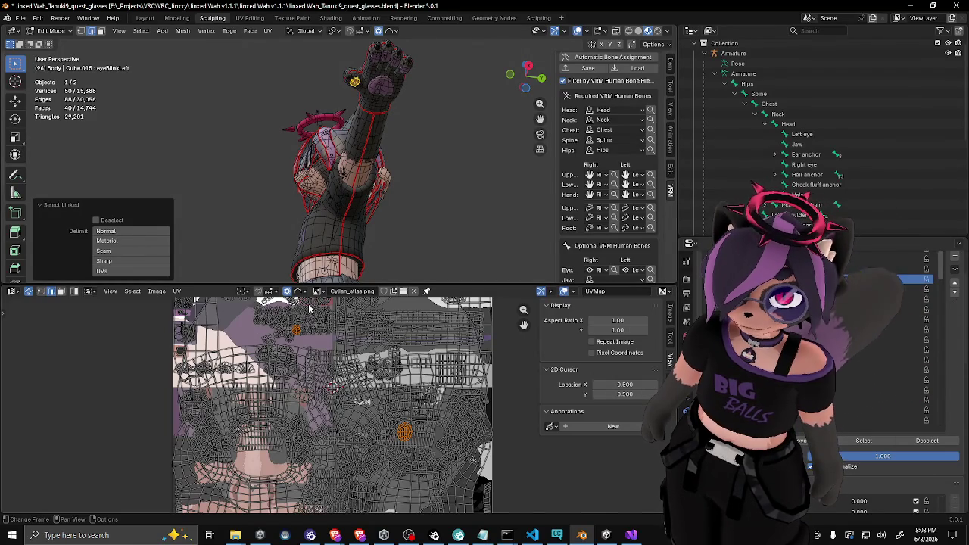
Zoom onto the paw, clear the selection, and select all five toe pads
scroll(306, 306, "up", 3)
scroll(306, 306, "down", 2)
left_click_drag(325, 376, 330, 397)
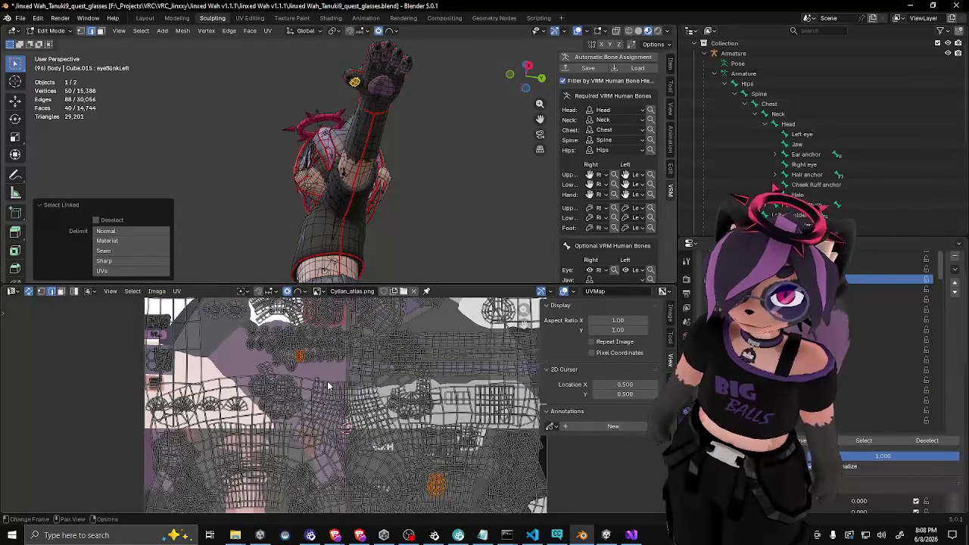
left_click_drag(394, 227, 472, 172)
left_click_drag(265, 105, 334, 152)
scroll(311, 185, "up", 2)
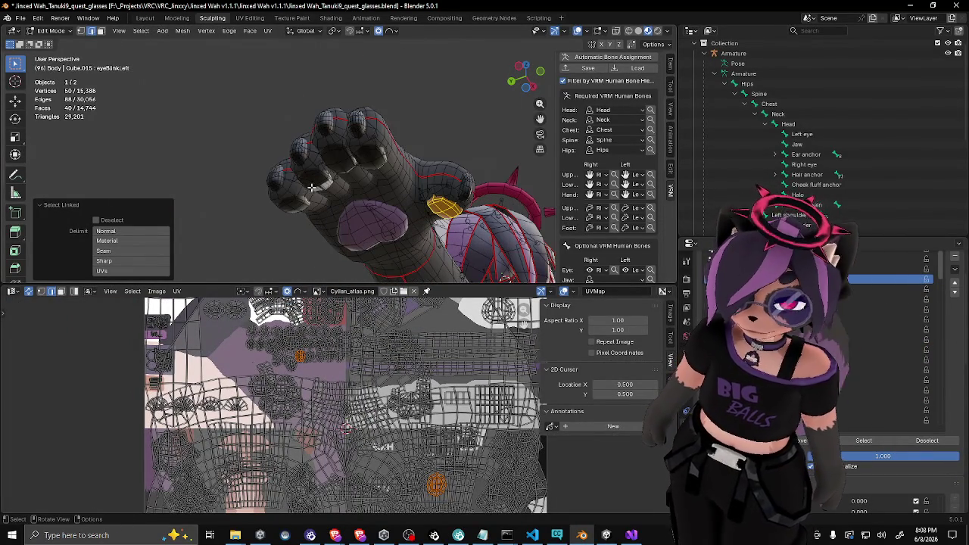
key("alt+a")
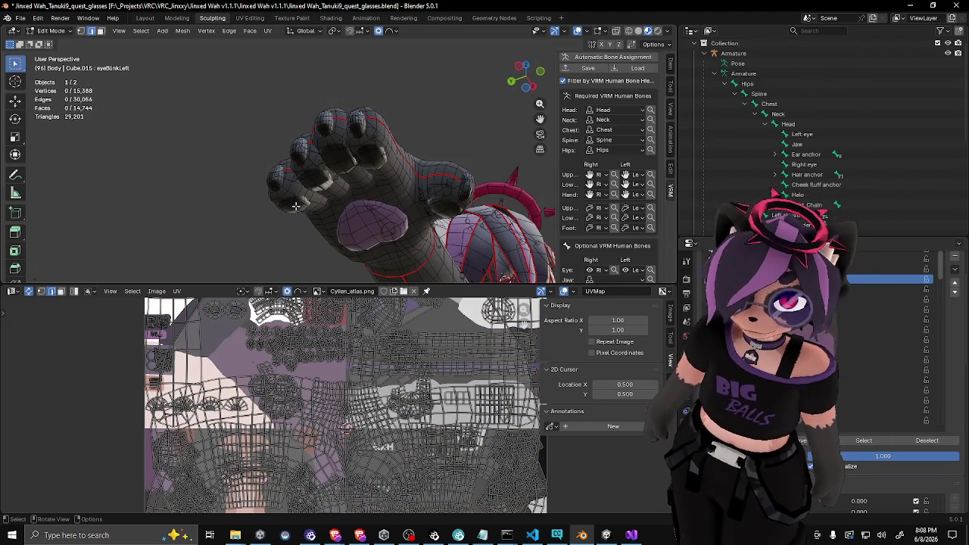
key("l")
key("l")
key("l")
key("l")
key("l")
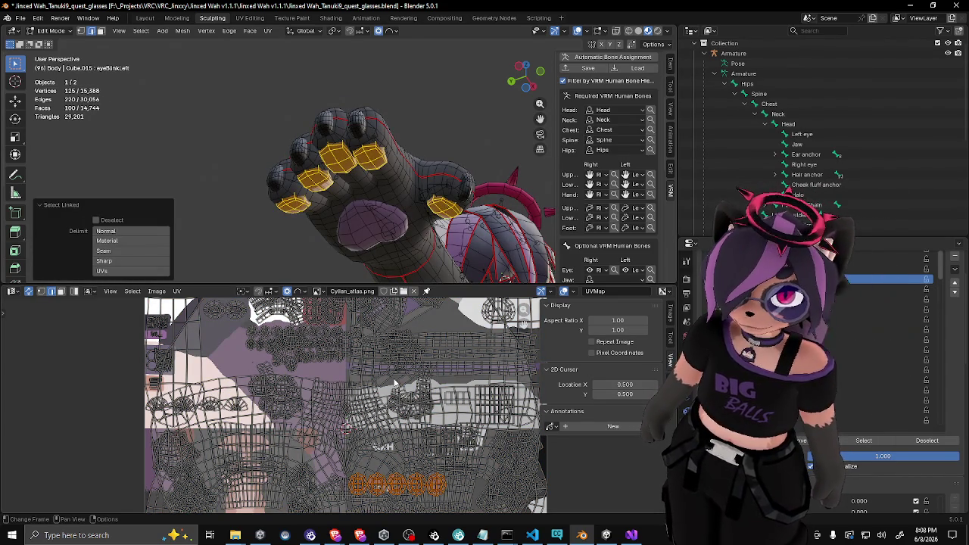
scroll(394, 383, "down", 4)
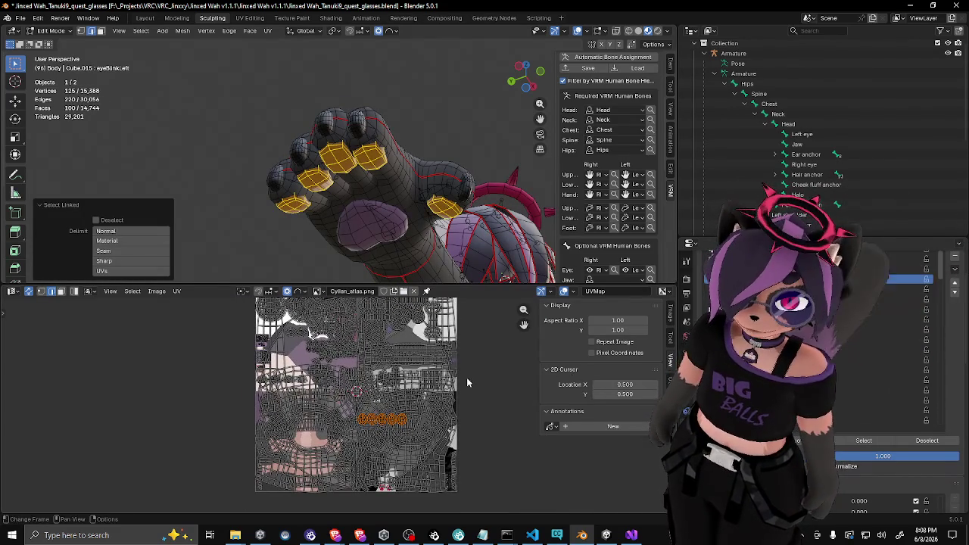
Scale the toe pad UVs to half size (0.5) over the atlas
left_click(248, 292)
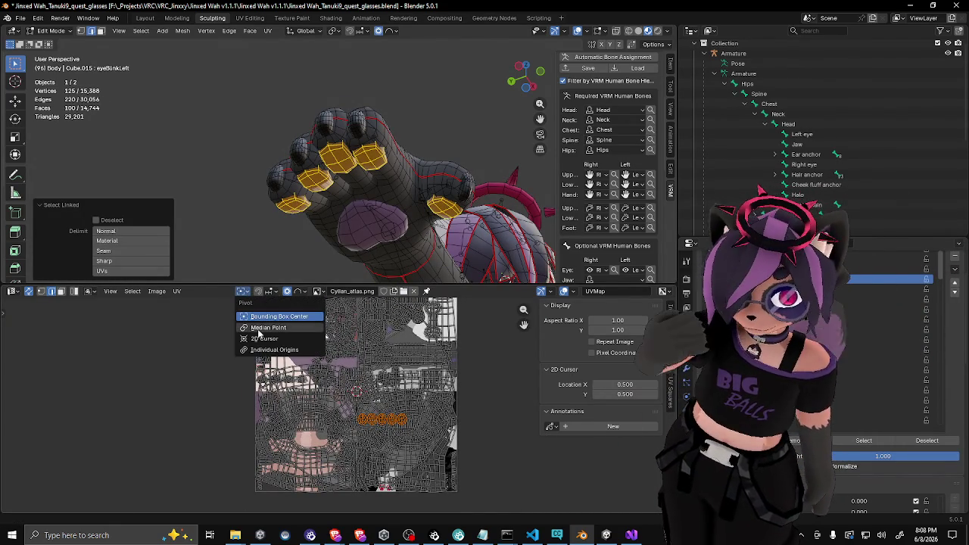
left_click_drag(220, 283, 220, 233)
scroll(340, 364, "up", 1)
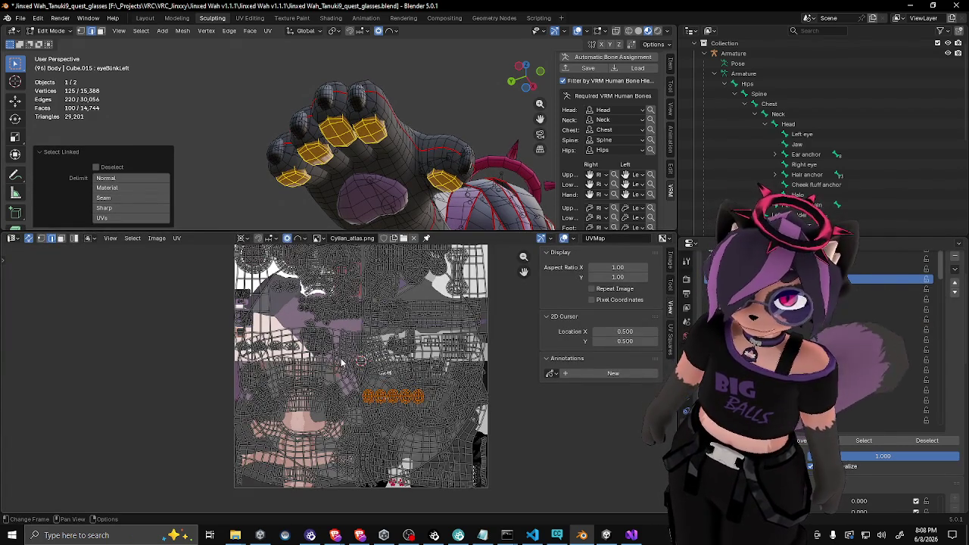
left_click_drag(356, 361, 342, 380)
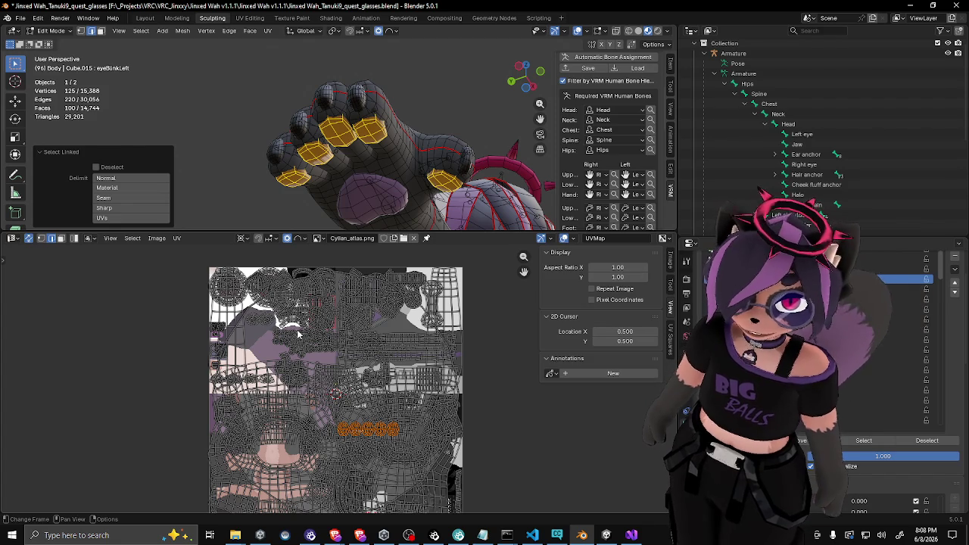
type("s0.5")
key("Return")
Move the toe pad UVs vertically by a 0.25 offset
key("g")
scroll(296, 329, "down", 4)
key("y")
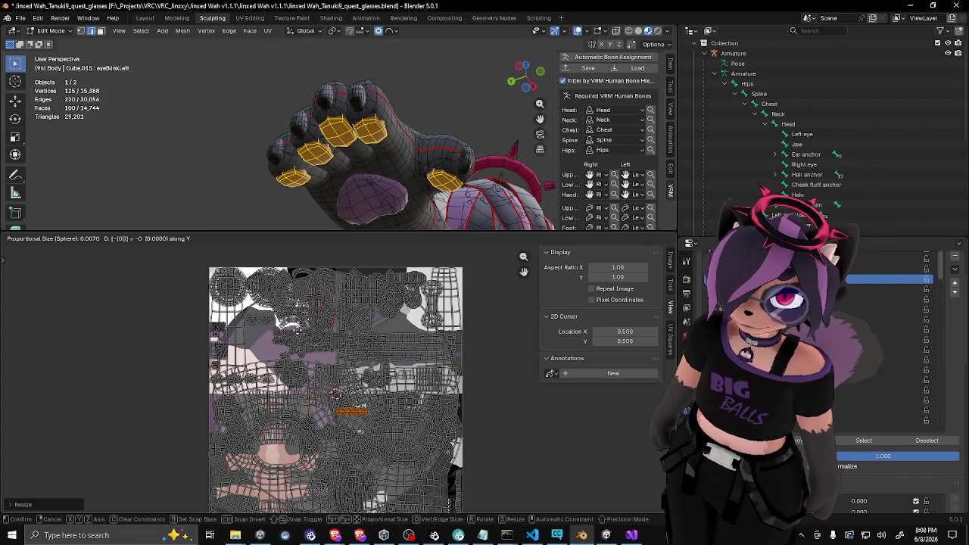
key("BackSpace")
key("BackSpace")
key("BackSpace")
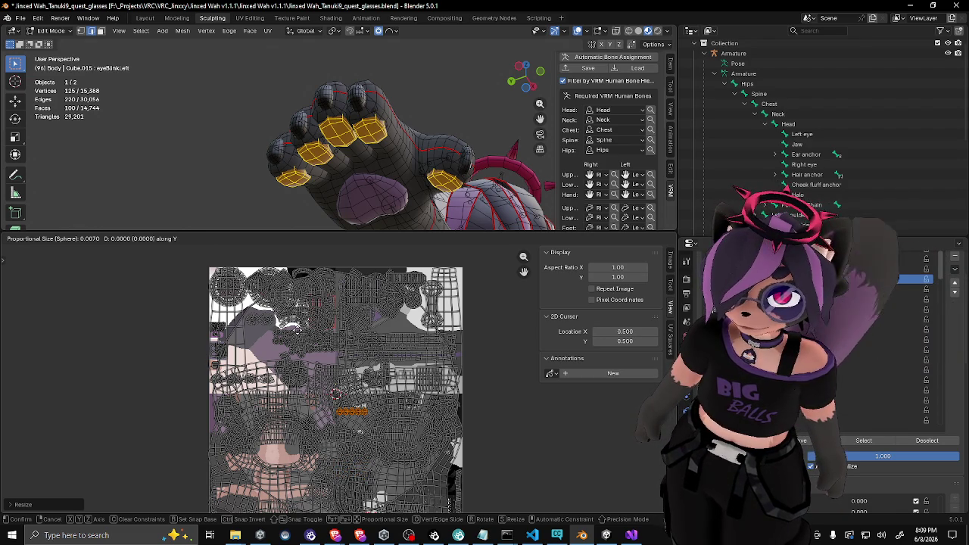
type("-0.25")
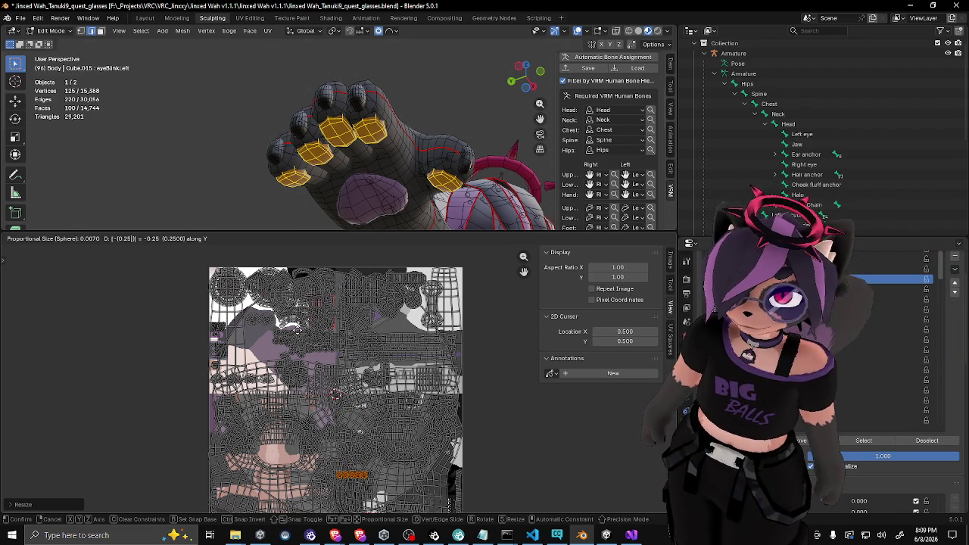
key("minus")
key("Return")
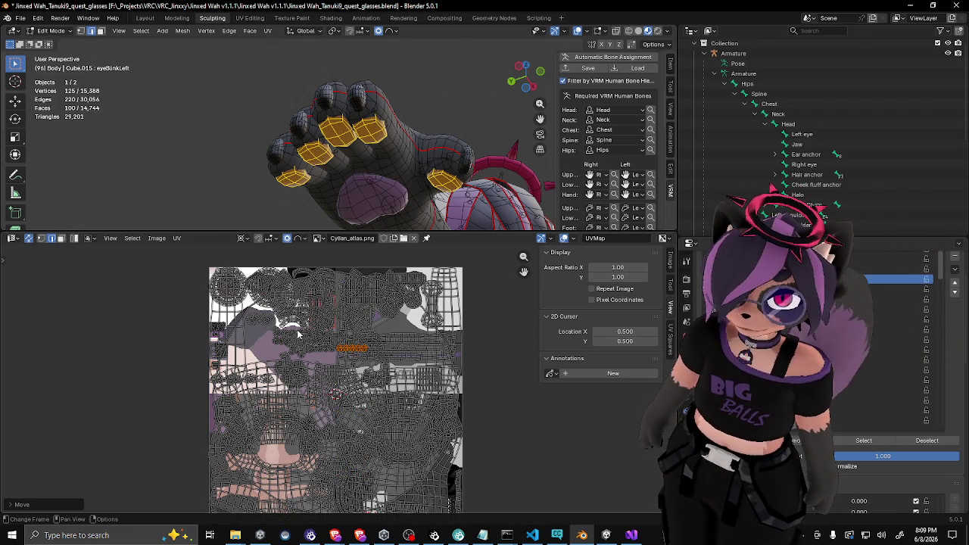
Shift the toe pad UVs -0.2 along X and return to Object Mode
type("gx")
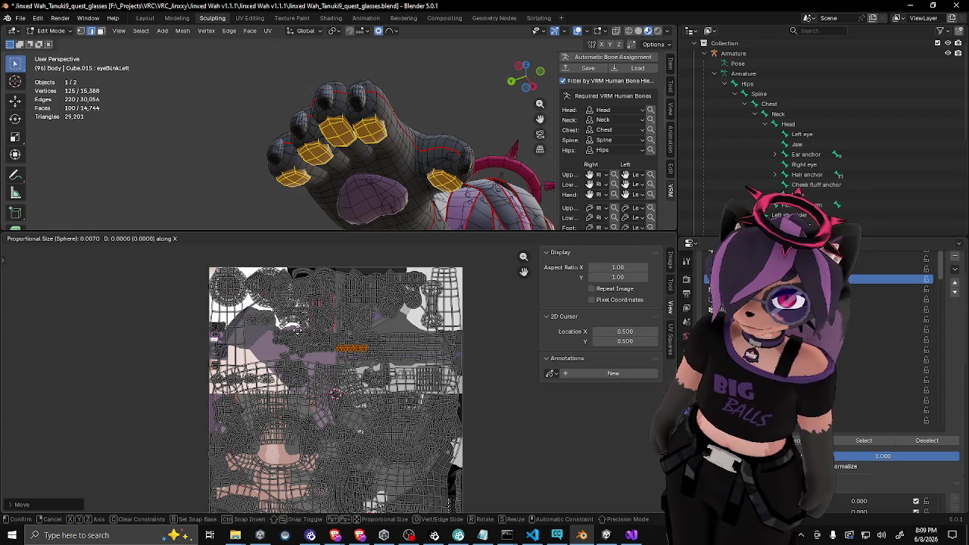
type("-0.2")
key("Return")
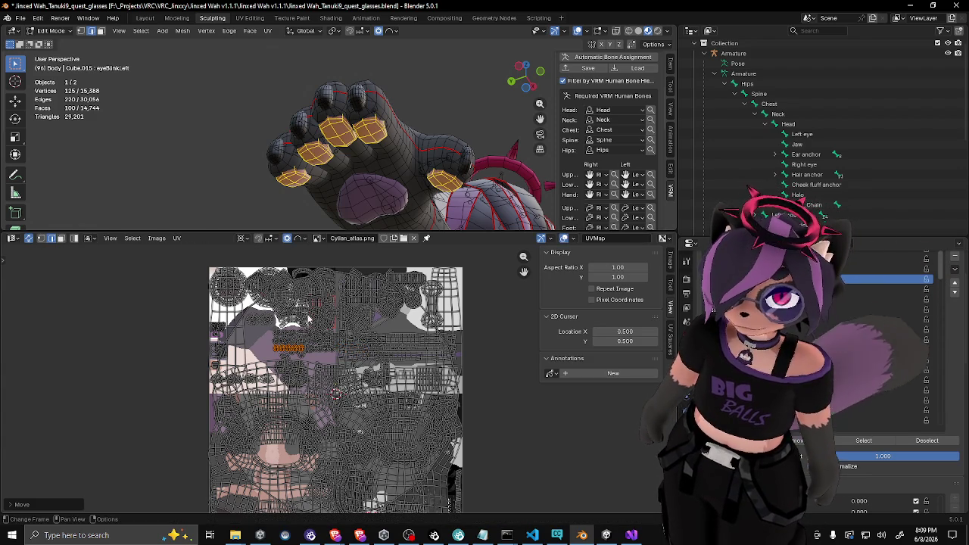
key("Tab")
mouse_move(336, 151)
left_mouse_down()
mouse_move(331, 135)
mouse_move(317, 146)
mouse_move(357, 135)
mouse_move(303, 141)
mouse_move(354, 113)
mouse_move(361, 88)
mouse_move(296, 115)
mouse_move(340, 173)
mouse_move(306, 105)
mouse_move(267, 177)
mouse_move(301, 179)
mouse_move(343, 141)
mouse_move(327, 172)
mouse_move(379, 208)
left_mouse_up()
Save the avatar blend file and enlarge the 3D view over the image editor
left_click(374, 187)
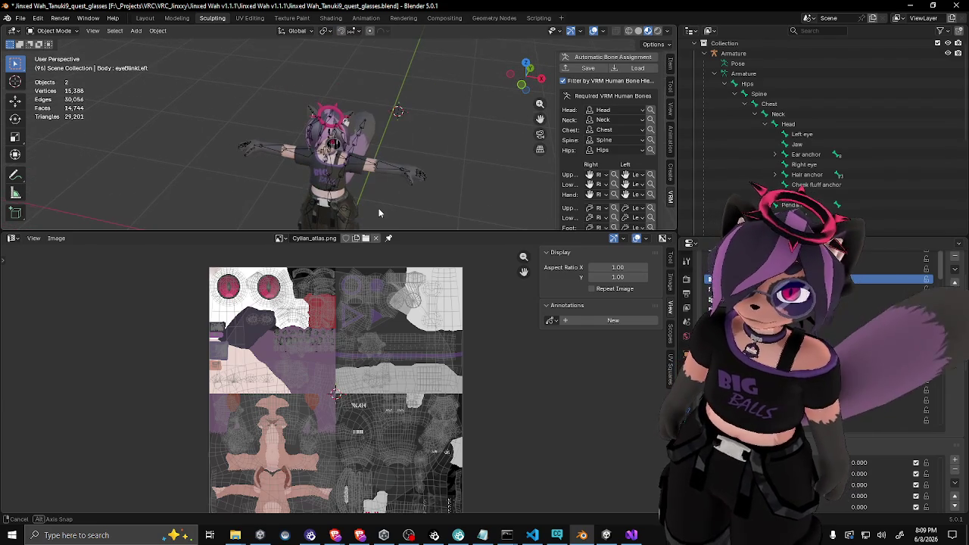
key("ctrl+s")
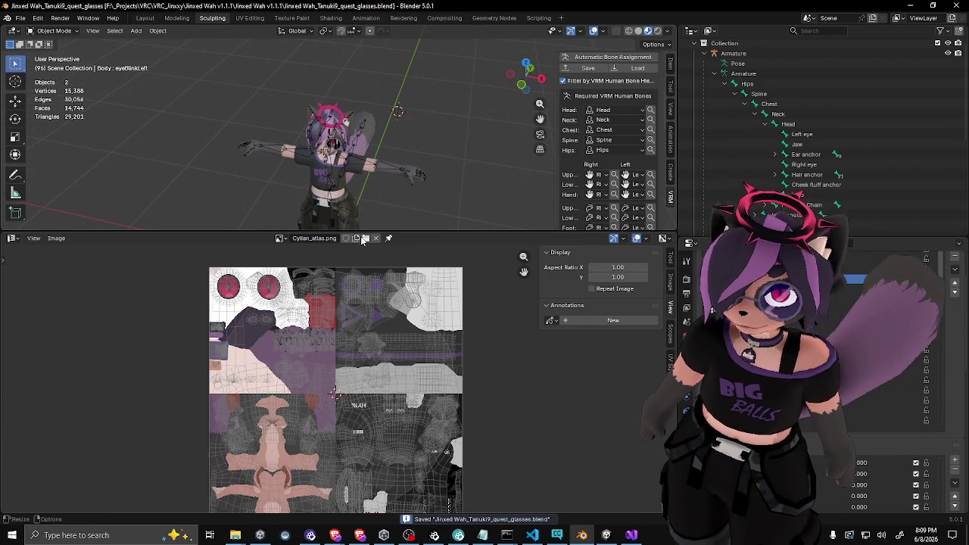
mouse_move(363, 232)
left_mouse_down()
mouse_move(341, 256)
mouse_move(310, 364)
left_mouse_up()
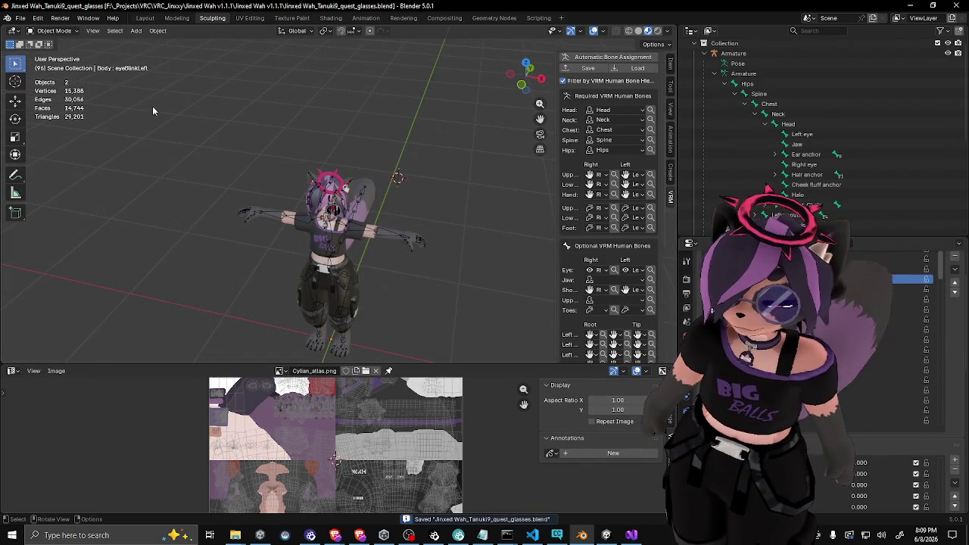
Select the armature and body and export them as an FBX model
left_click(20, 19)
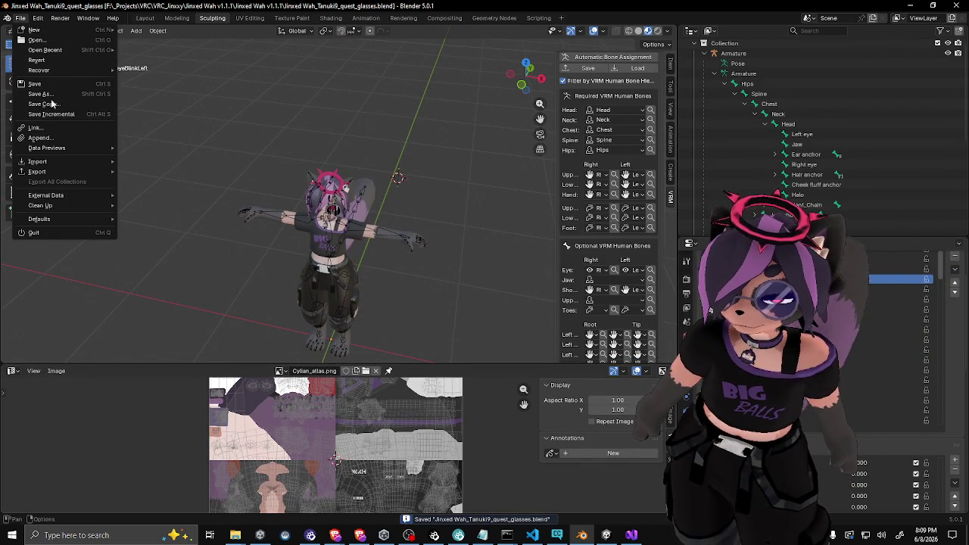
key("a")
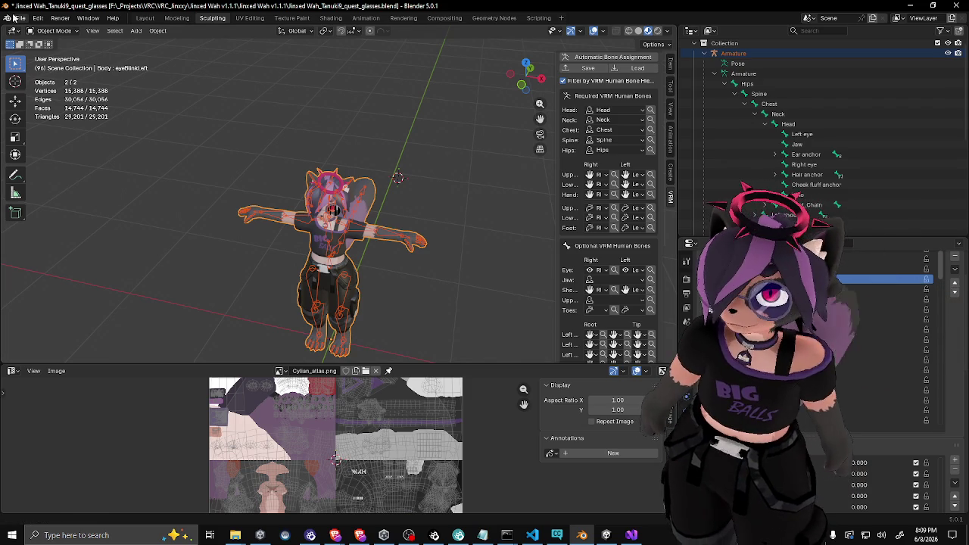
left_click(9, 16)
mouse_move(50, 171)
left_click(157, 257)
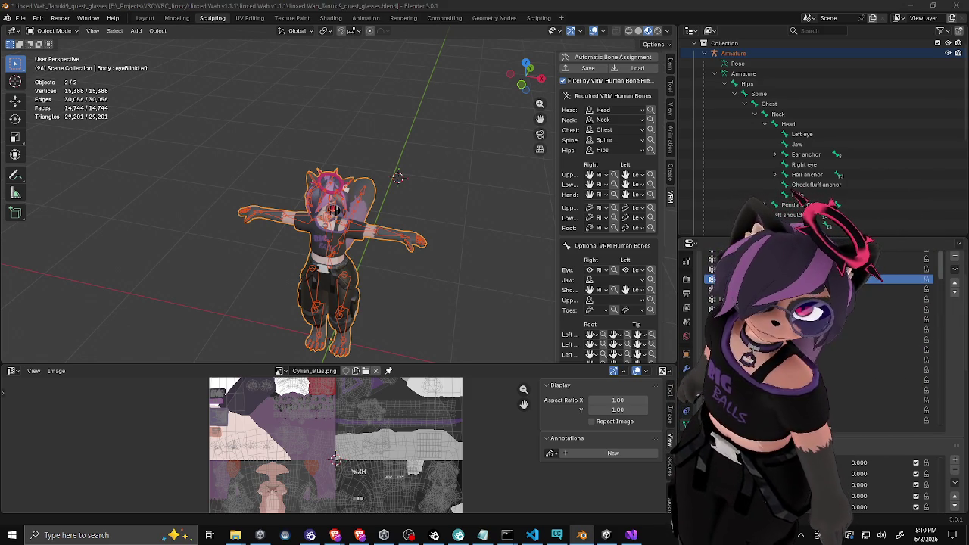
key("alt+Tab")
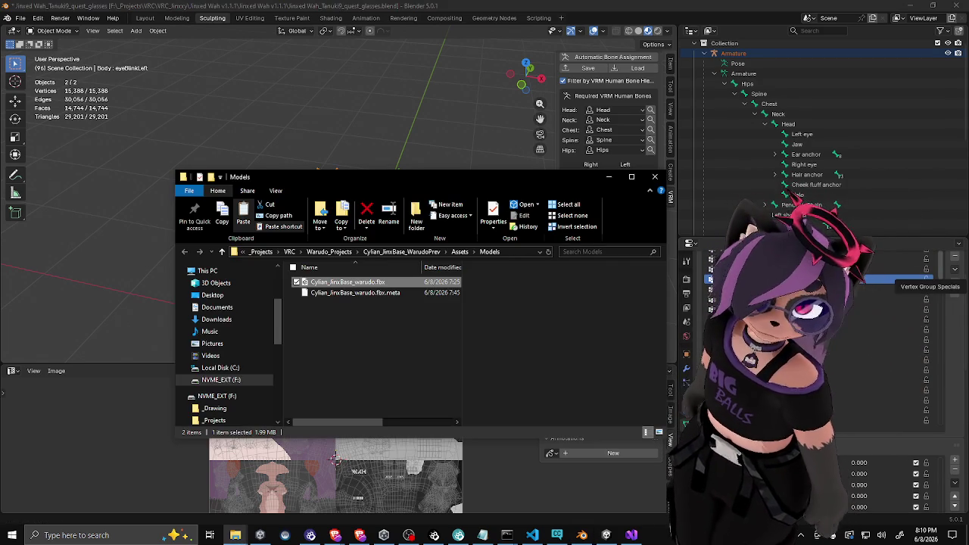
Paste the new export into Assets/Models, overwriting Cylian_JinxBase_warudo.fbx, then switch to Unity
key("super+shift+s")
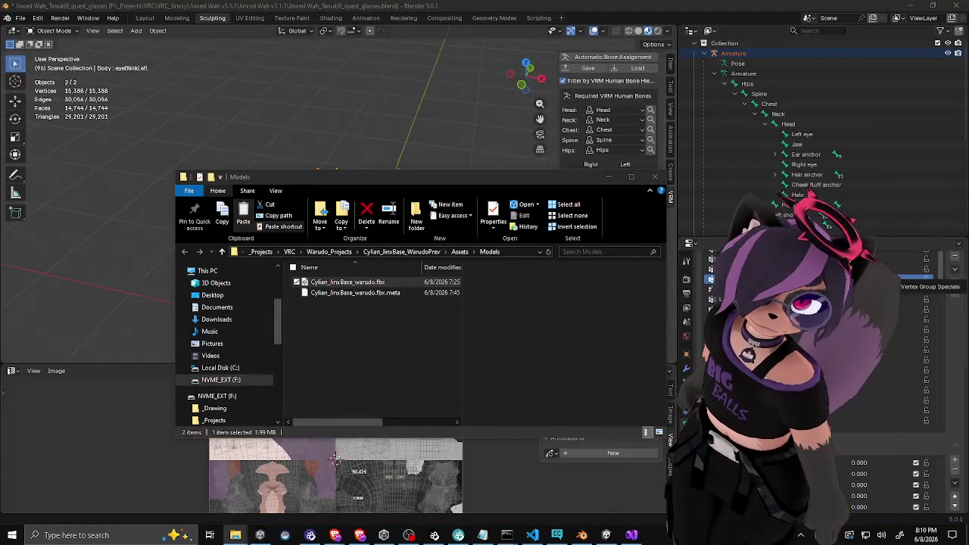
left_click(437, 349)
key("ctrl+v")
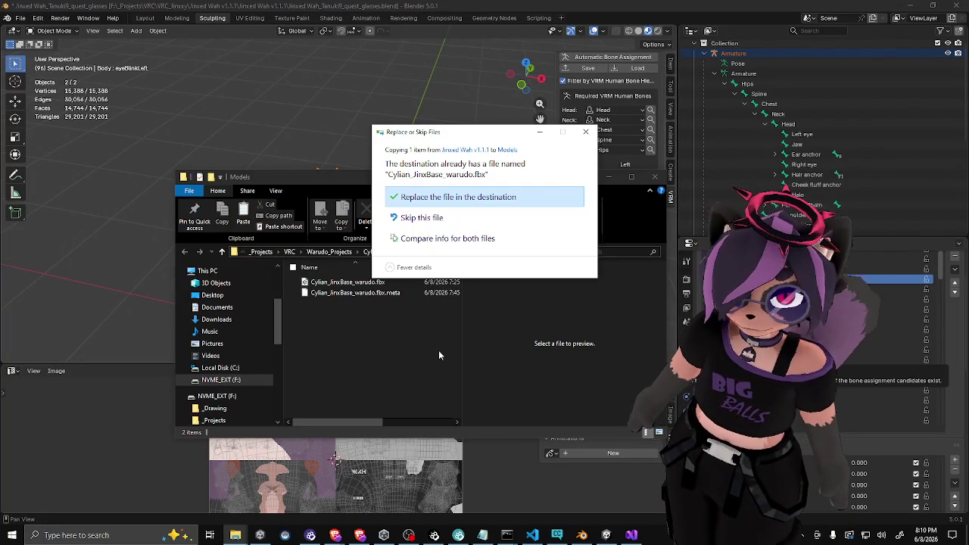
left_click(456, 196)
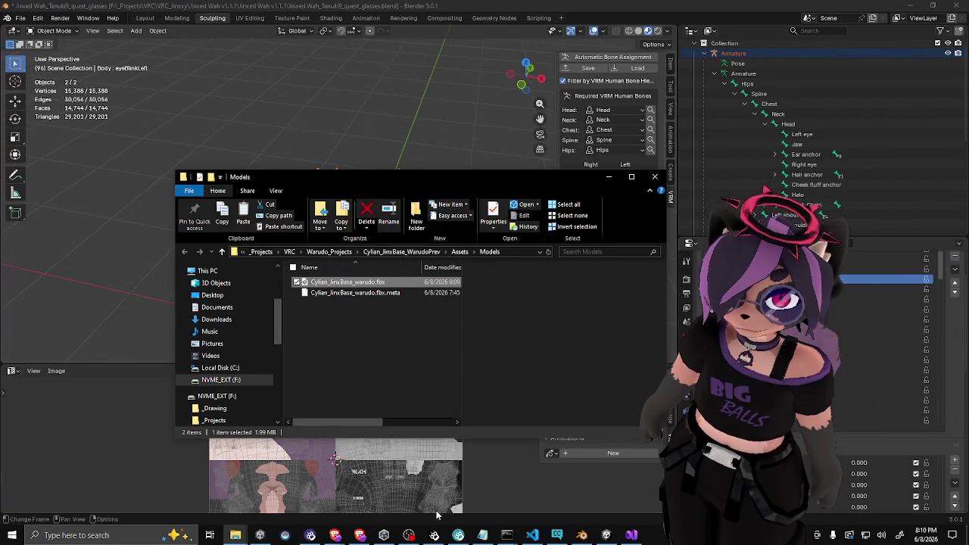
left_click(509, 535)
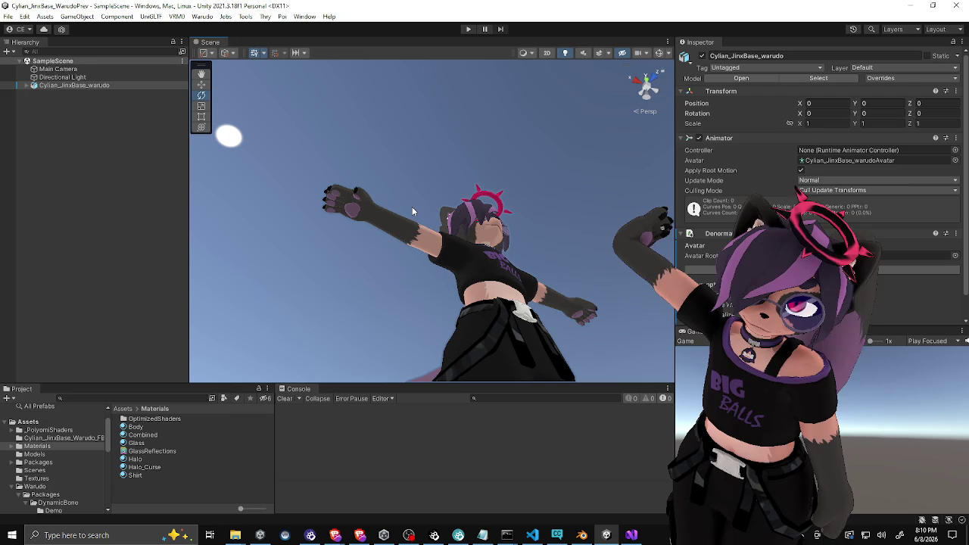
Orbit to inspect the reimported avatar, select Cylian_JinxBase_warudo, and open the Warudo menu
mouse_move(500, 214)
left_mouse_down()
mouse_move(381, 277)
mouse_move(409, 271)
mouse_move(381, 179)
mouse_move(537, 225)
mouse_move(484, 250)
mouse_move(474, 276)
mouse_move(335, 200)
mouse_move(480, 280)
mouse_move(604, 265)
left_mouse_up()
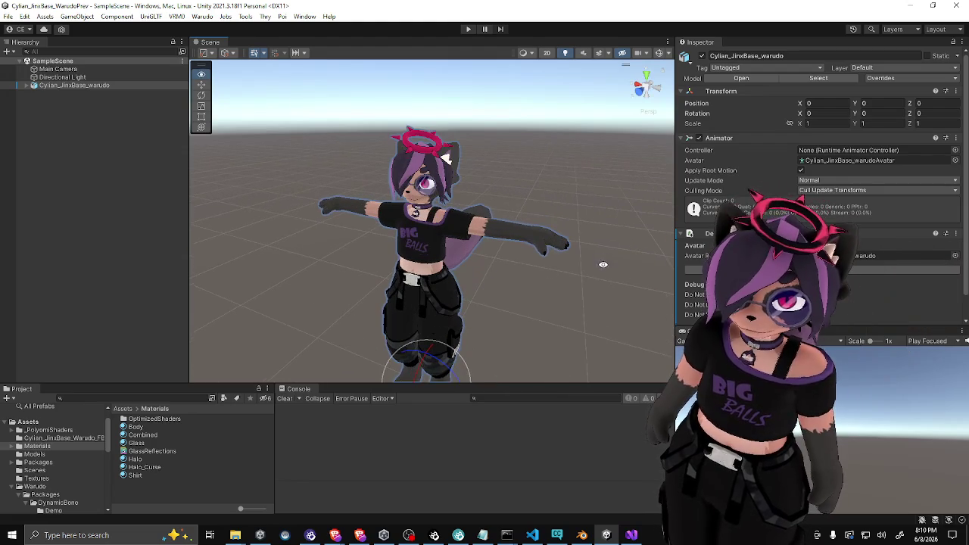
left_click(513, 289)
scroll(492, 299, "down", 2)
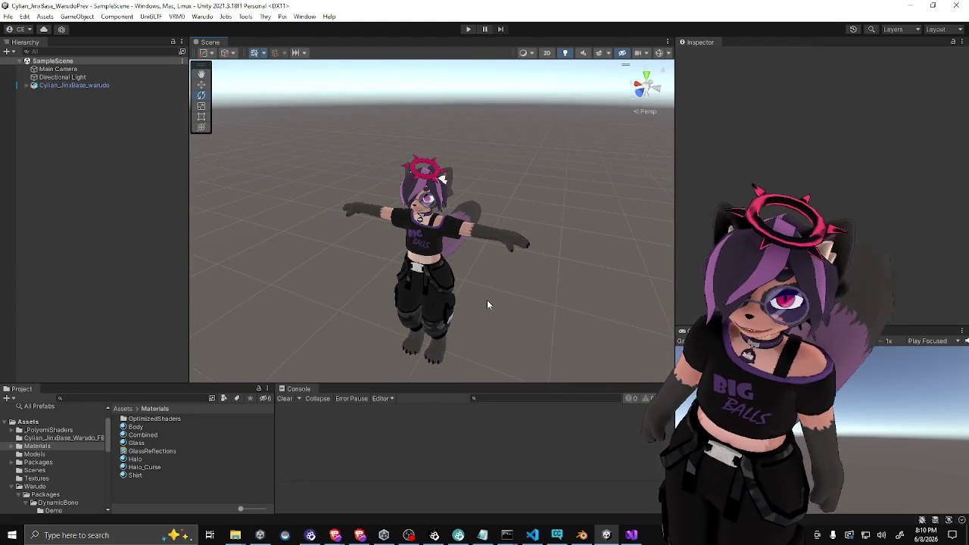
left_click(90, 86)
left_click(203, 17)
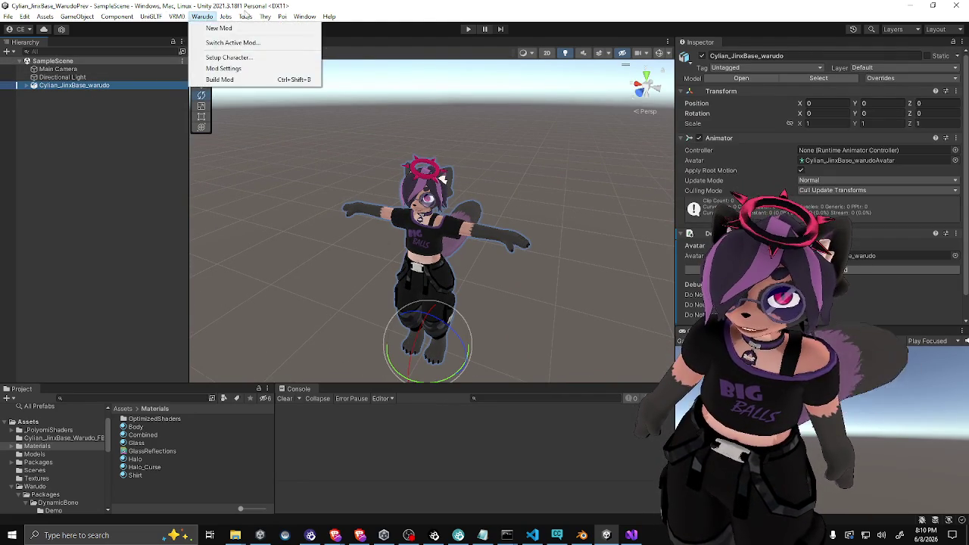
mouse_move(176, 18)
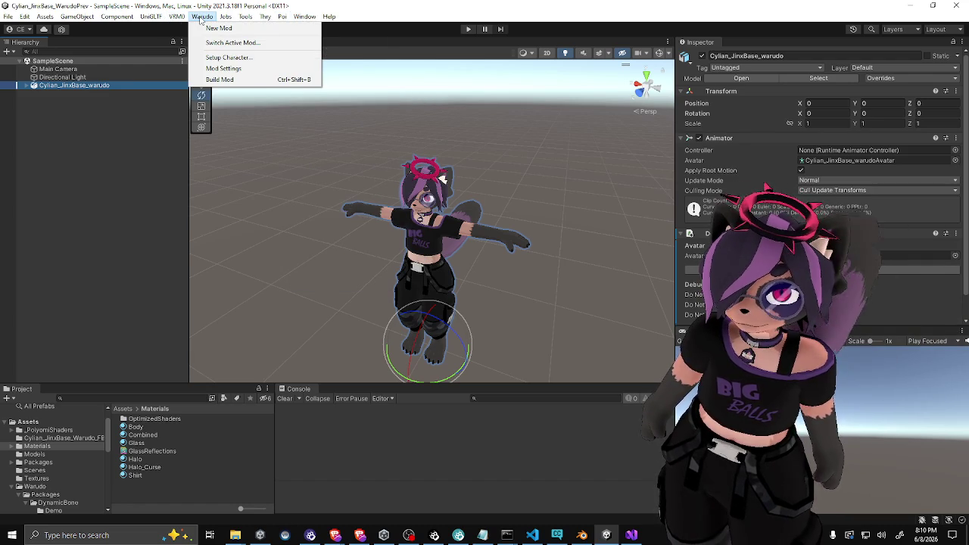
Run Warudo Build Mod until it succeeds, then minimize Unity to reach the Characters folder
left_click(202, 18)
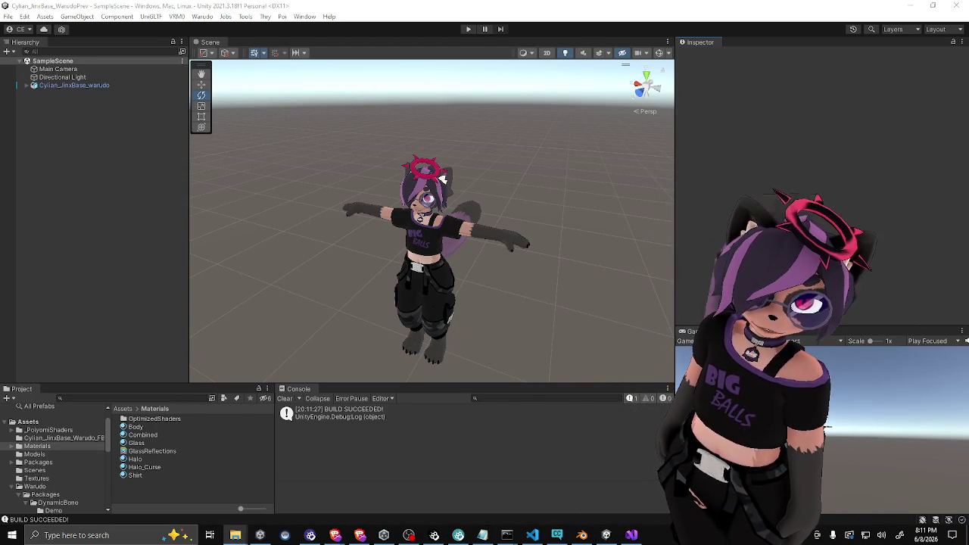
key("super+d")
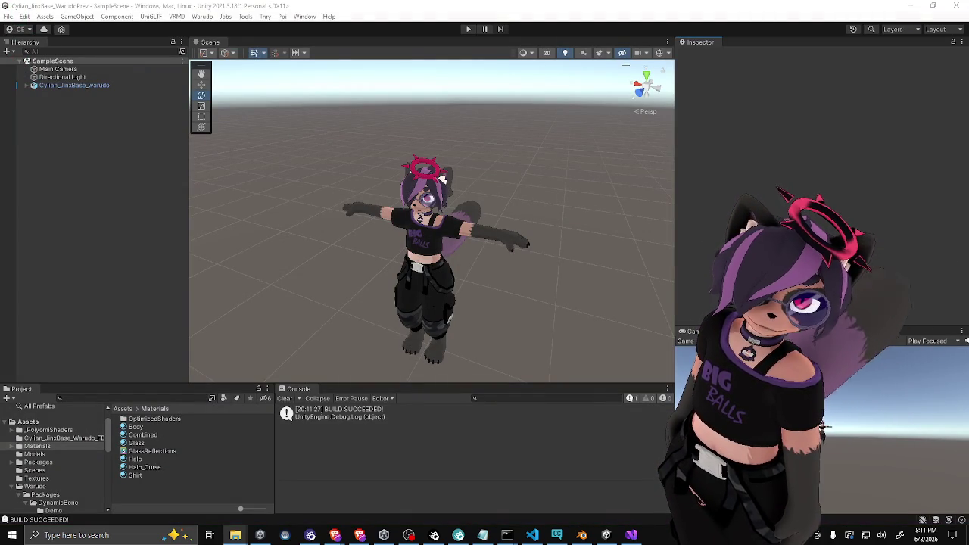
key("alt+Tab")
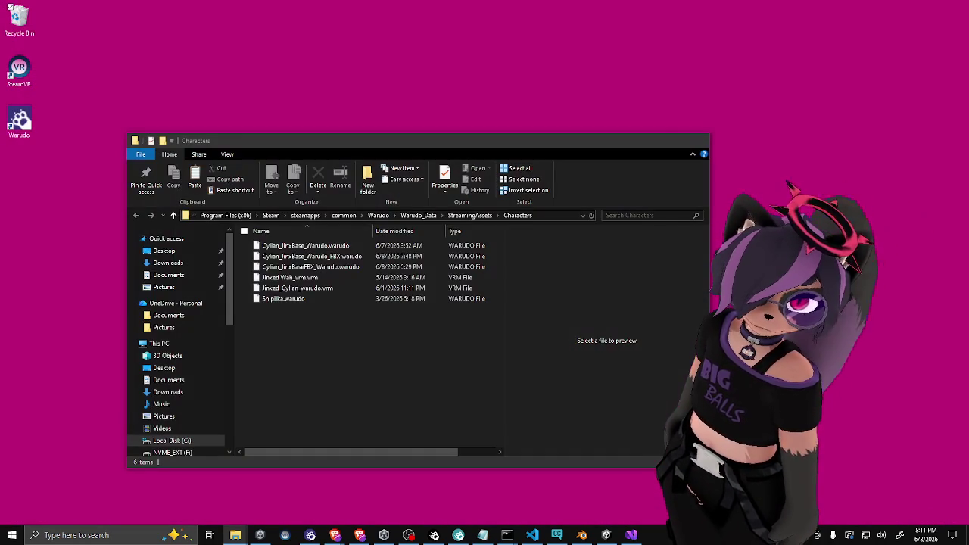
Paste the built mod into StreamingAssets/Characters, replacing Cylian_JinxBase_Warudo_FBX.warudo
key("alt+F4")
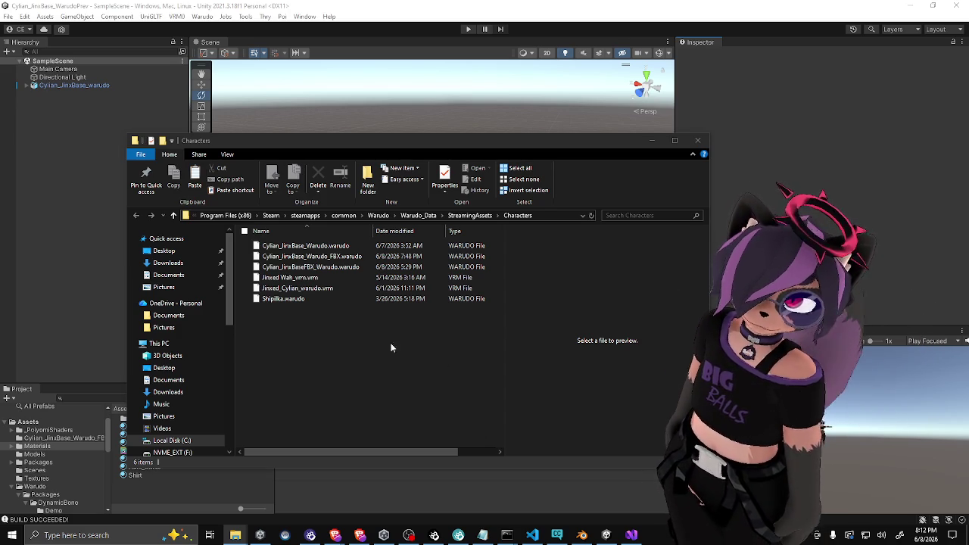
left_click(368, 355)
key("ctrl+v")
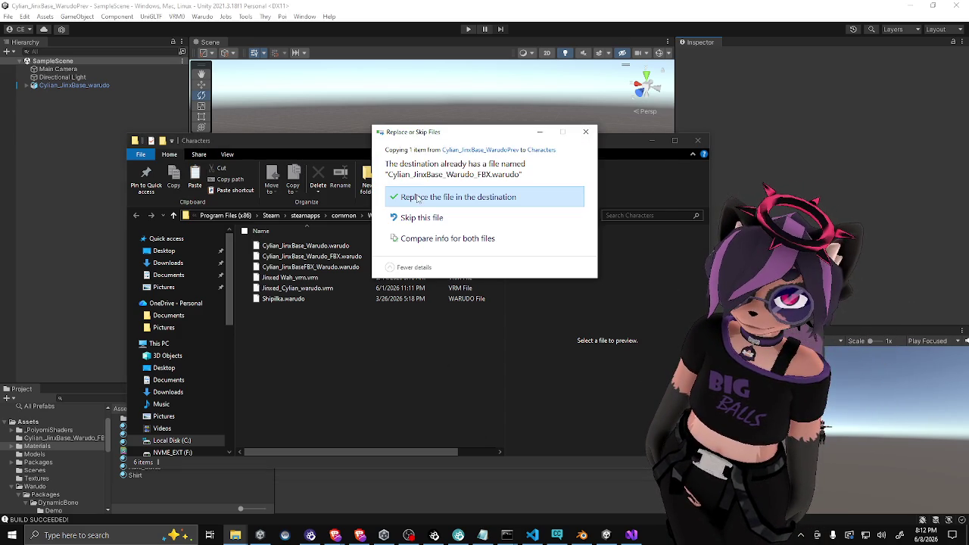
left_click(417, 198)
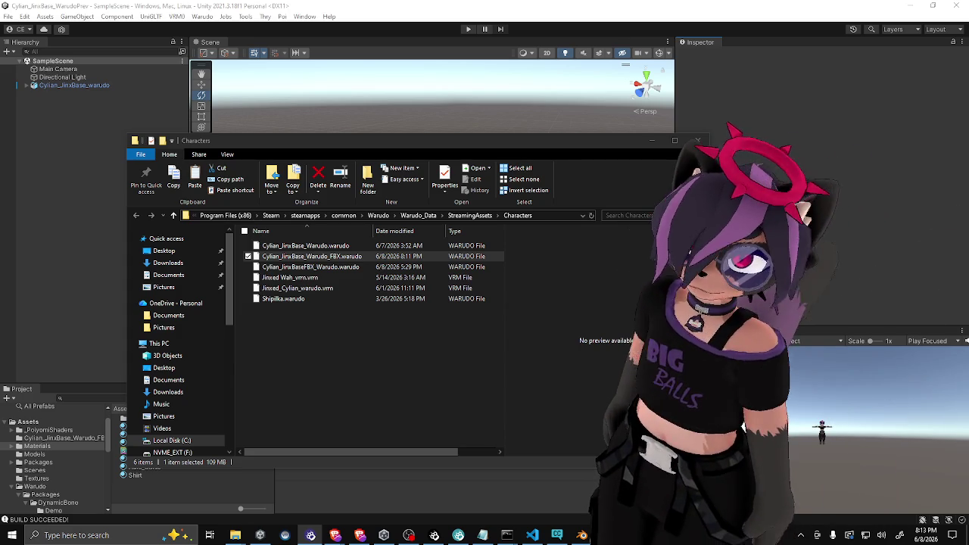
Enter Edit Mode on the body mesh and select the halo ring's faces
left_click(581, 535)
scroll(342, 147, "up", 8)
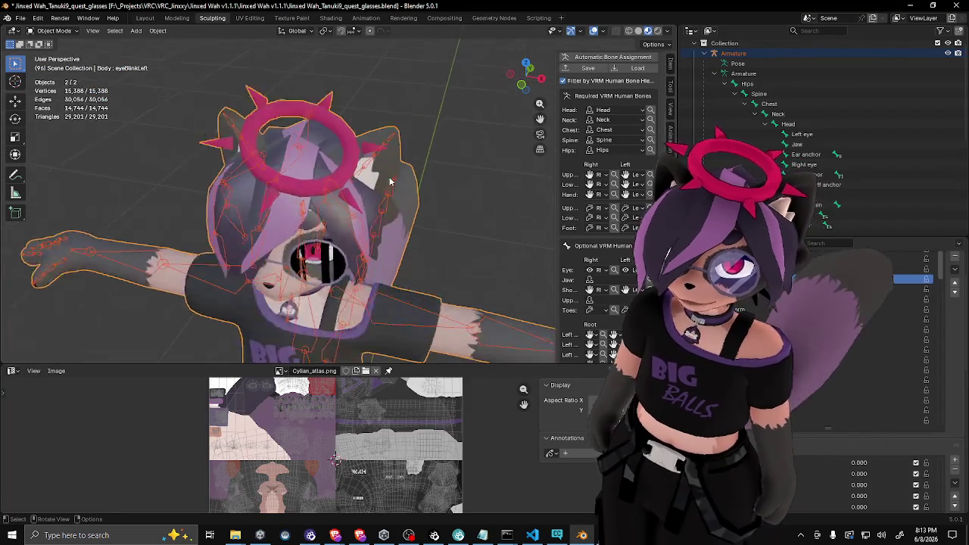
key("Tab")
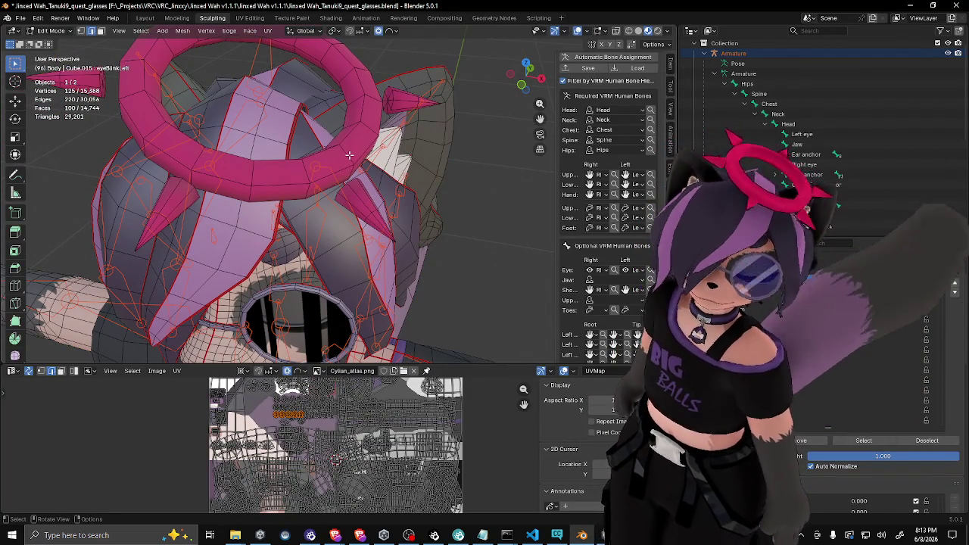
mouse_move(350, 156)
left_mouse_down()
mouse_move(378, 138)
mouse_move(416, 157)
left_mouse_up()
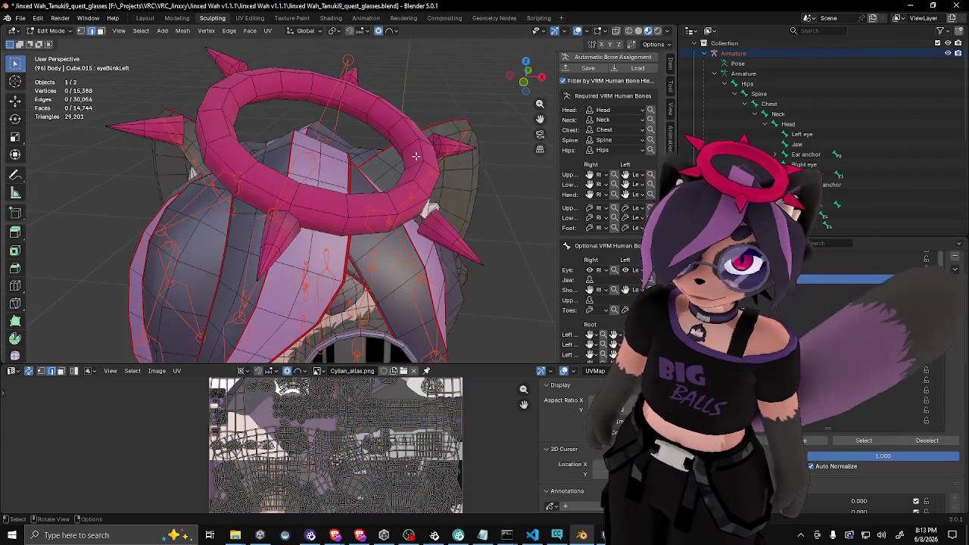
key("a")
key("Tab")
left_click(411, 135)
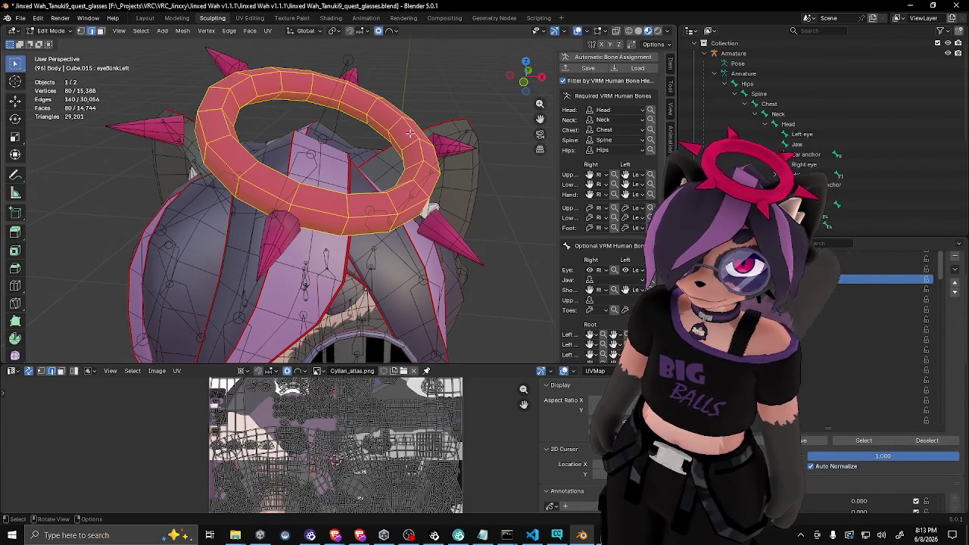
key("KP_8")
key("KP_8")
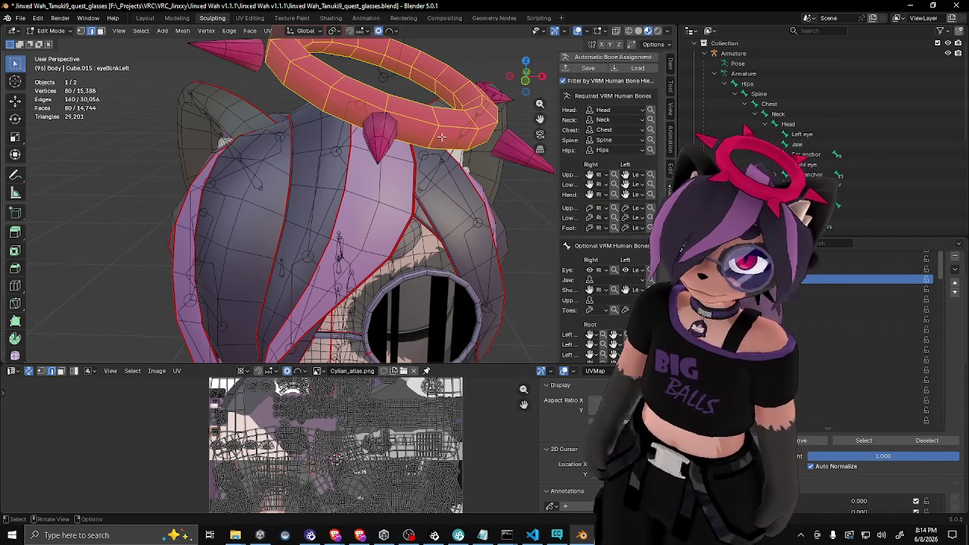
left_click_drag(447, 133, 434, 152)
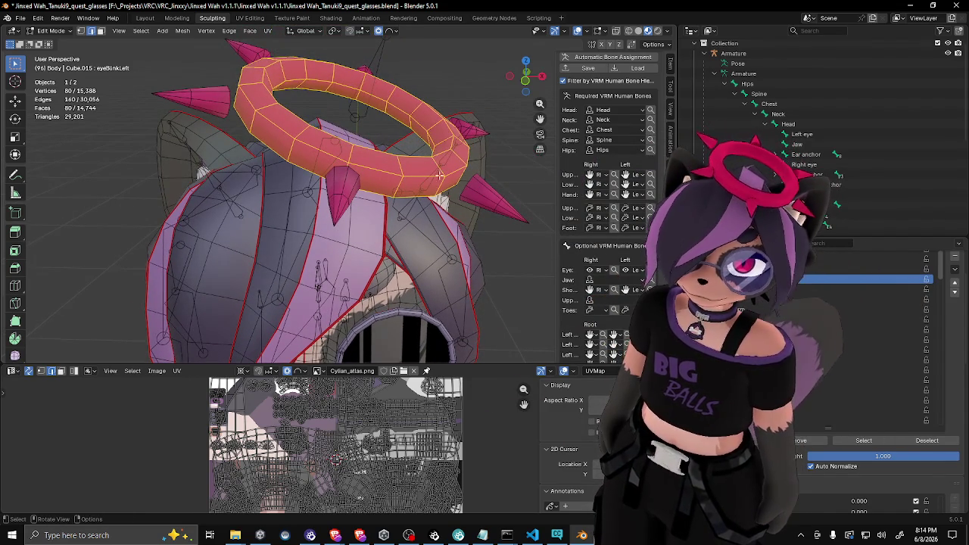
Cut an edge loop around the halo, try enlarging it, then undo the scale
key("ctrl+r")
left_click(437, 185)
right_click(437, 184)
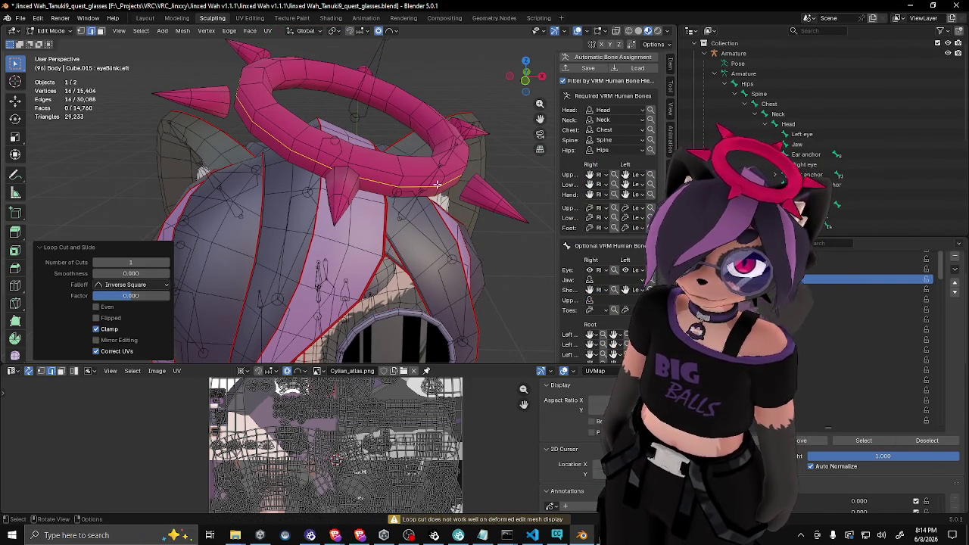
key("s")
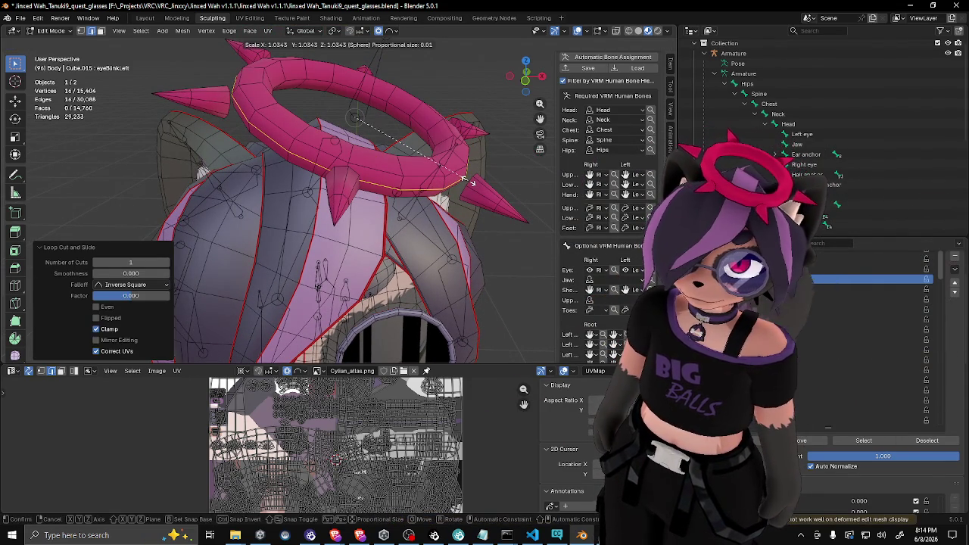
left_click(469, 180)
left_click_drag(467, 174, 470, 179)
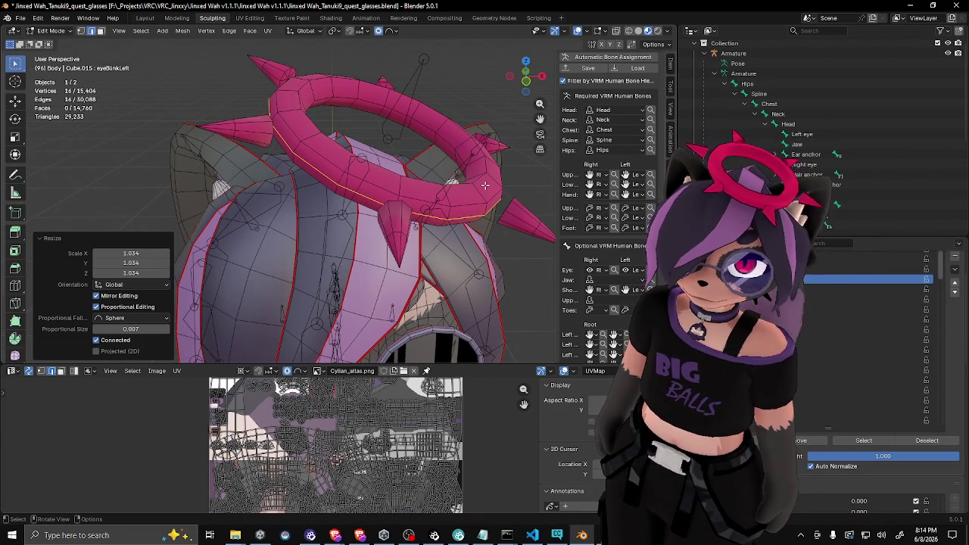
key("ctrl+z")
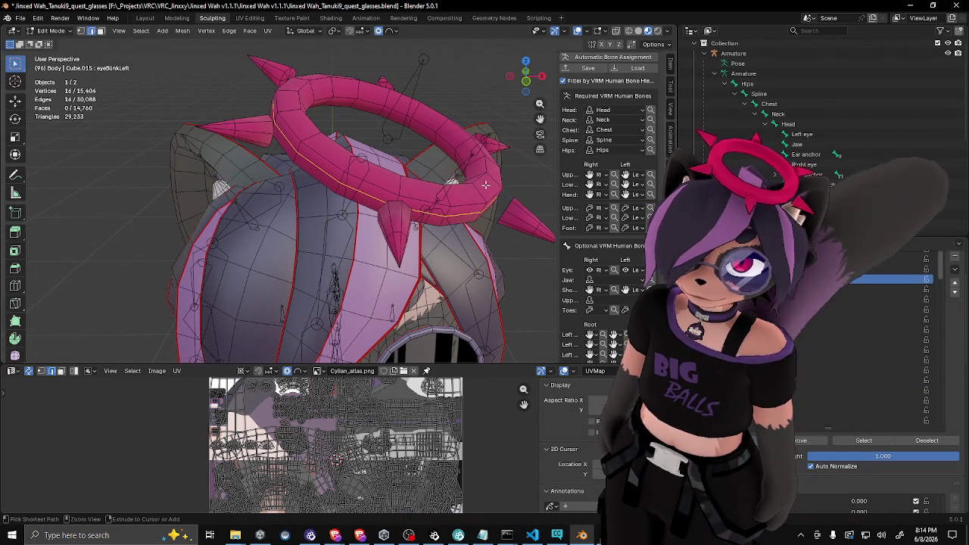
Cut another halo loop, cancel a trial Alt+S thickening, and undo the cut
scroll(499, 187, "down", 3)
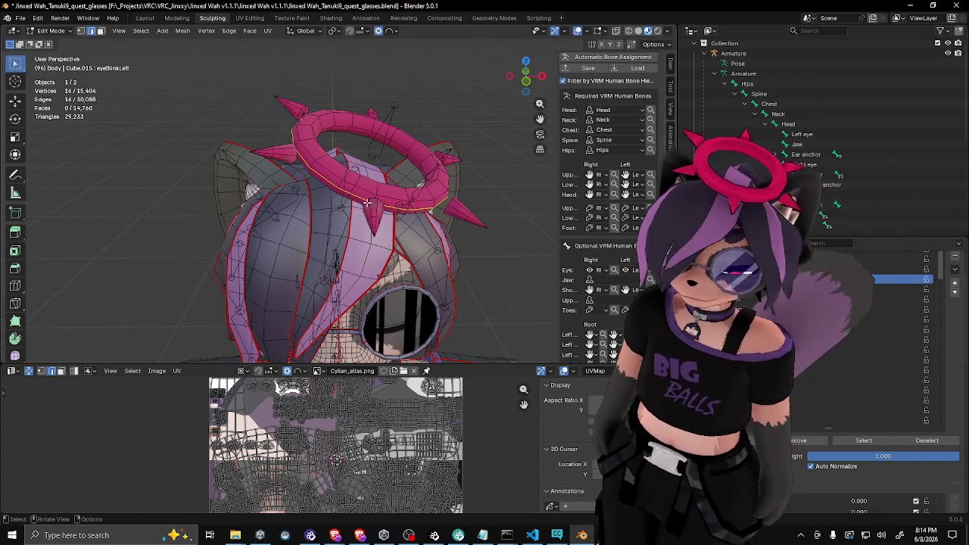
key("ctrl+r")
left_click(437, 176)
right_click(438, 175)
key("KP_2")
key("KP_2")
key("KP_2")
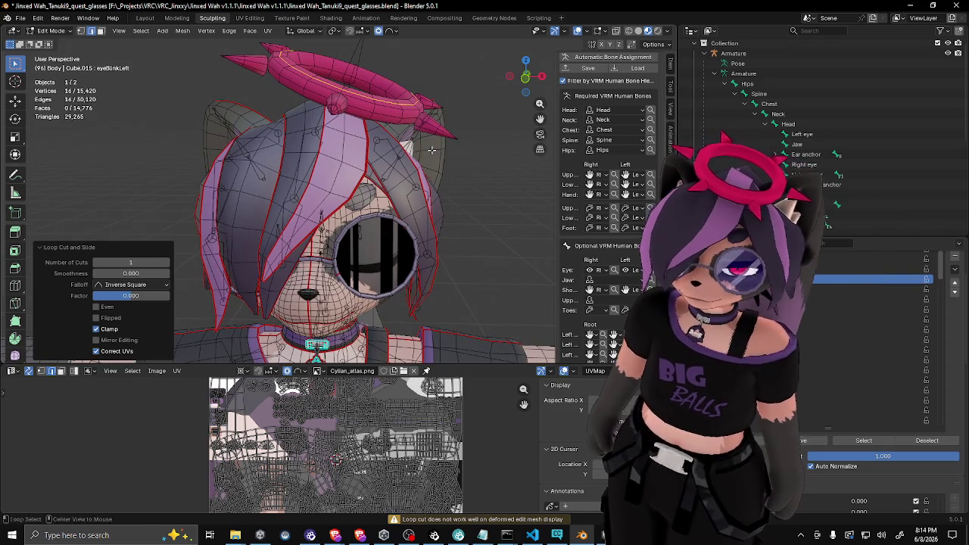
key("alt+s")
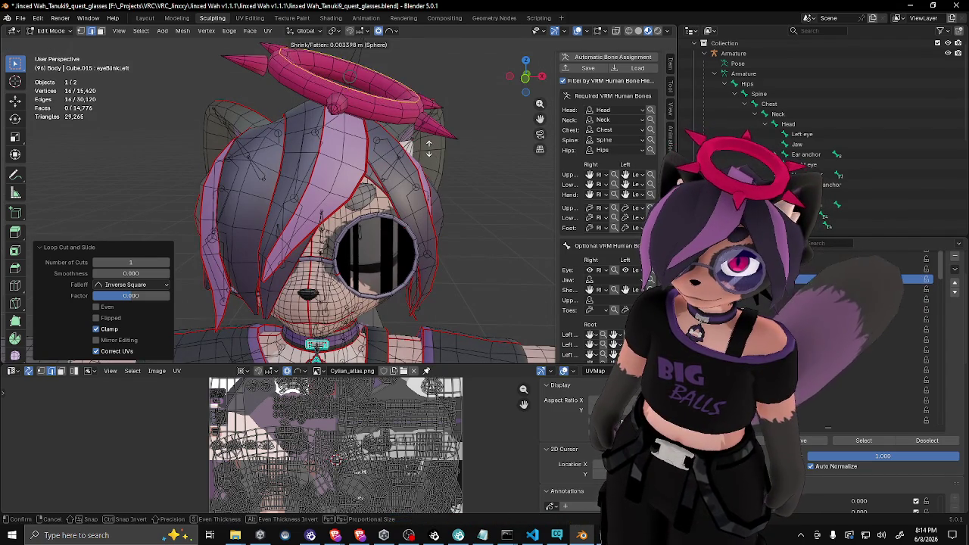
right_click(429, 149)
key("ctrl+z")
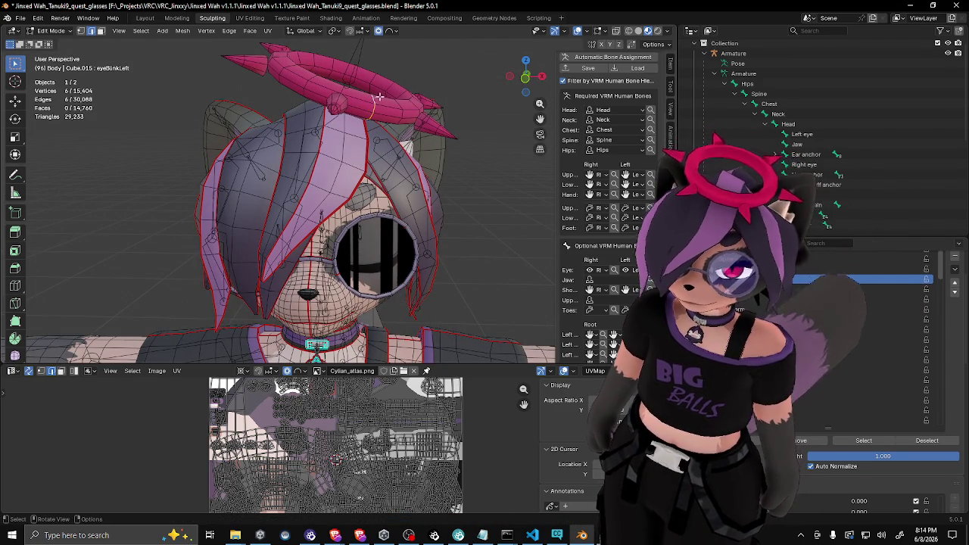
Add two centred loop cuts around the halo without sliding them
key("ctrl+r")
left_click(374, 98)
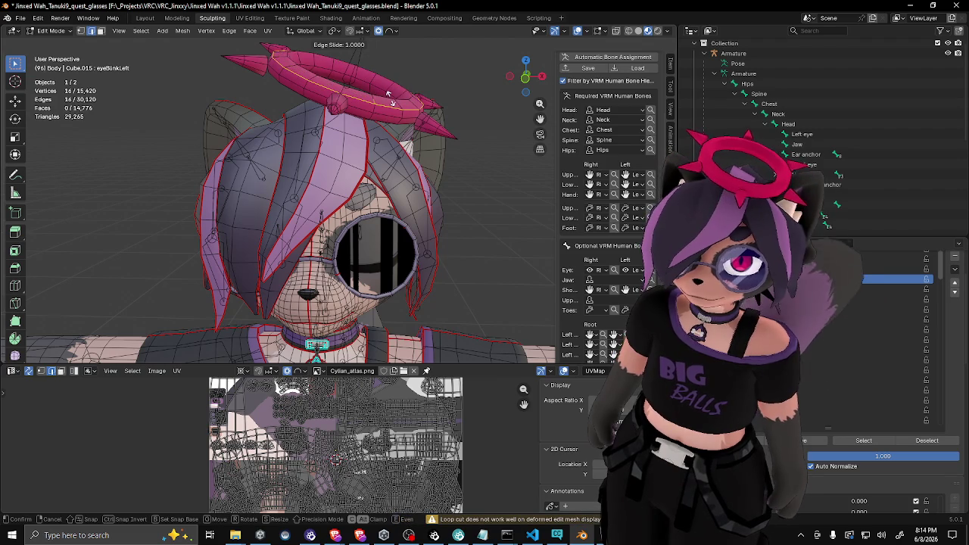
right_click(392, 93)
mouse_move(394, 98)
left_mouse_down()
mouse_move(402, 172)
mouse_move(409, 124)
left_mouse_up()
left_click(408, 122, "ctrl")
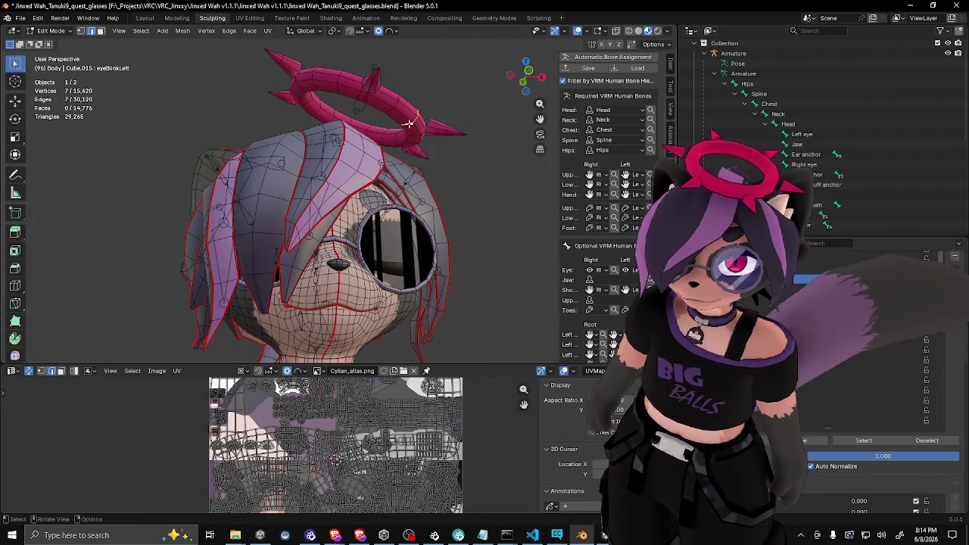
key("ctrl+r")
left_click(408, 123)
right_click(408, 123)
left_click_drag(408, 122, 405, 135)
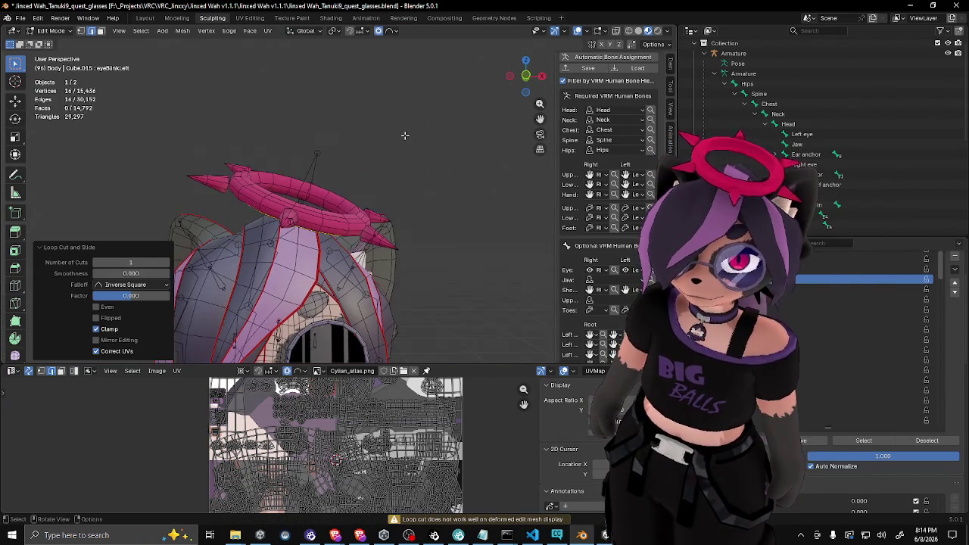
View the halo from above and below and add another halo edge loop to the selection
key("ctrl+r")
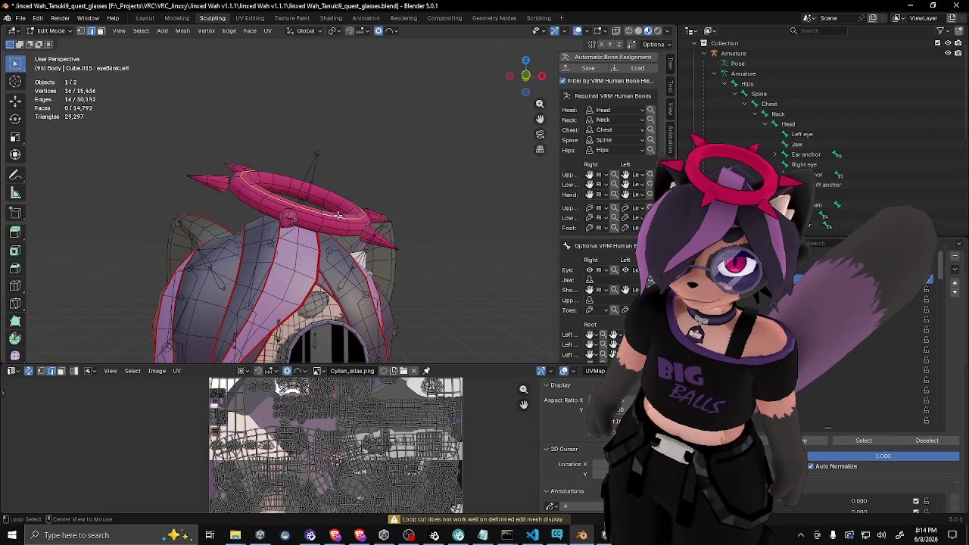
key("ctrl+KP_7")
mouse_move(350, 184)
left_mouse_down()
mouse_move(345, 229)
mouse_move(374, 191)
mouse_move(418, 217)
mouse_move(391, 241)
left_mouse_up()
scroll(345, 230, "up", 3)
left_click(438, 224, "alt+shift")
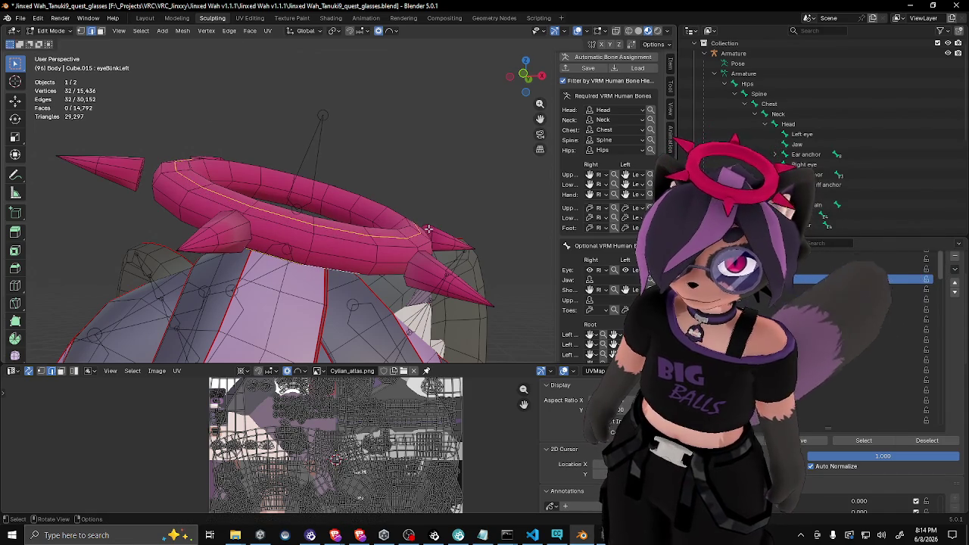
left_click(333, 30)
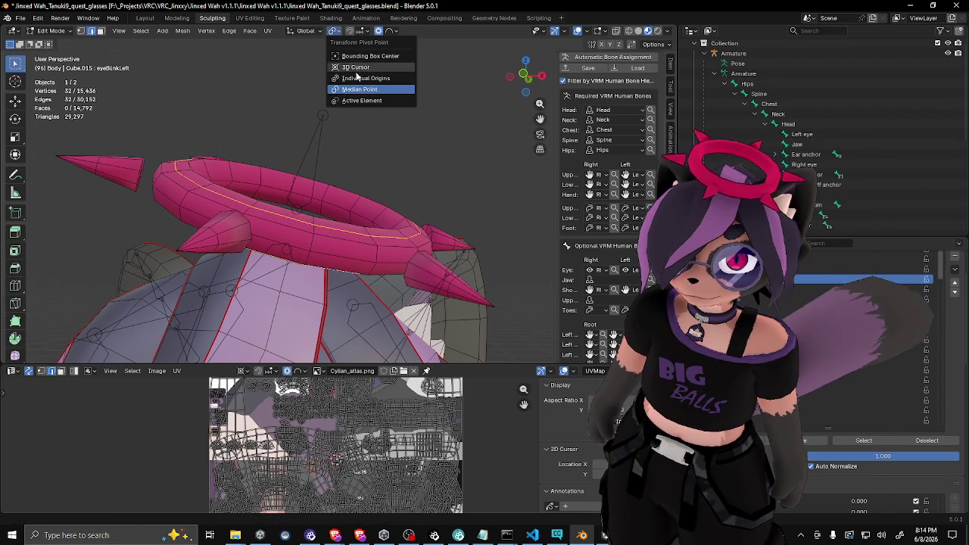
Set the pivot to Median Point, test a rotation, and dissolve the extra halo loops
left_click(359, 90)
key("r")
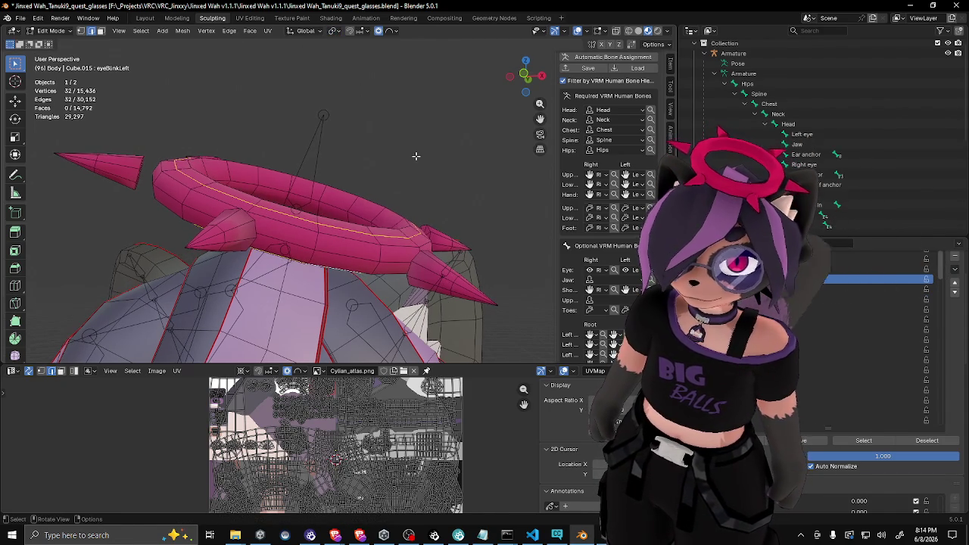
left_click(425, 155)
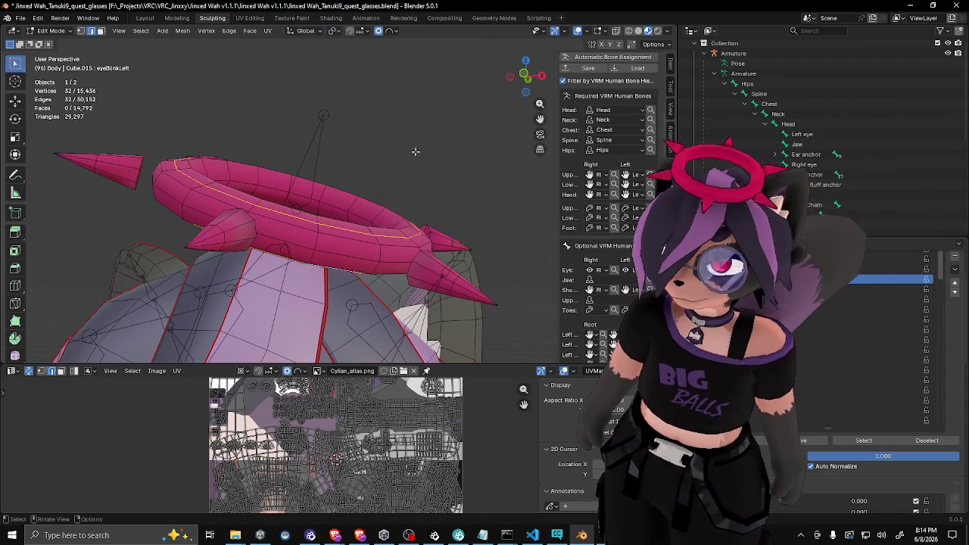
type("rz")
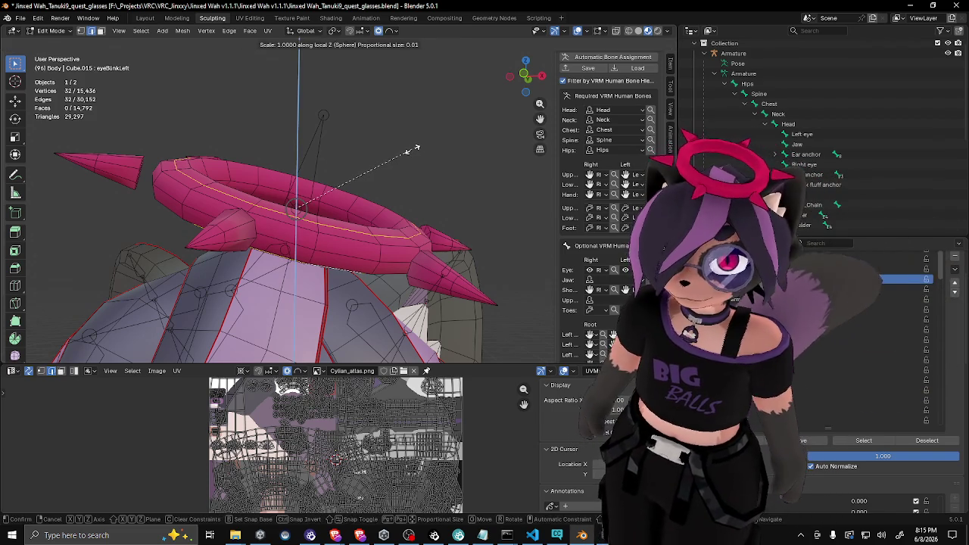
type("x90")
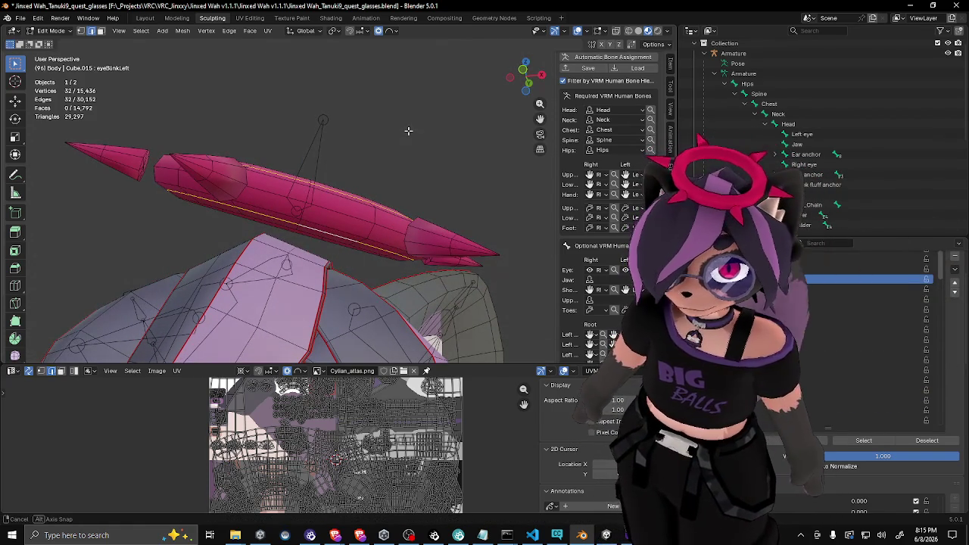
key("ctrl+KP_Subtract")
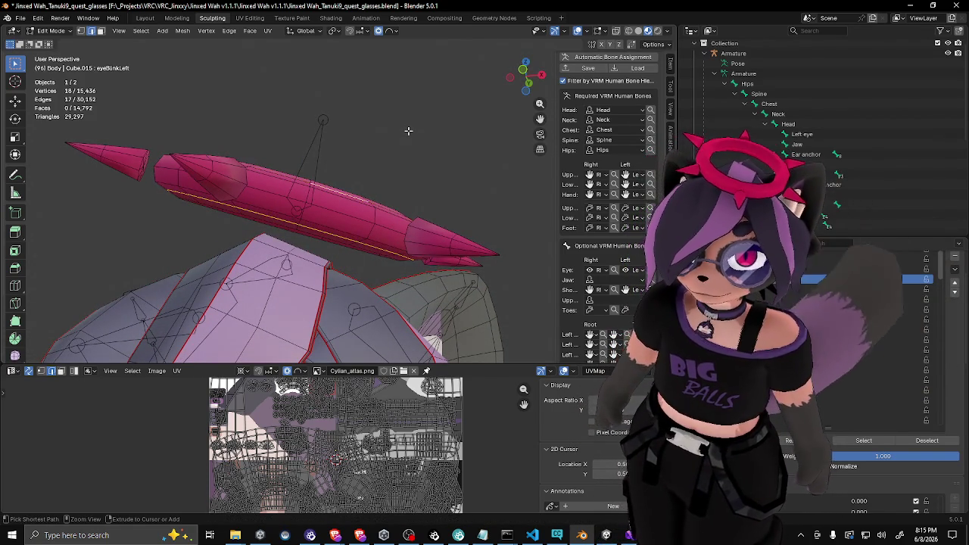
key("ctrl+z")
key("ctrl+x")
Try a loop cut on the spiked ring, undo it, and select a ring edge loop
mouse_move(404, 134)
left_mouse_down()
mouse_move(359, 196)
mouse_move(378, 239)
left_mouse_up()
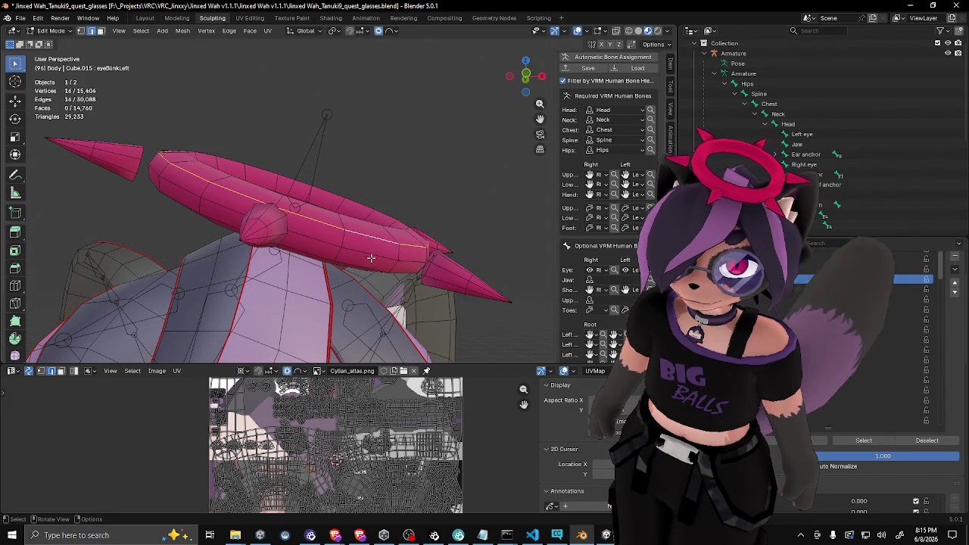
mouse_move(363, 268)
left_mouse_down()
mouse_move(321, 282)
mouse_move(368, 244)
left_mouse_up()
left_click(391, 242)
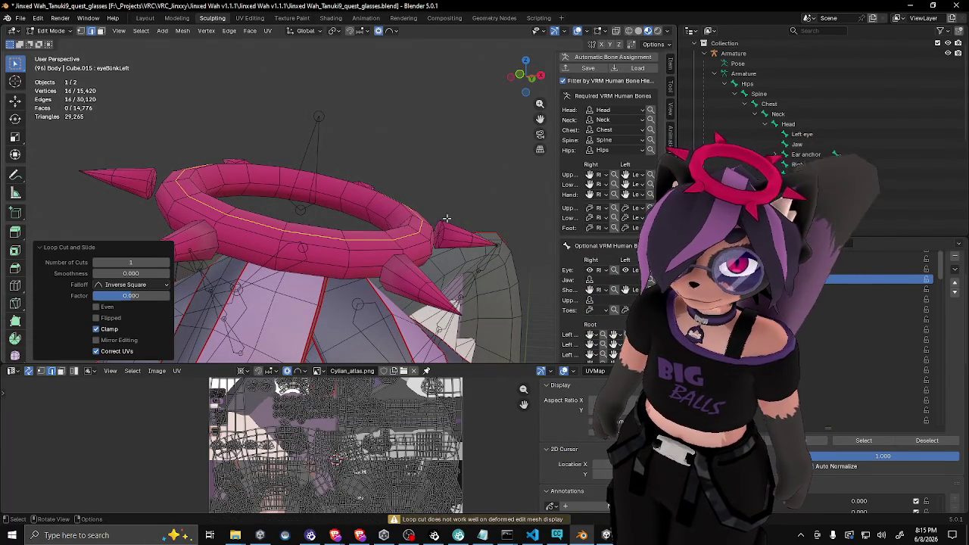
mouse_move(460, 206)
left_mouse_down()
mouse_move(468, 195)
mouse_move(437, 215)
mouse_move(393, 217)
left_mouse_up()
key("g")
key("Escape")
key("ctrl+z")
left_click(392, 217, "alt")
Undo the last halo edit, return to Object Mode, and select Unity's Halo material
key("a")
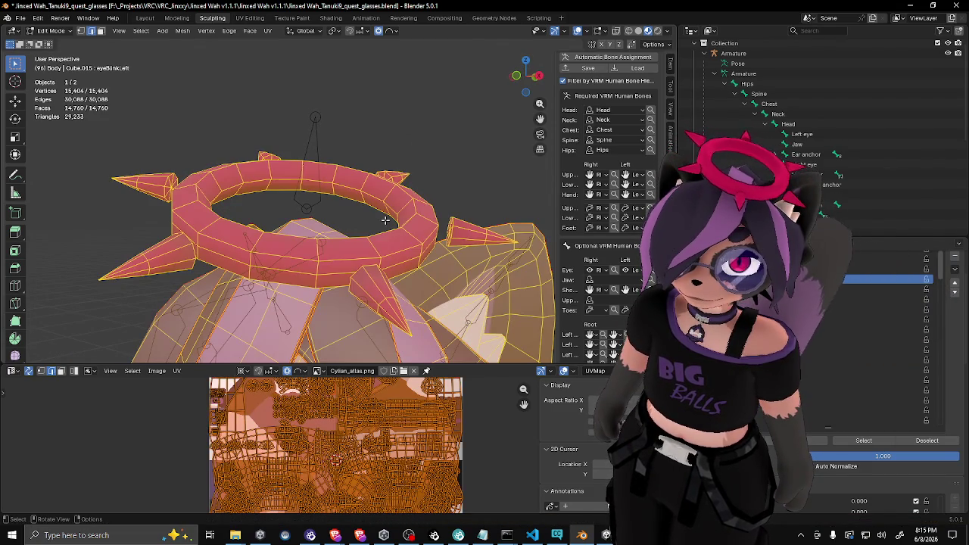
mouse_move(385, 246)
left_mouse_down()
mouse_move(405, 254)
mouse_move(377, 239)
mouse_move(443, 230)
mouse_move(419, 270)
mouse_move(459, 251)
mouse_move(447, 270)
mouse_move(408, 248)
left_mouse_up()
key("ctrl+z")
key("ctrl+z")
key("Tab")
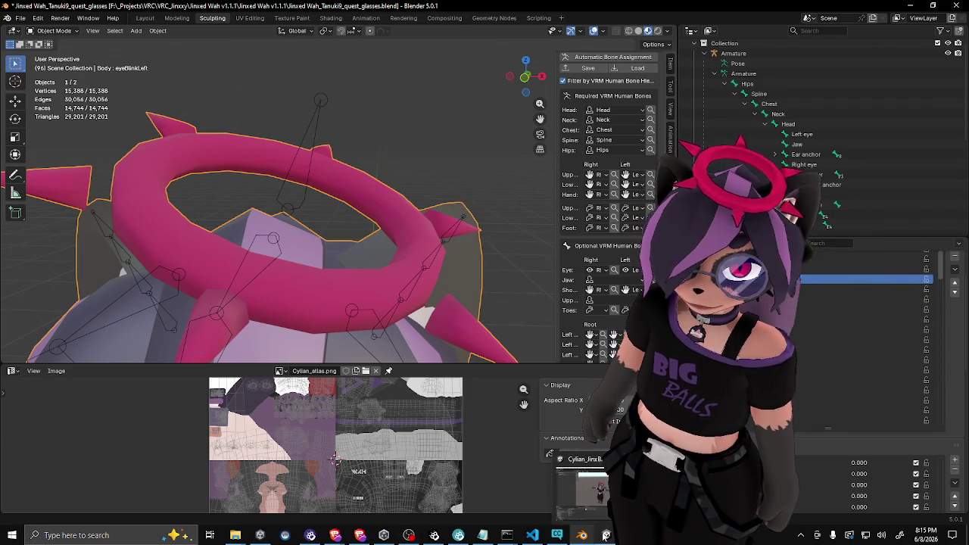
left_click(606, 535)
left_click(137, 460)
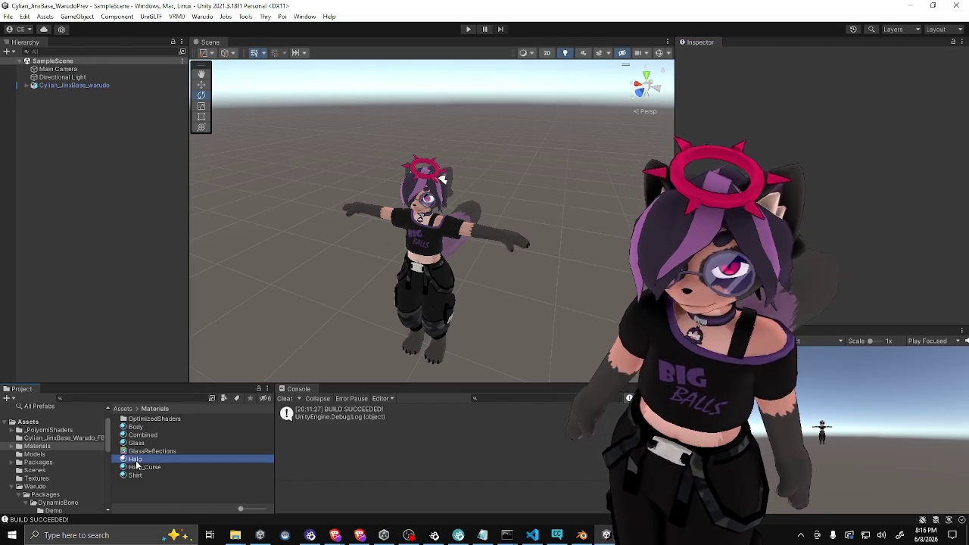
Expand the Halo material's Rim Lighting, Shading and Light Data settings in the Inspector
scroll(822, 151, "down", 5)
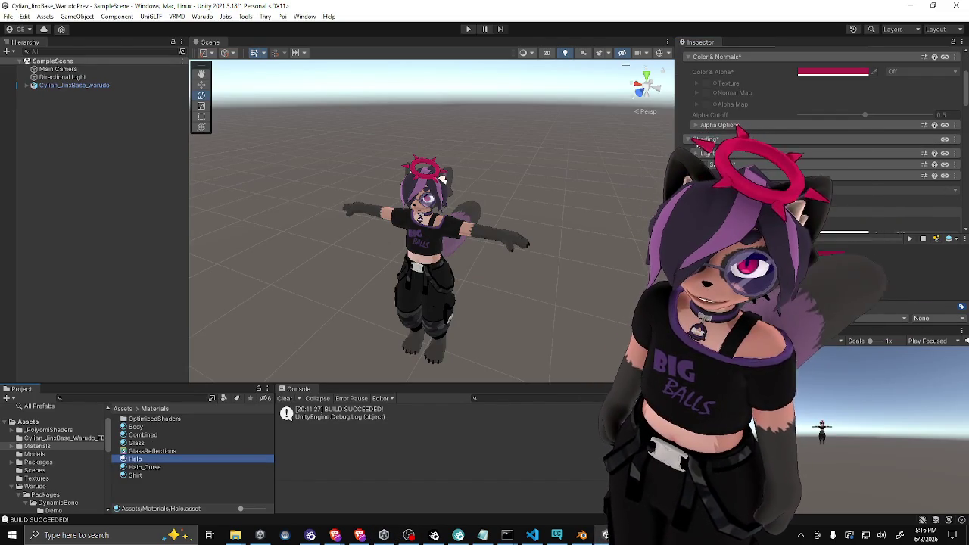
left_click(727, 175)
scroll(757, 163, "down", 2)
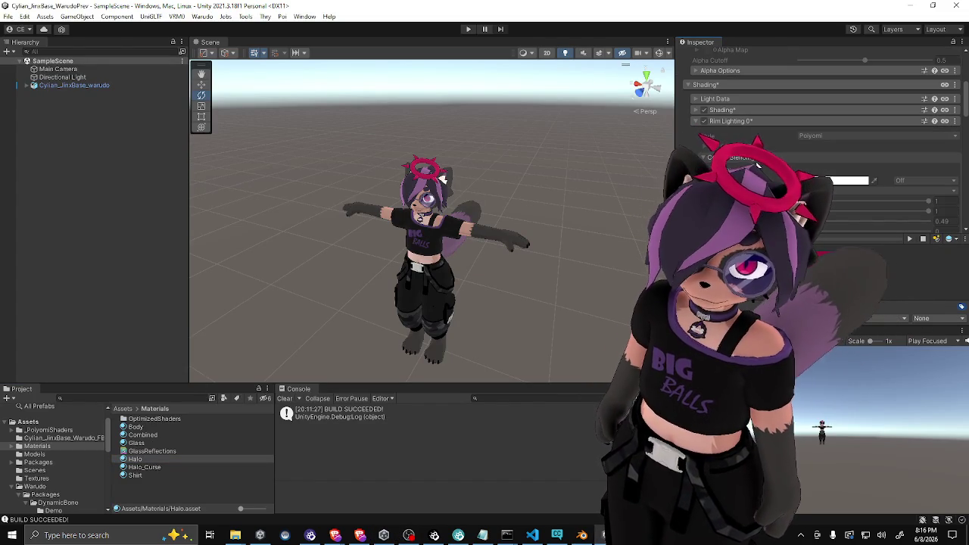
left_click(701, 111)
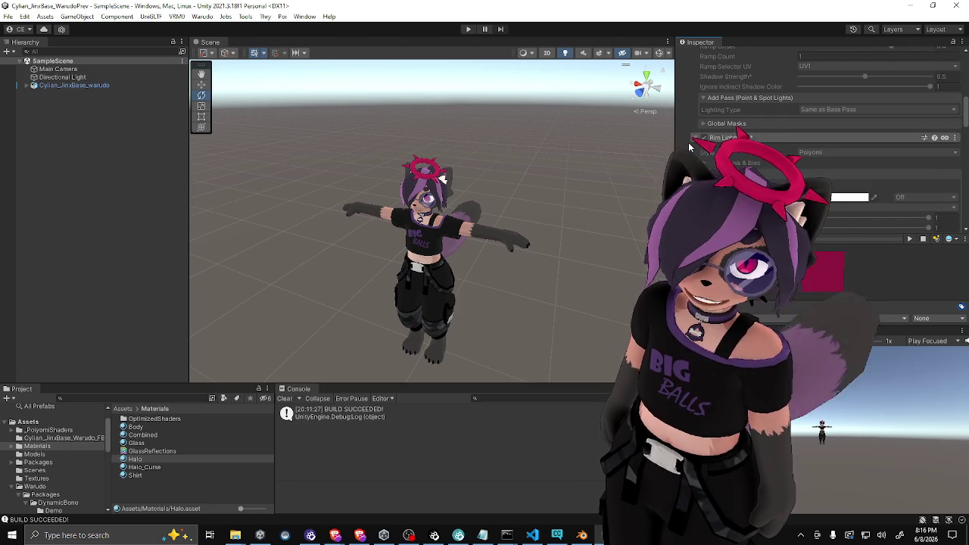
left_click(695, 100)
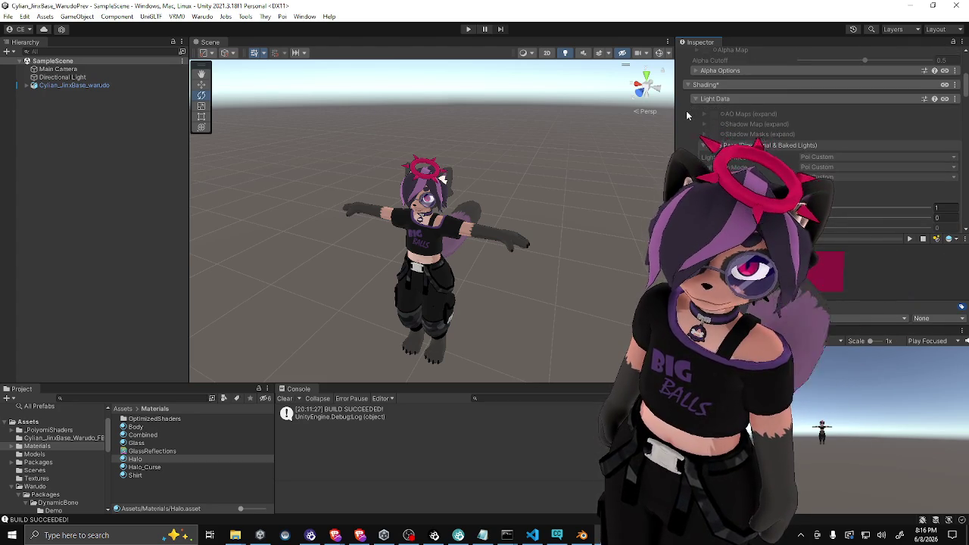
scroll(694, 114, "down", 5)
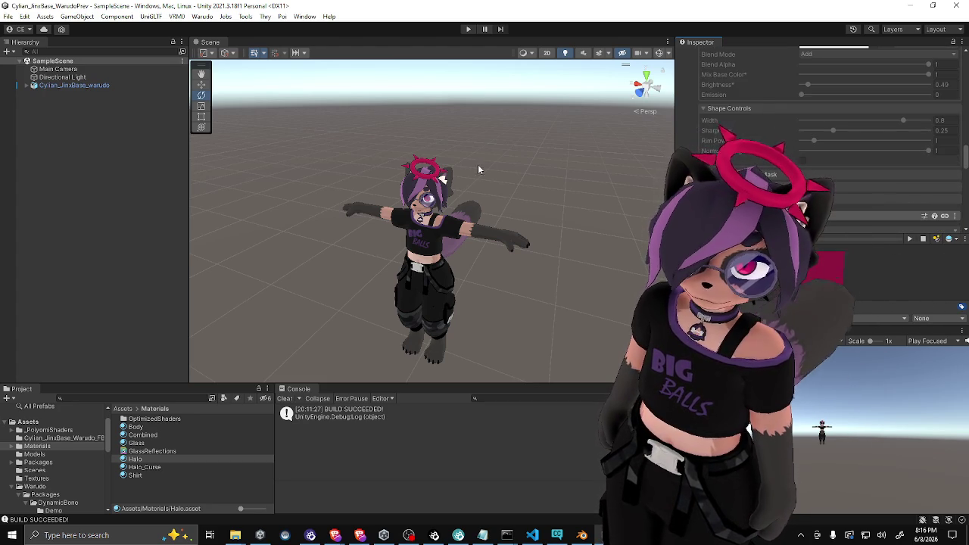
Select the avatar's Body mesh, orbit down onto the head, then return to the Assets folder
left_click(427, 179)
left_click(428, 180)
scroll(324, 191, "up", 5)
mouse_move(324, 191)
left_mouse_down()
mouse_move(553, 305)
mouse_move(517, 233)
mouse_move(522, 268)
mouse_move(533, 249)
mouse_move(509, 252)
left_mouse_up()
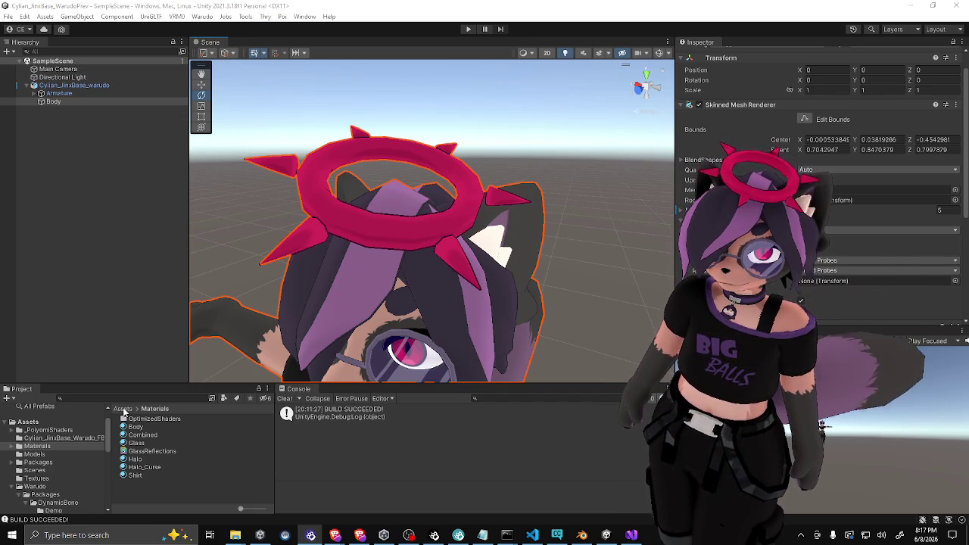
left_click(123, 409)
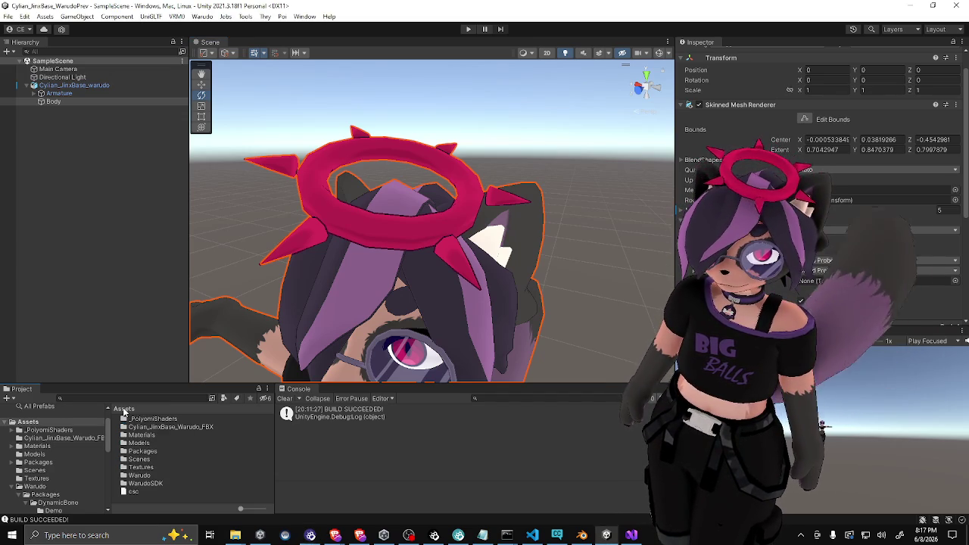
Open Cylian_JinxBase_warudo's Model import settings from Models and keep Optimize Mesh on Everything
double_click(141, 444)
left_click(163, 418)
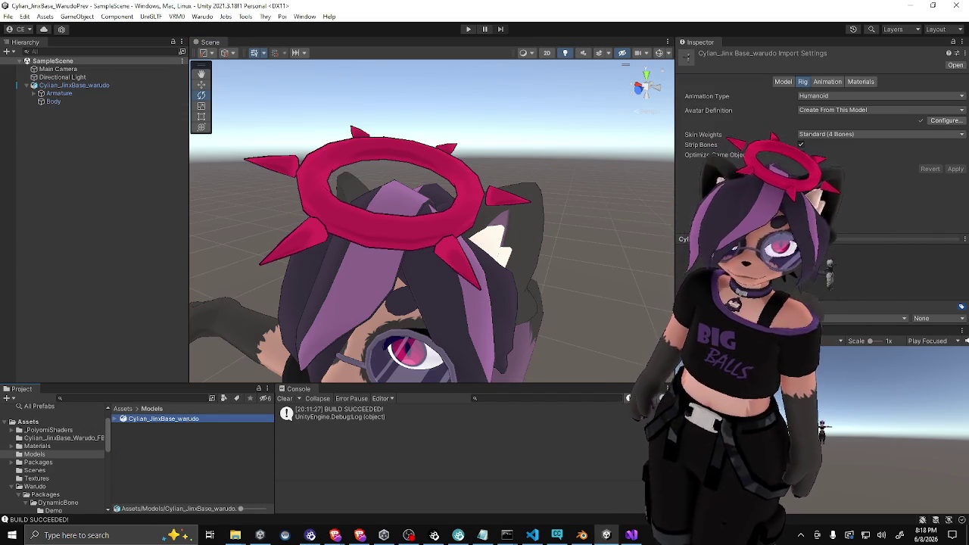
left_click(781, 83)
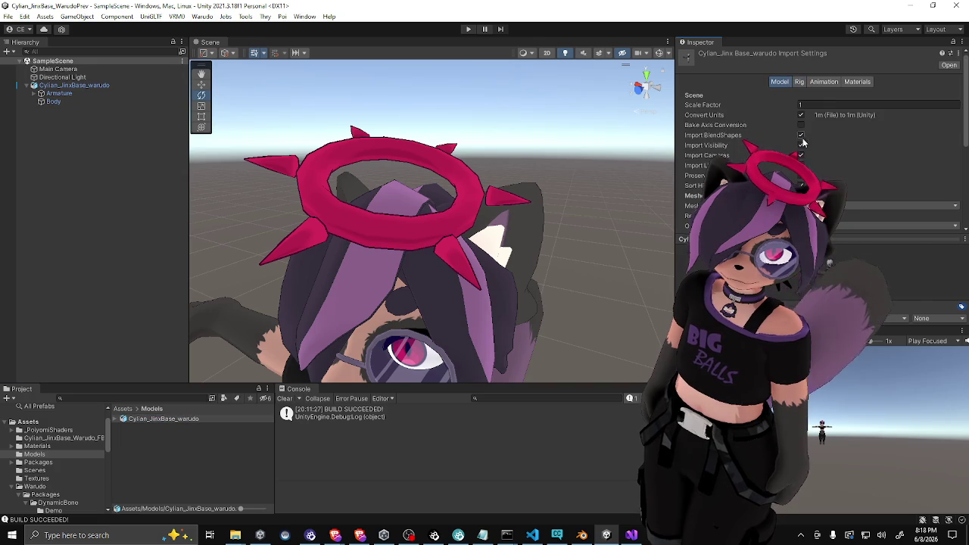
scroll(731, 149, "down", 1)
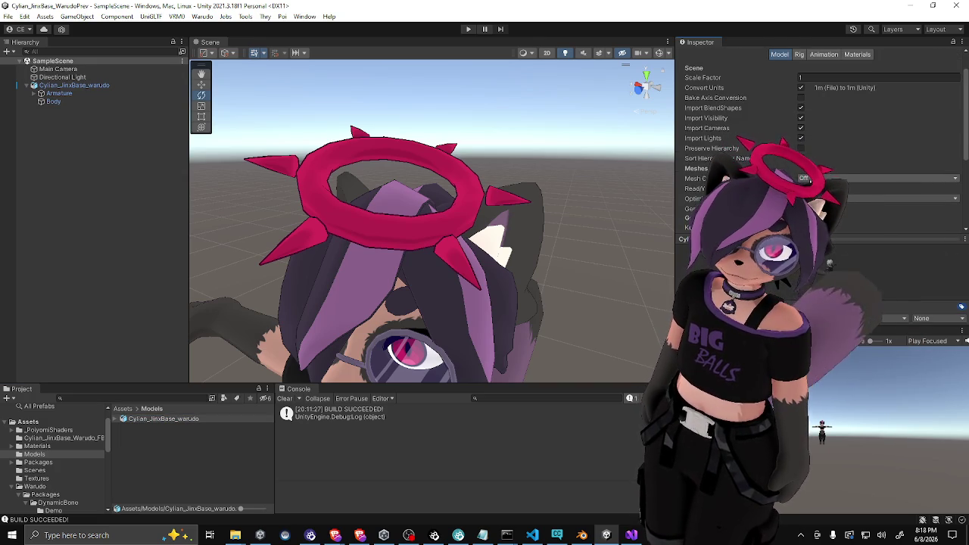
left_click(871, 198)
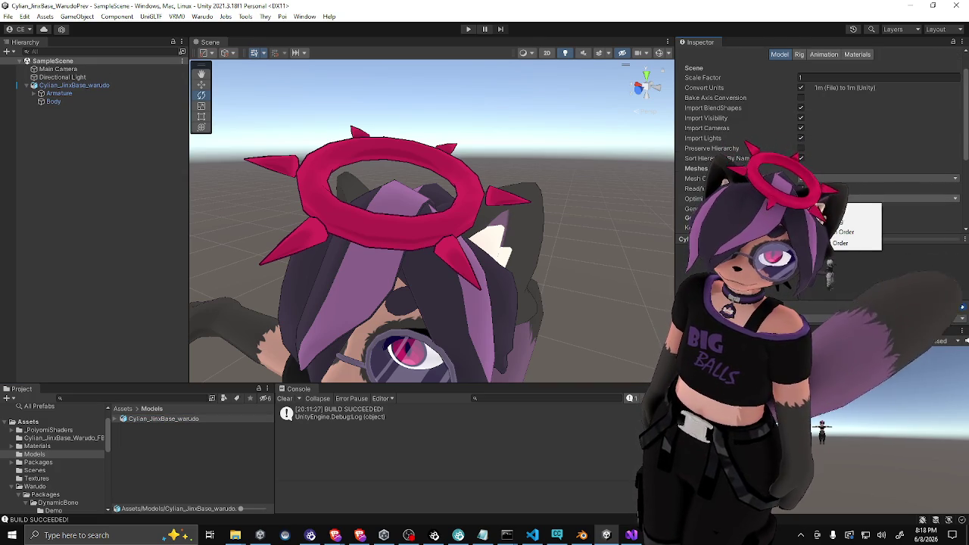
left_click(848, 221)
scroll(848, 221, "down", 4)
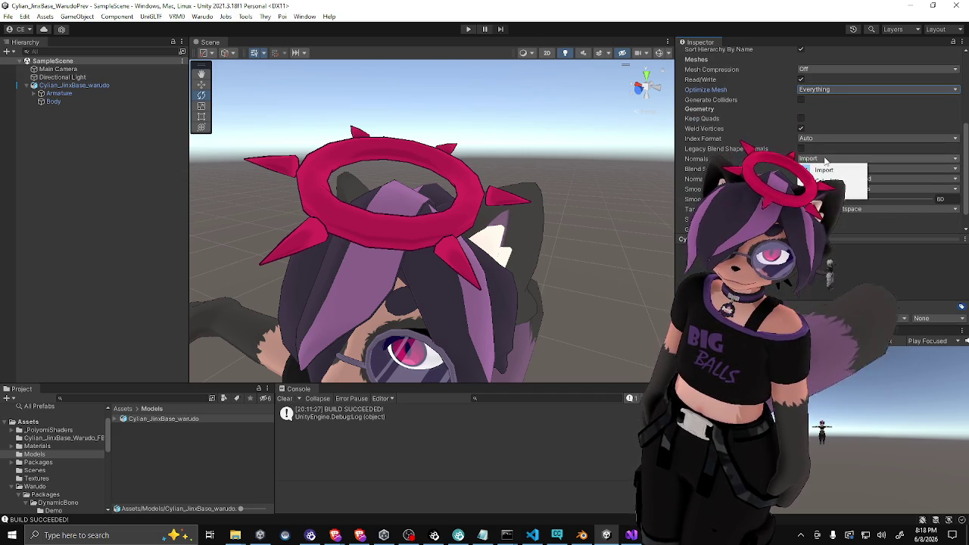
Review the Normals handling, confirm Optimize Mesh stays on Everything, then show the desktop
left_click(687, 165)
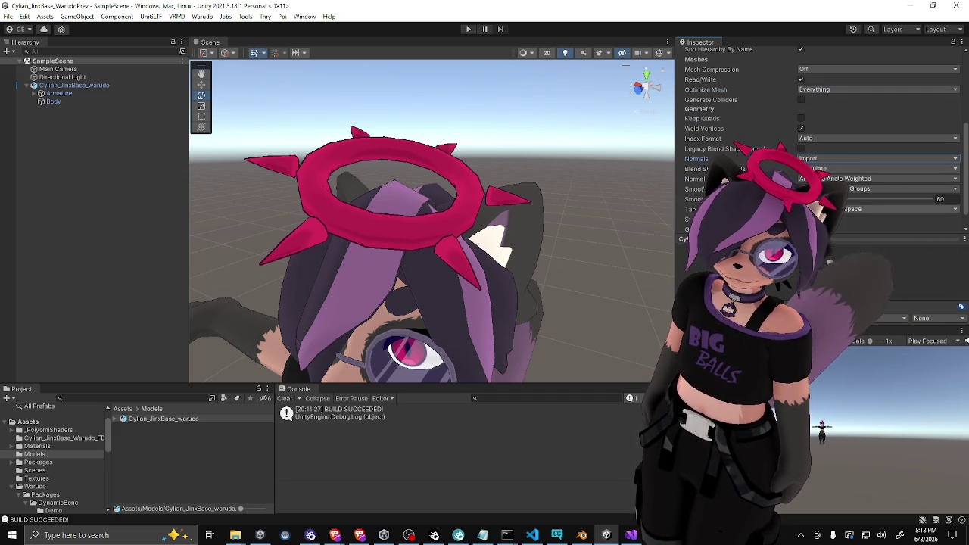
scroll(792, 175, "down", 1)
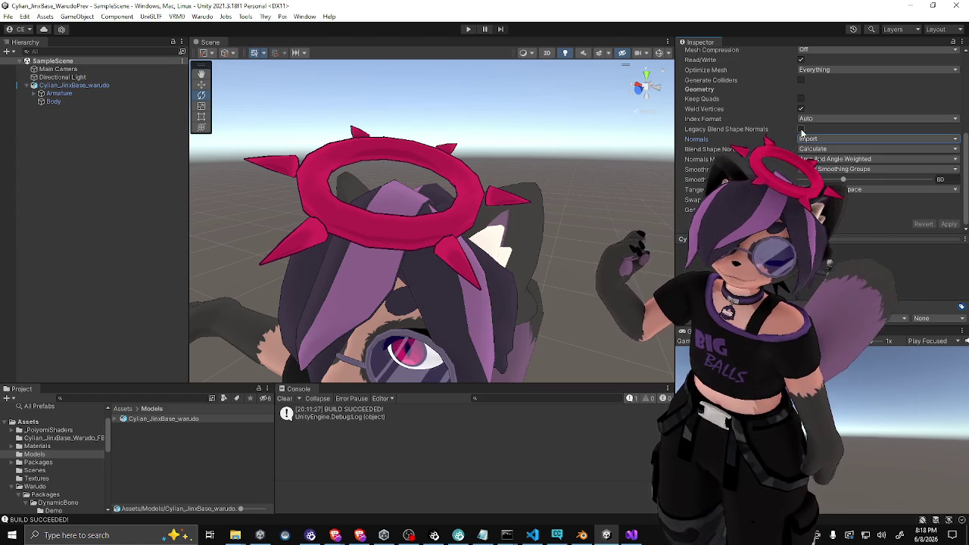
scroll(758, 126, "up", 2)
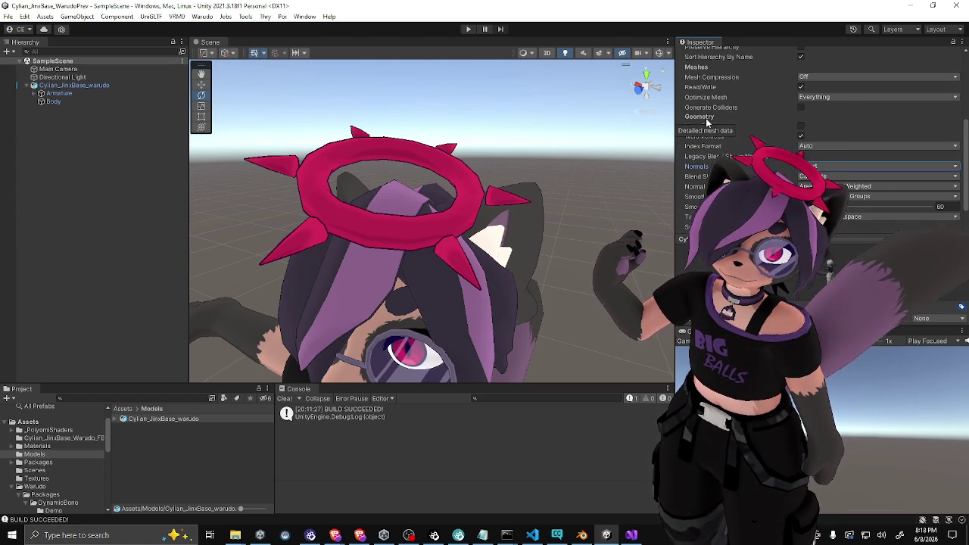
scroll(861, 115, "up", 4)
scroll(862, 115, "up", 1)
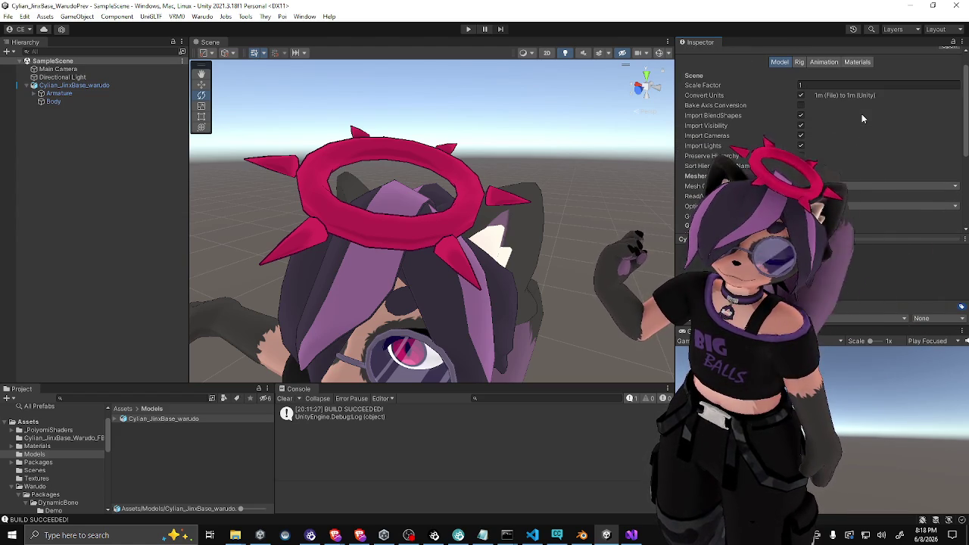
scroll(834, 152, "up", 1)
left_click(825, 178)
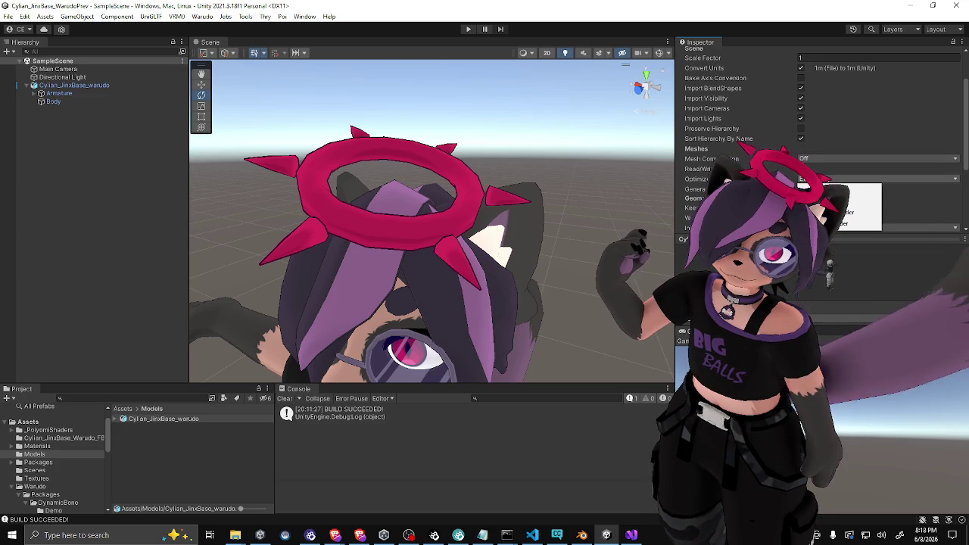
left_click(799, 92)
scroll(799, 93, "up", 2)
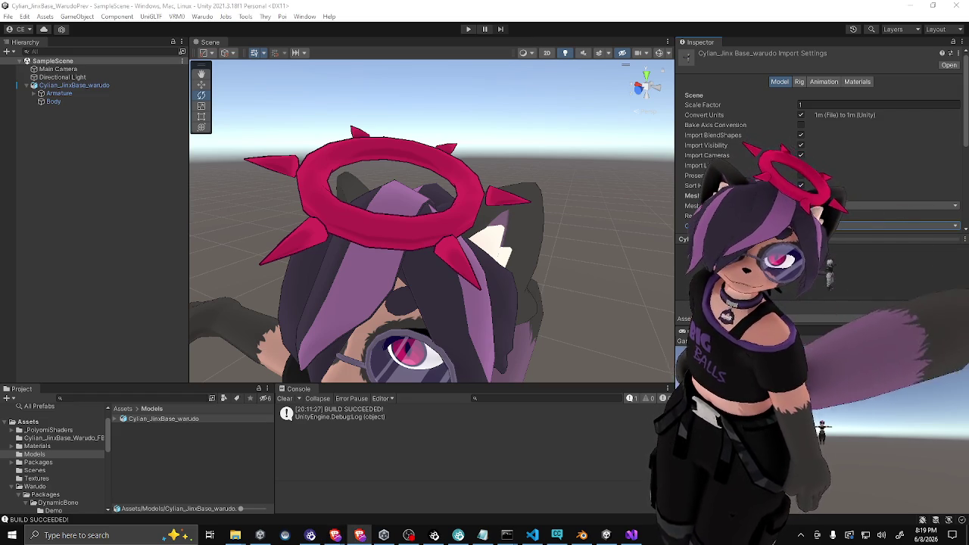
key("super+d")
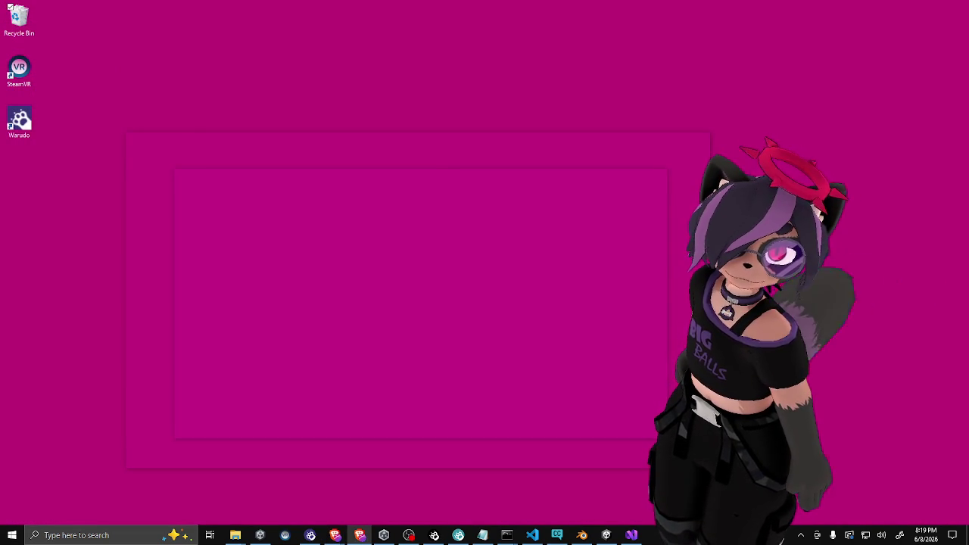
key("super+d")
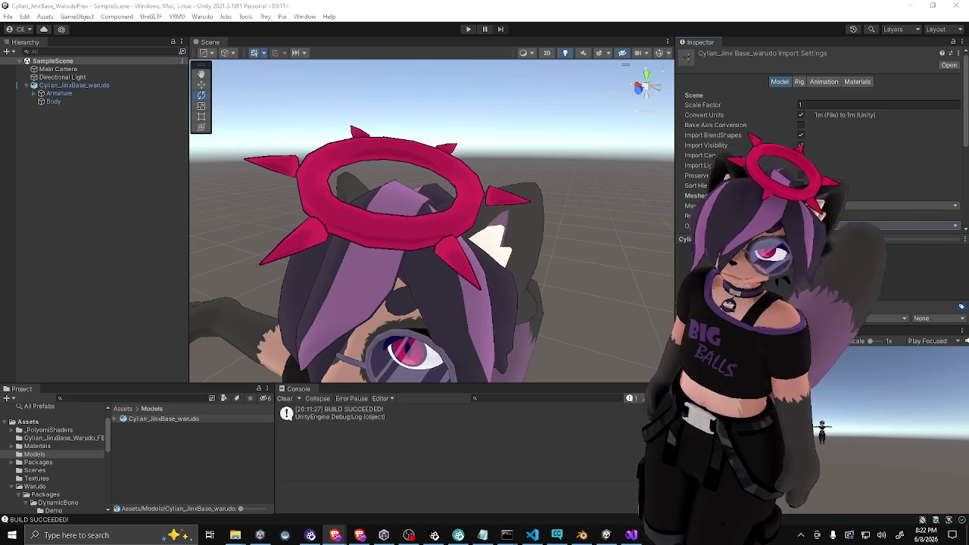
Keep Index Format on Auto, switch Normals to Calculate and reimport the model
scroll(791, 277, "down", 5)
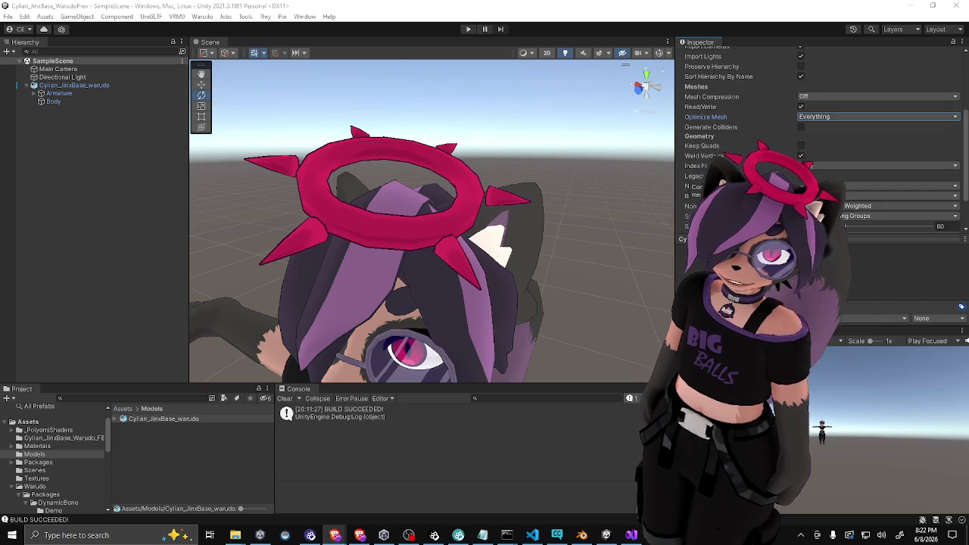
scroll(821, 121, "down", 2)
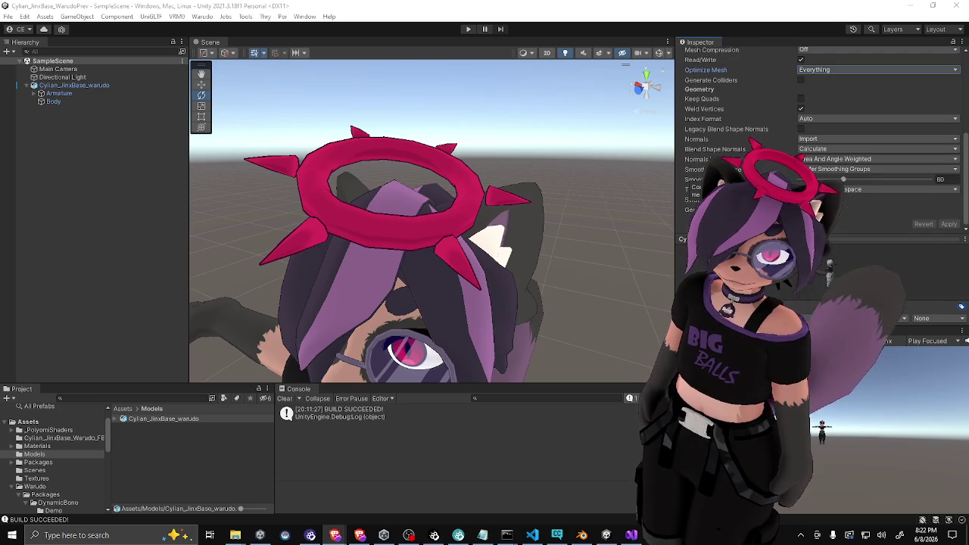
left_click(820, 120)
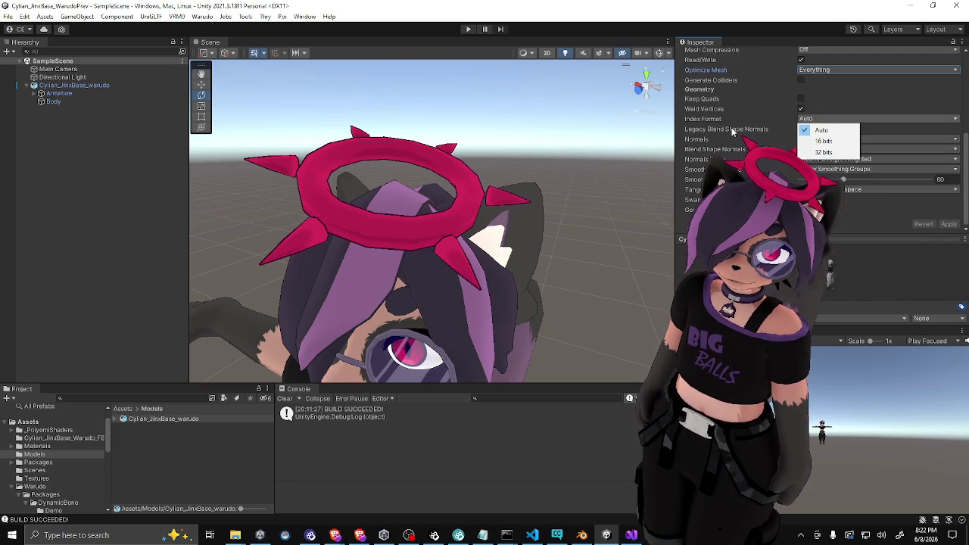
left_click(736, 132)
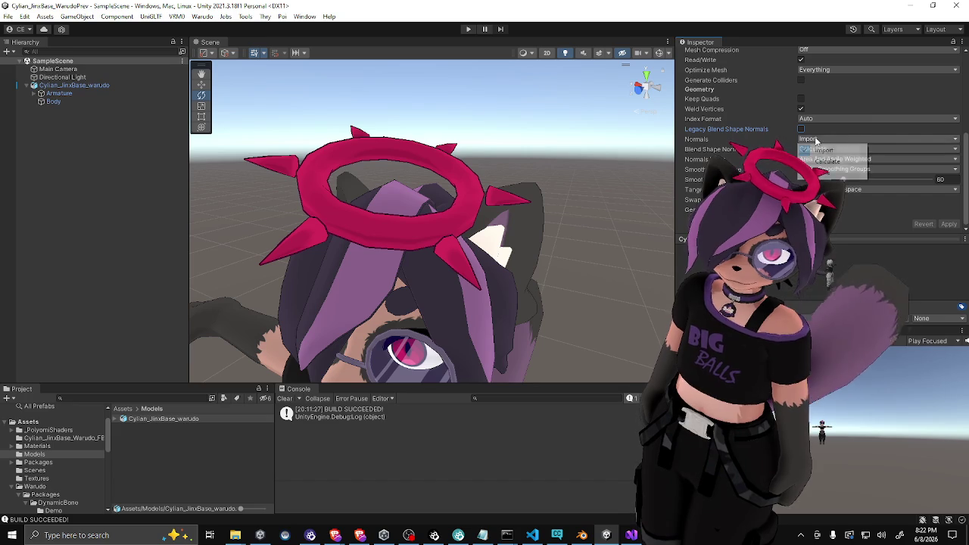
left_click(817, 149)
left_click(956, 227)
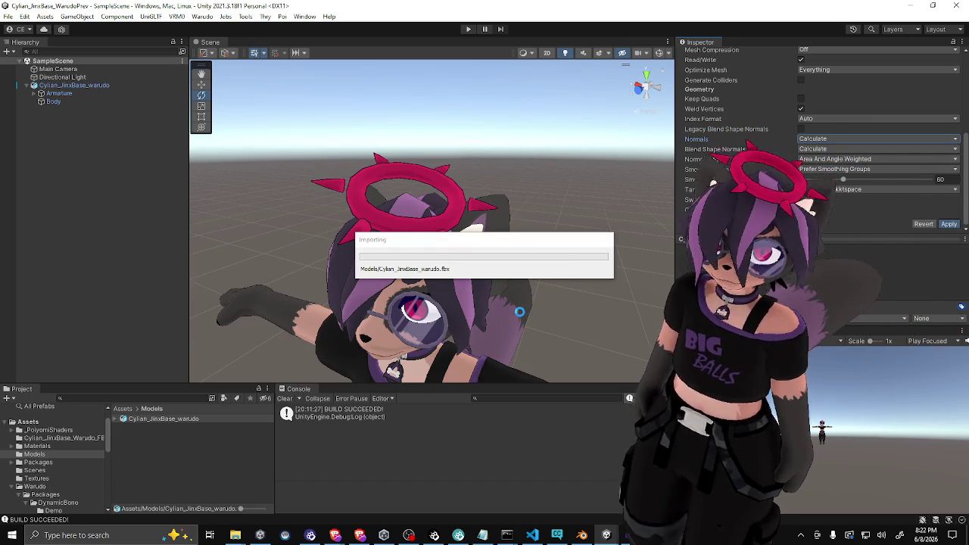
mouse_move(524, 316)
left_mouse_down()
mouse_move(508, 257)
mouse_move(493, 303)
mouse_move(520, 305)
left_mouse_up()
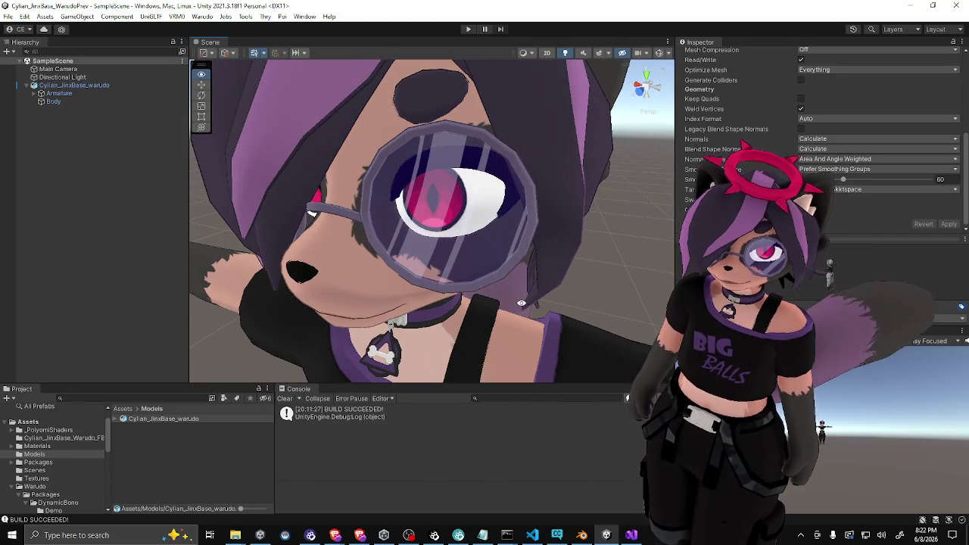
Keep Blend Shape Normals on Calculate and reimport with the smoothing angle raised to about 70
scroll(520, 305, "down", 3)
scroll(521, 305, "down", 2)
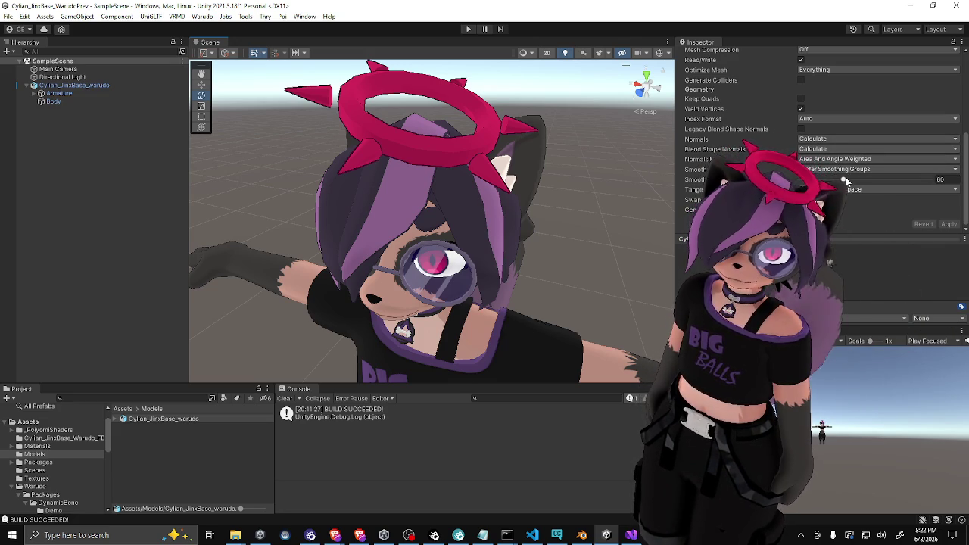
left_click(835, 149)
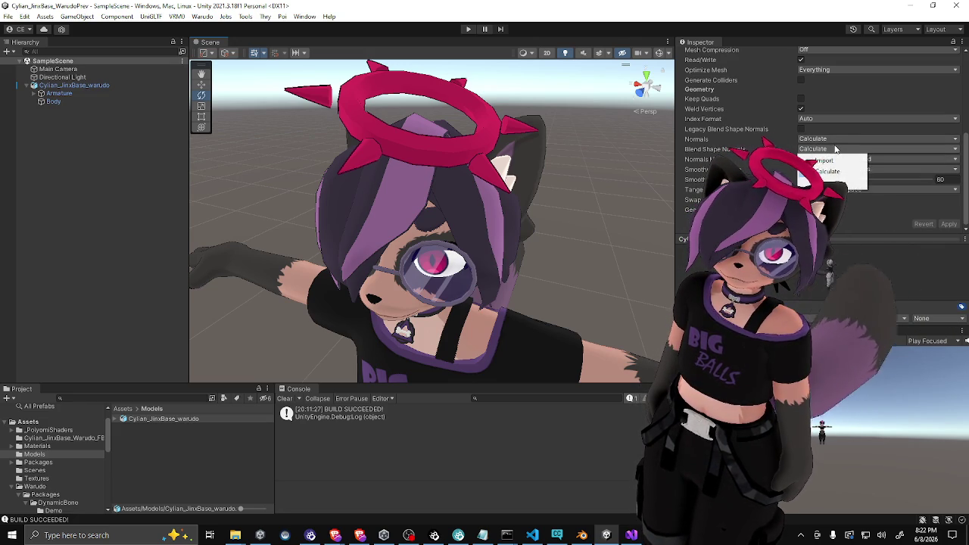
left_click(822, 130)
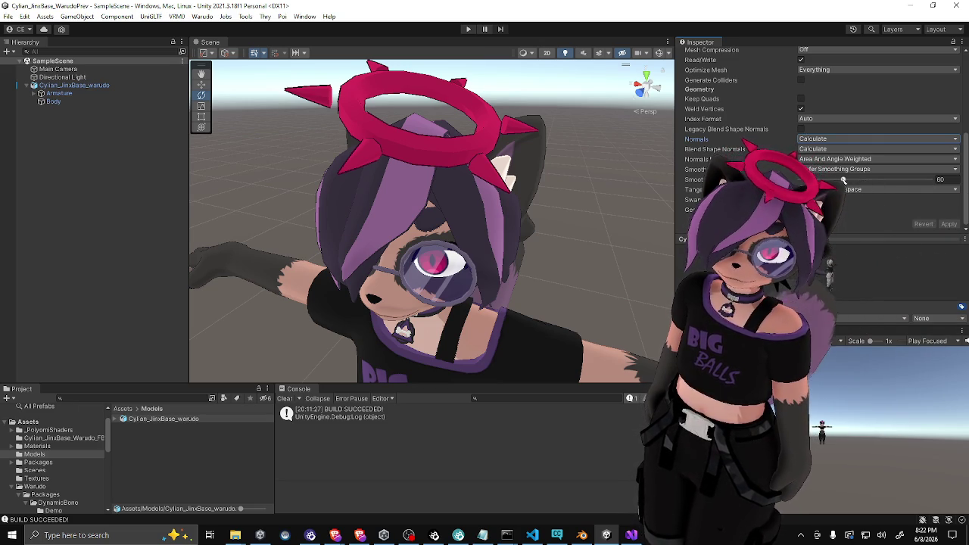
left_click_drag(844, 181, 850, 183)
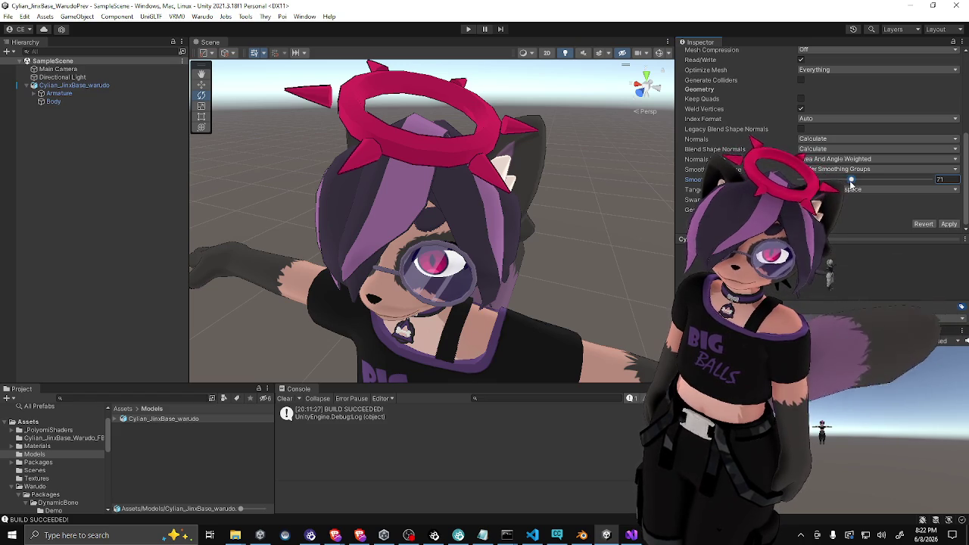
left_click(951, 224)
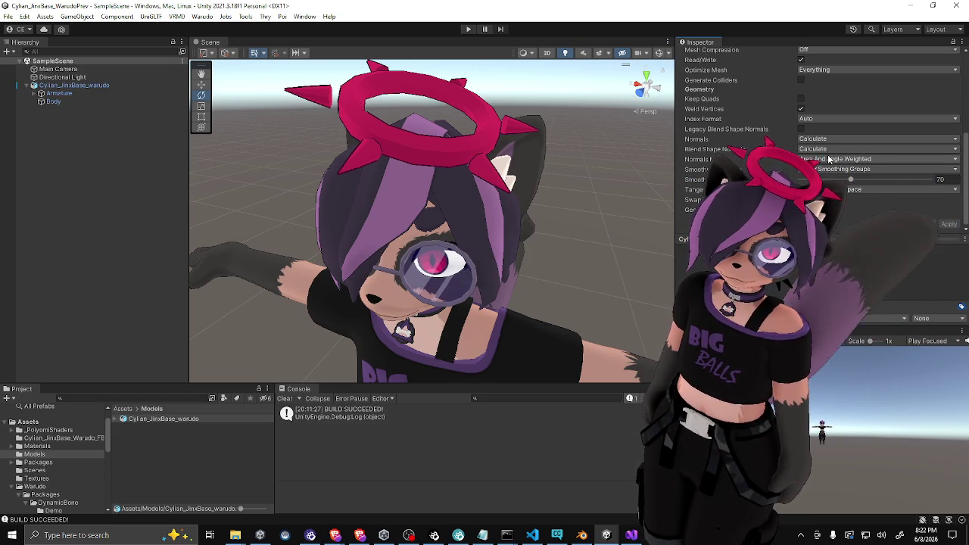
Reimport with smoothing angles of 83 and 88, then finally at 80
left_click_drag(852, 182, 864, 179)
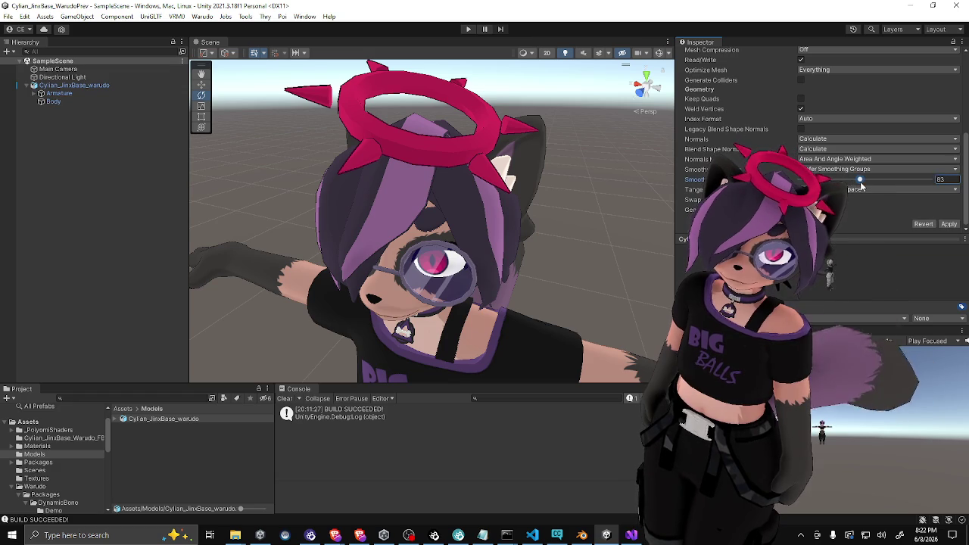
left_click(949, 224)
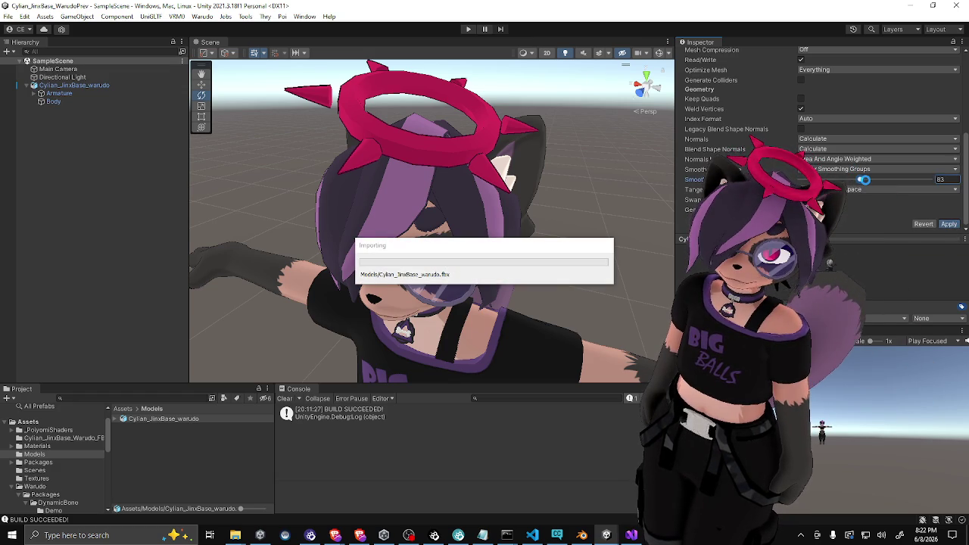
left_click(864, 179)
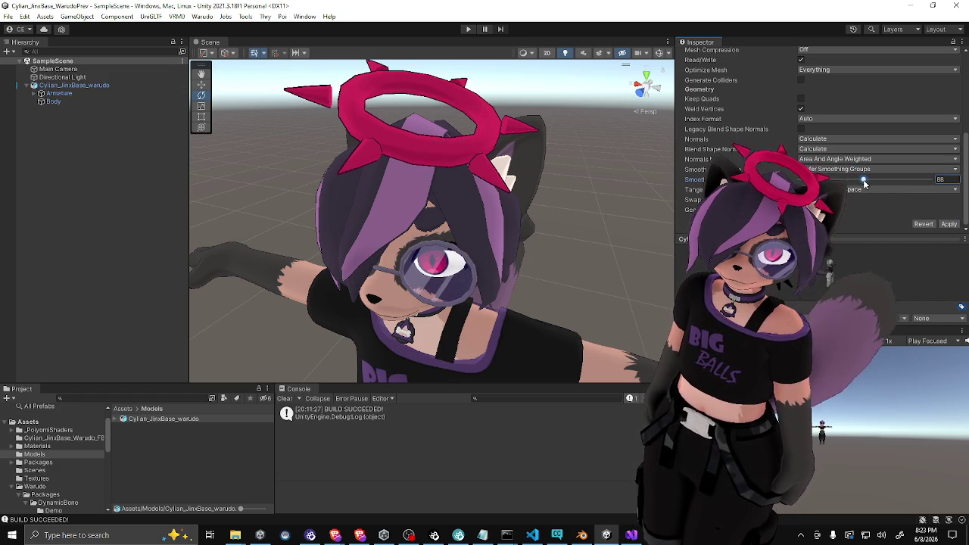
left_click(949, 224)
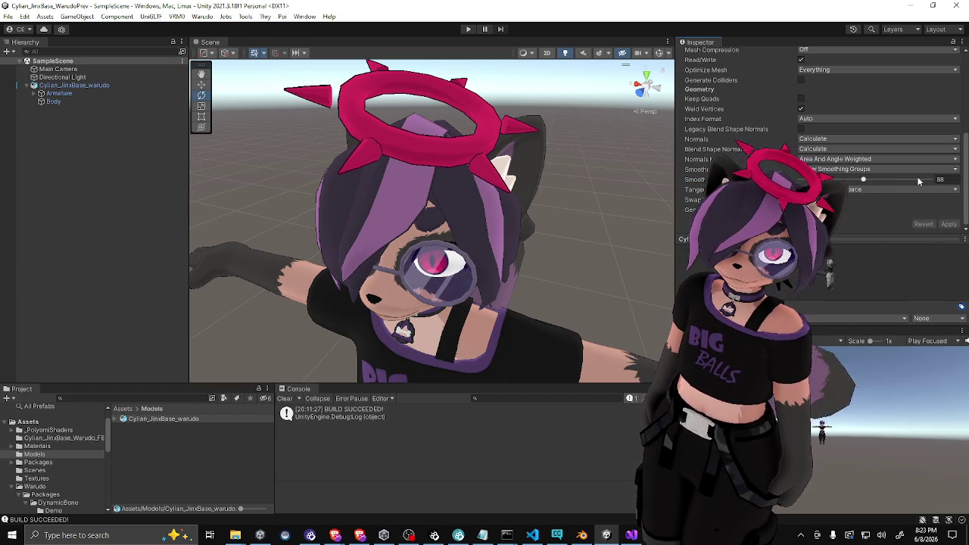
left_click(941, 179)
type("80")
left_click(949, 225)
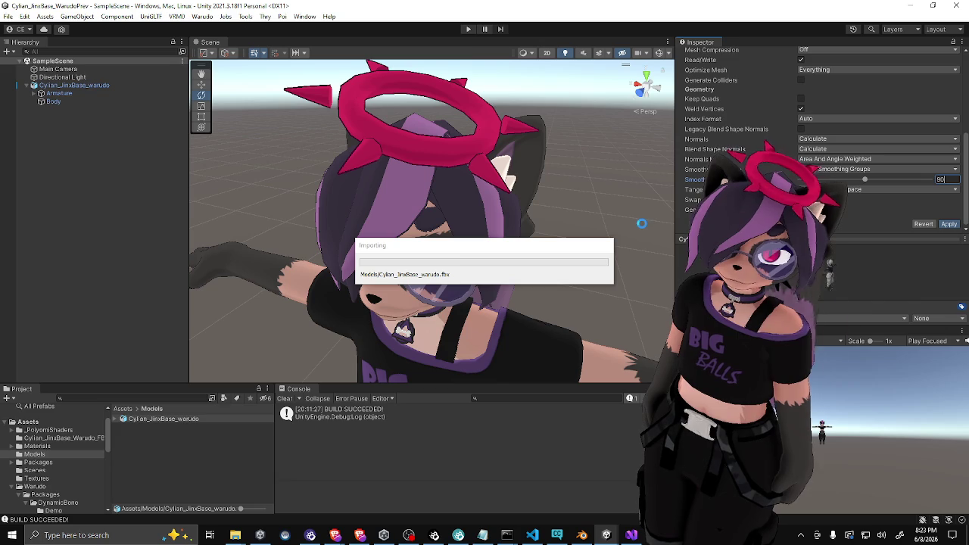
scroll(503, 322, "up", 10)
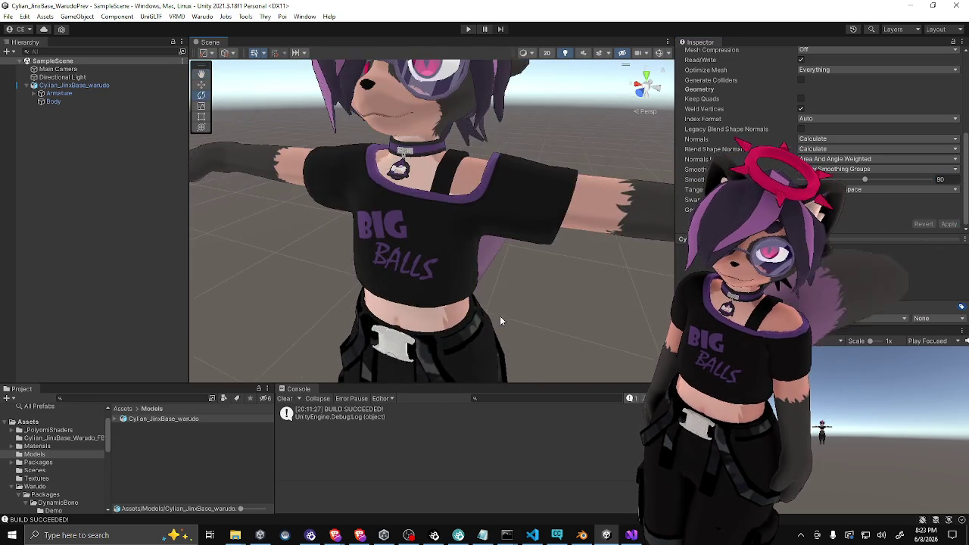
Reimport the model with a smoothing angle of 60, then again at 80
scroll(471, 262, "up", 5)
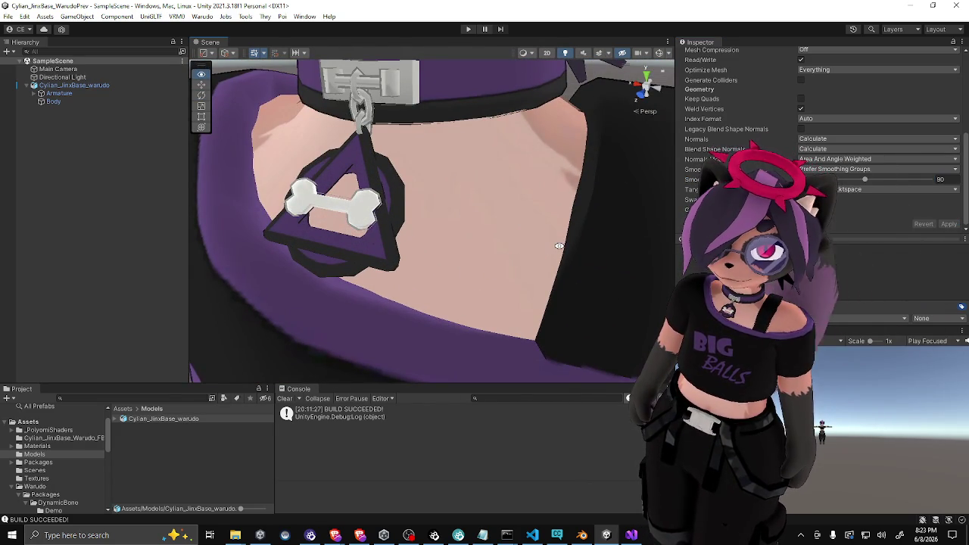
scroll(540, 252, "down", 5)
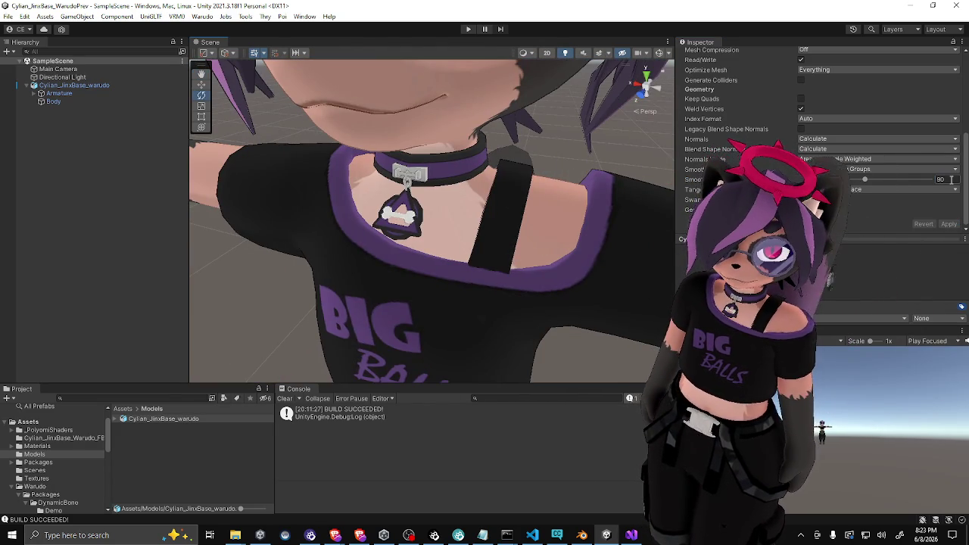
left_click(940, 179)
type("60")
left_click(949, 224)
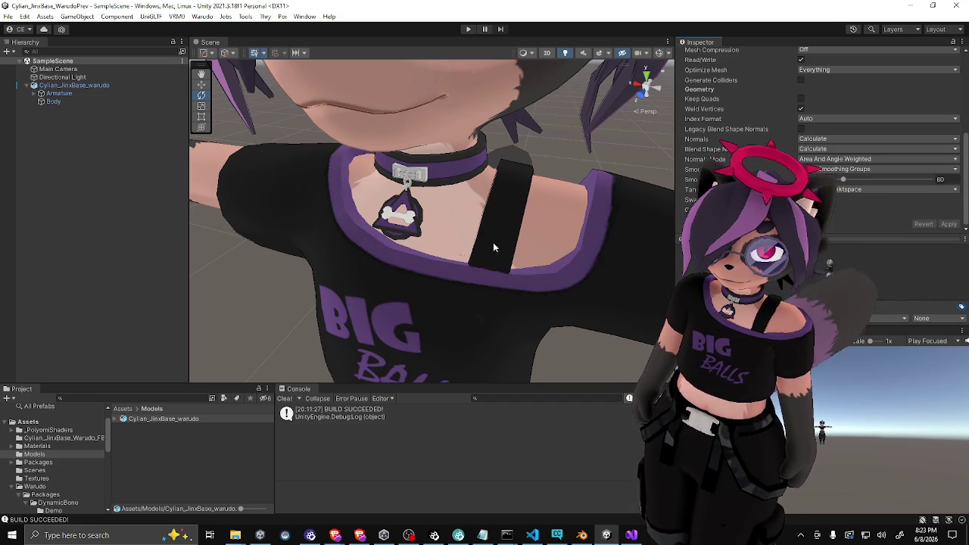
scroll(411, 252, "up", 5)
scroll(411, 253, "down", 3)
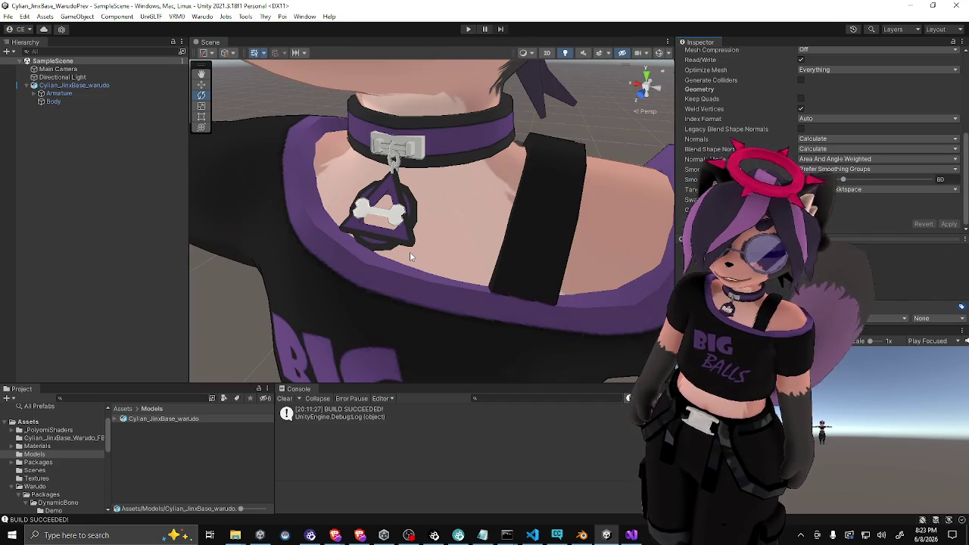
double_click(939, 180)
type("80")
left_click(949, 224)
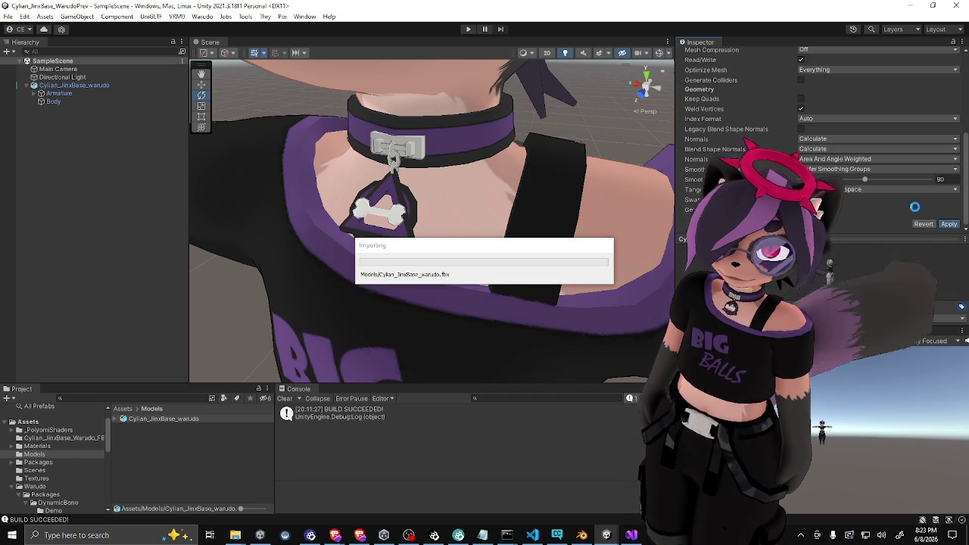
Switch Normals to Import from the file and reimport the model
mouse_move(493, 199)
left_mouse_down()
mouse_move(545, 198)
mouse_move(549, 158)
mouse_move(494, 105)
mouse_move(479, 237)
mouse_move(505, 198)
mouse_move(441, 218)
left_mouse_up()
scroll(538, 197, "down", 6)
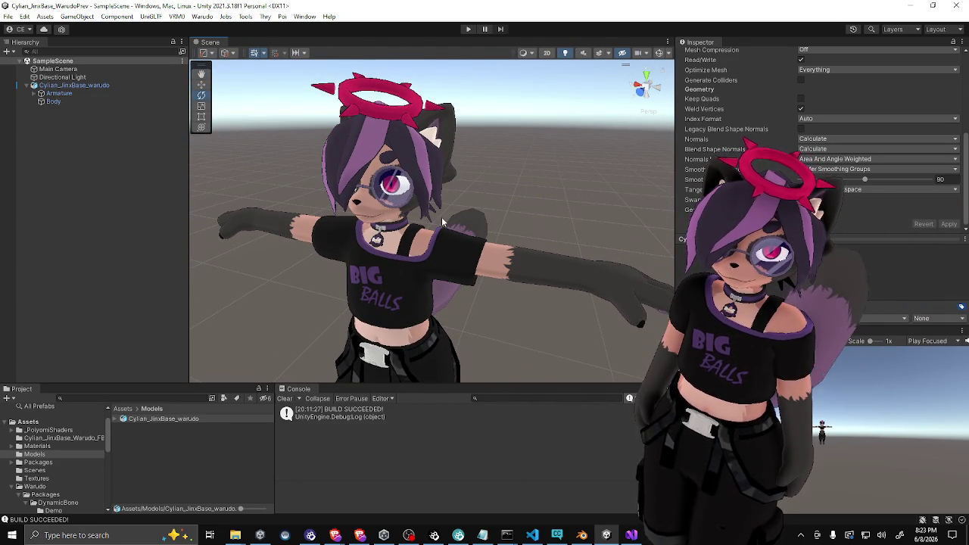
scroll(373, 227, "up", 2)
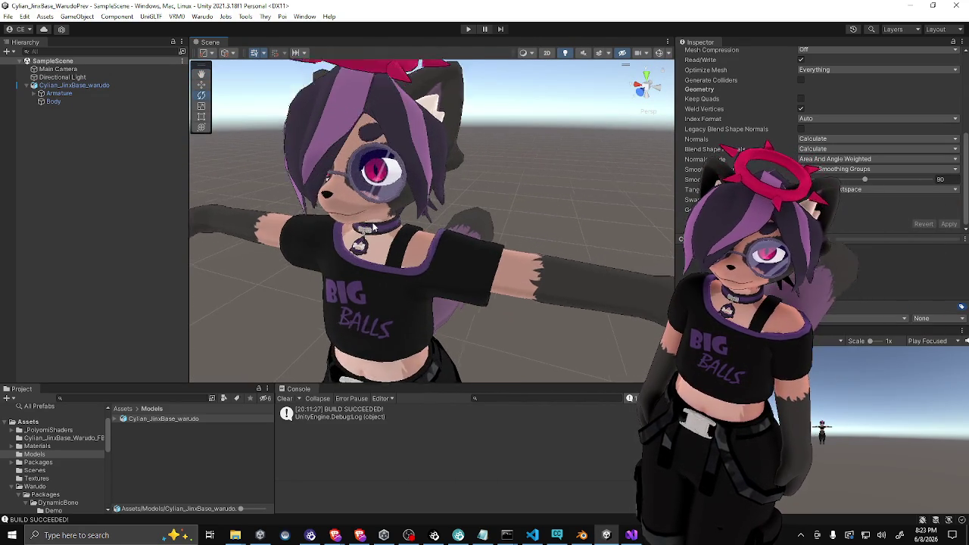
scroll(373, 227, "up", 3)
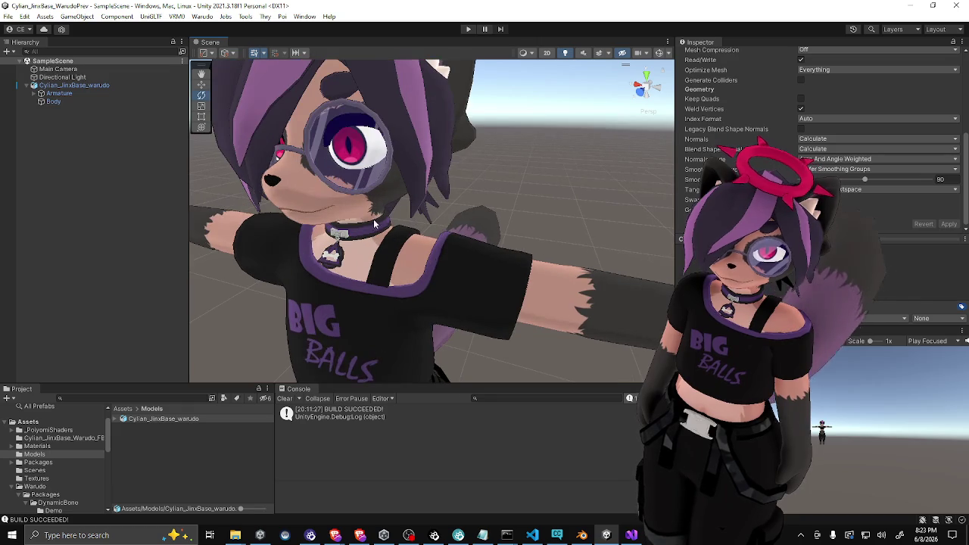
left_click(814, 139)
left_click(947, 224)
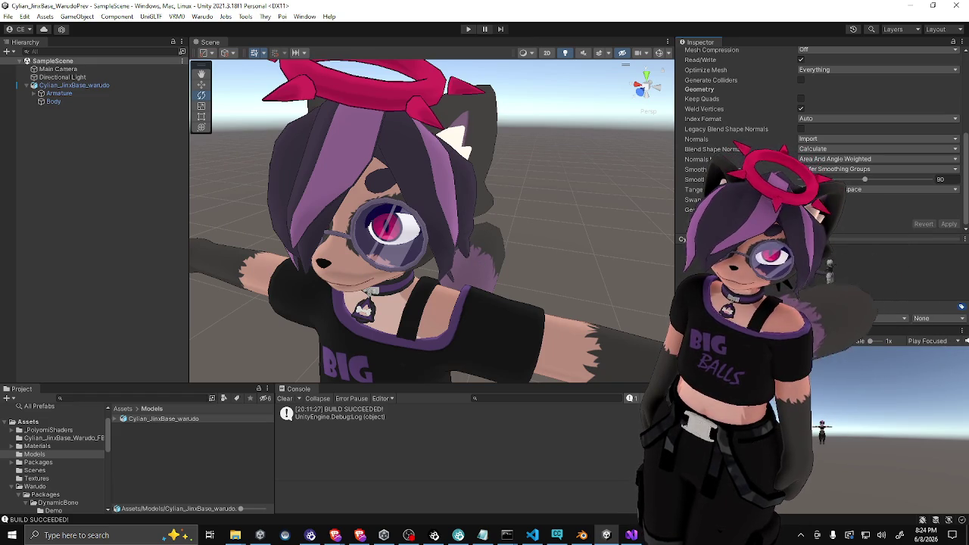
Set Normals back to Calculate and reimport with a smoothing angle of 70
mouse_move(392, 311)
left_mouse_down()
mouse_move(352, 311)
mouse_move(467, 310)
left_mouse_up()
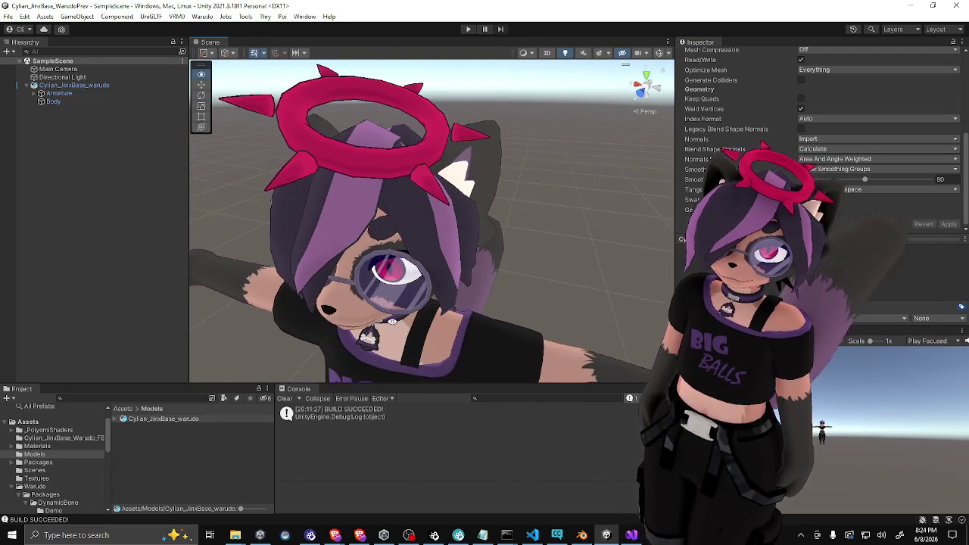
scroll(467, 310, "up", 2)
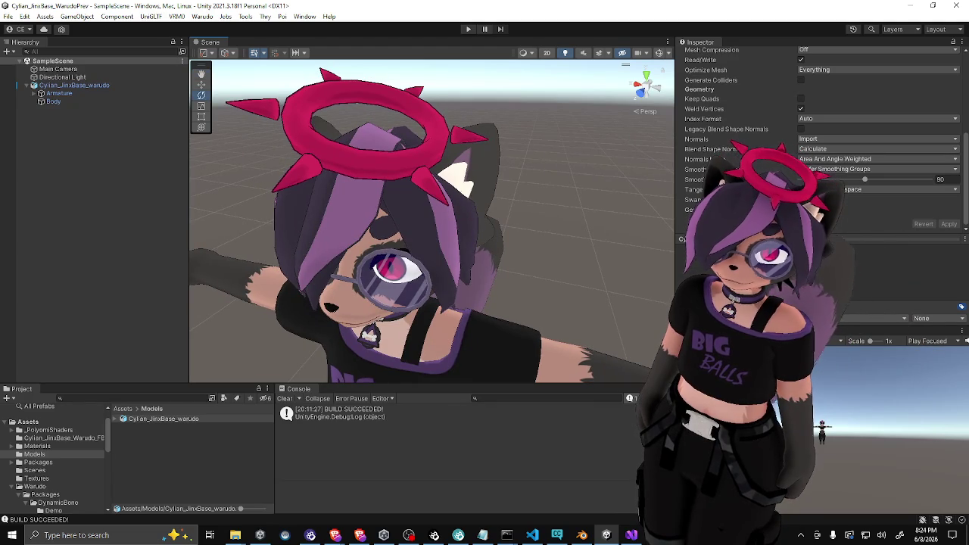
left_click(828, 138)
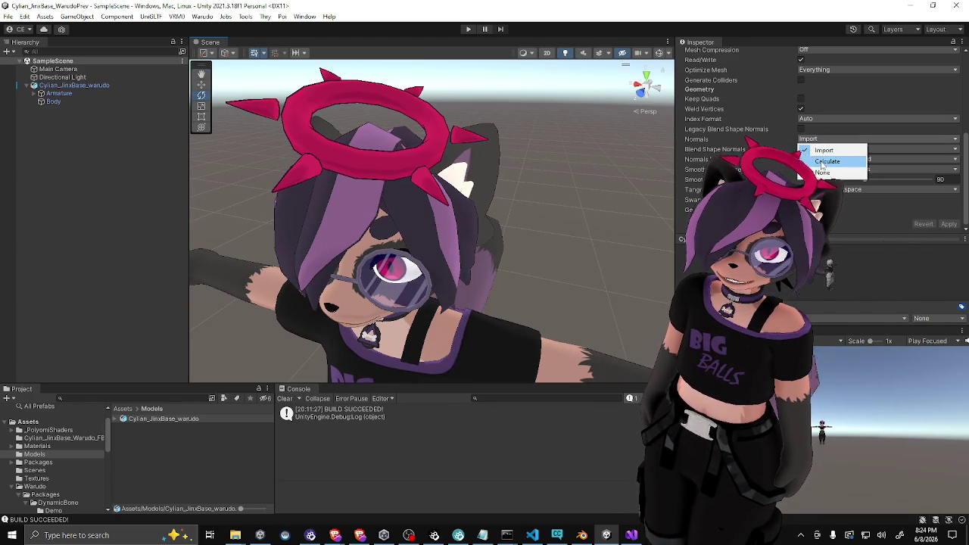
left_click(827, 162)
left_click(957, 179)
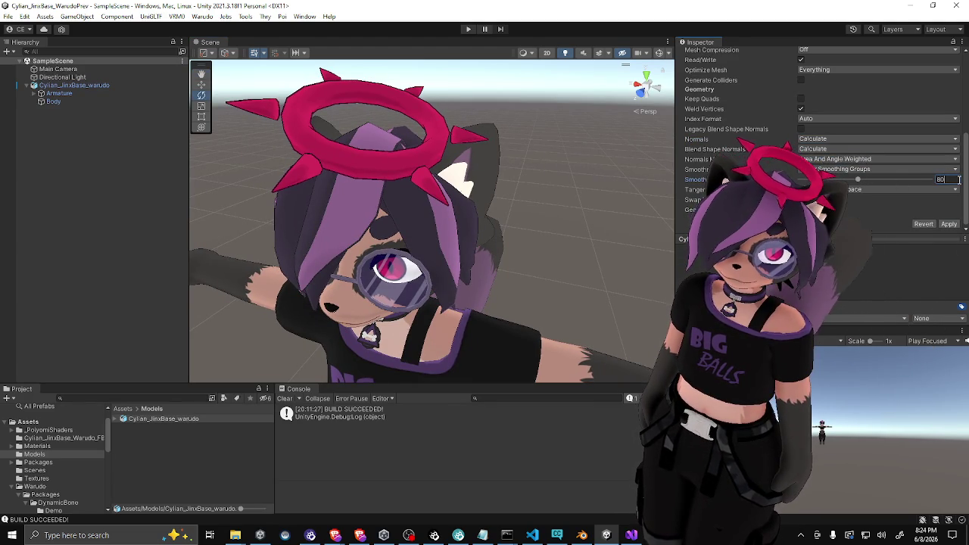
type("70")
left_click(949, 224)
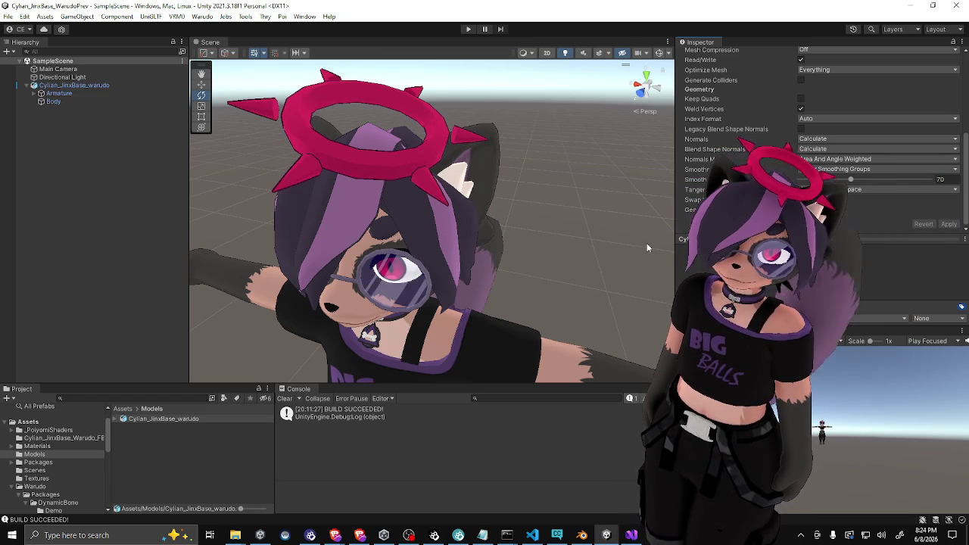
Raise the smoothing angle to 75 and reimport the model
left_click(943, 181)
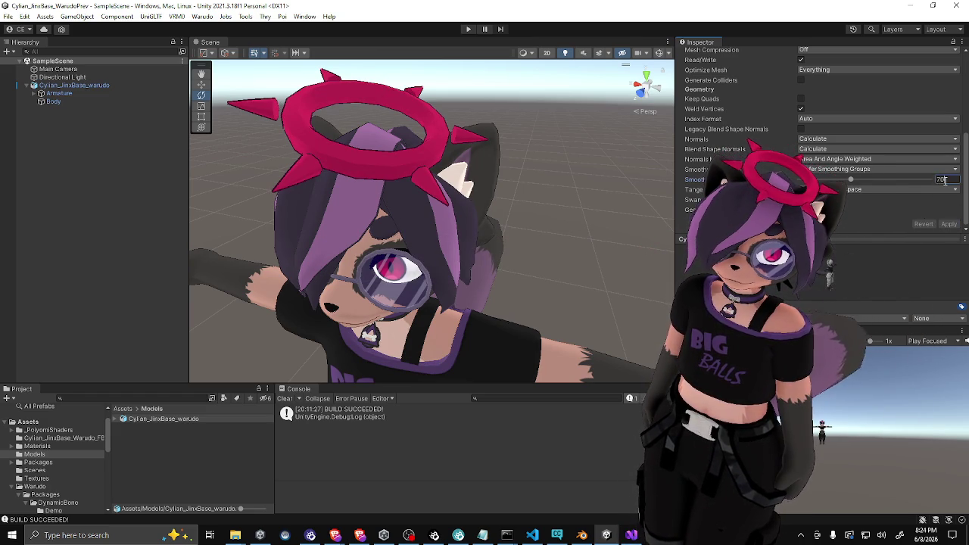
type("75")
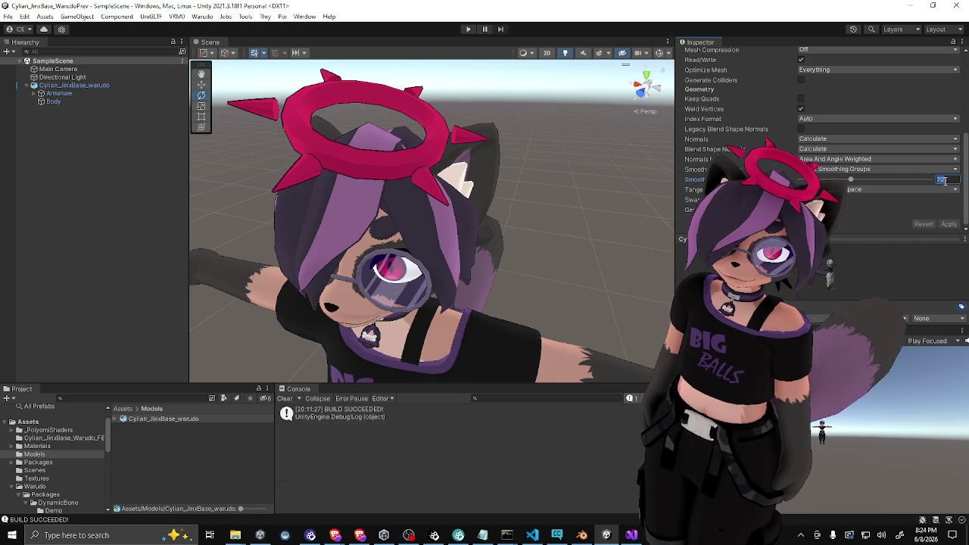
left_click(949, 224)
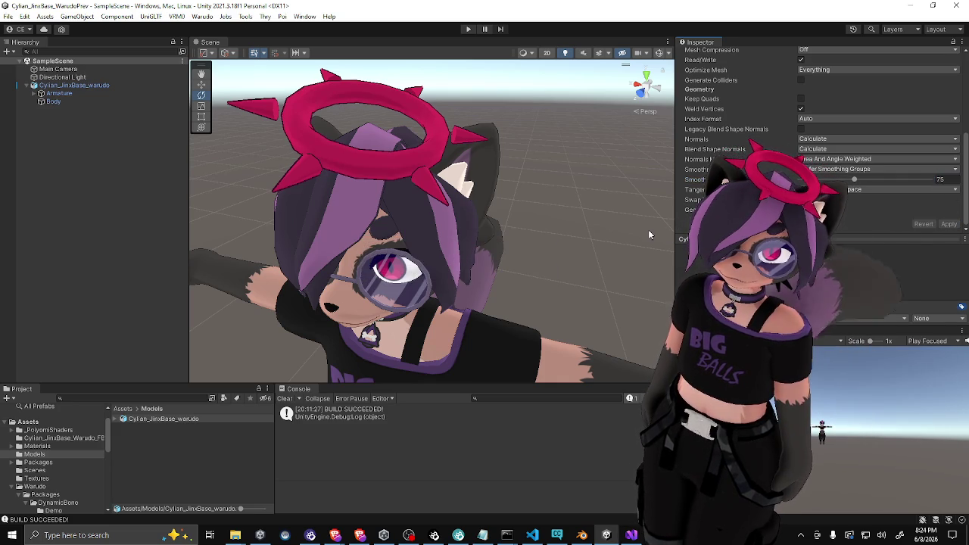
mouse_move(648, 235)
left_mouse_down()
mouse_move(561, 247)
mouse_move(638, 217)
mouse_move(523, 216)
left_mouse_up()
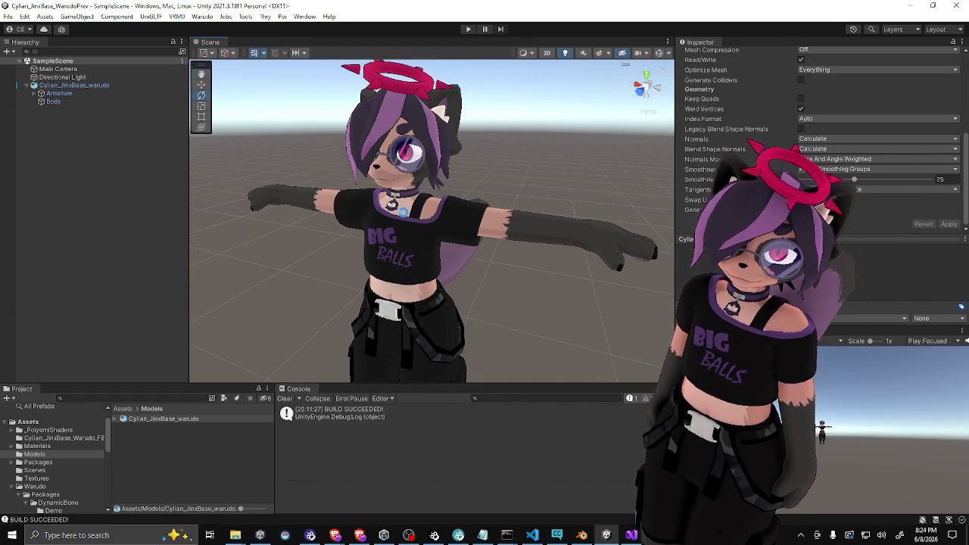
left_click(124, 93)
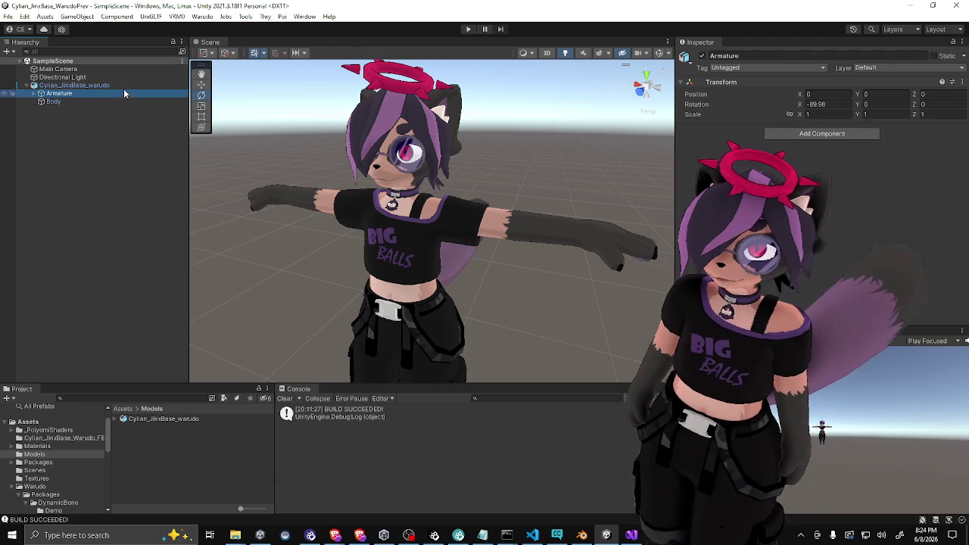
Build the avatar as a Warudo mod and replace Cylian_JinxBase_Warudo_FBX.warudo in the Characters folder
left_click(114, 84)
left_click(746, 269)
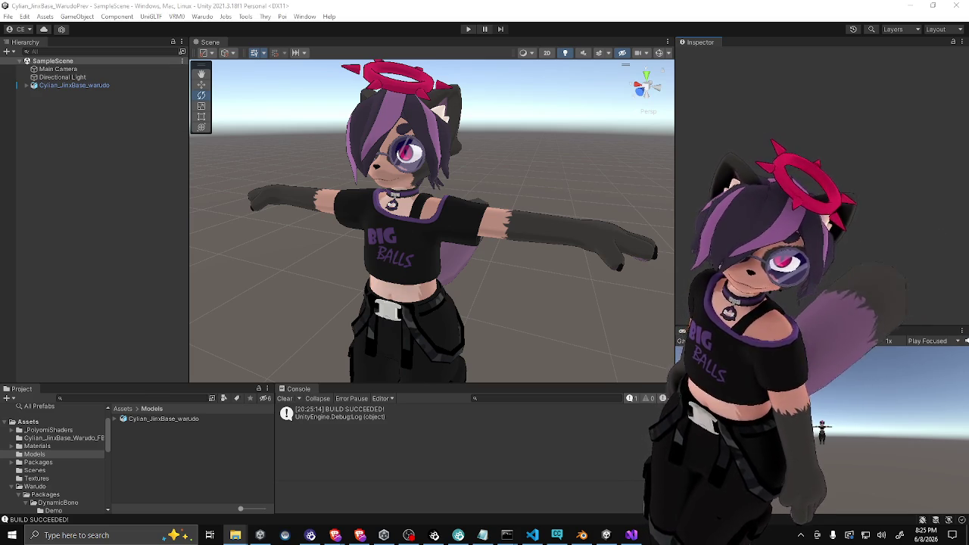
key("alt+Tab")
key("ctrl+v")
left_click(445, 198)
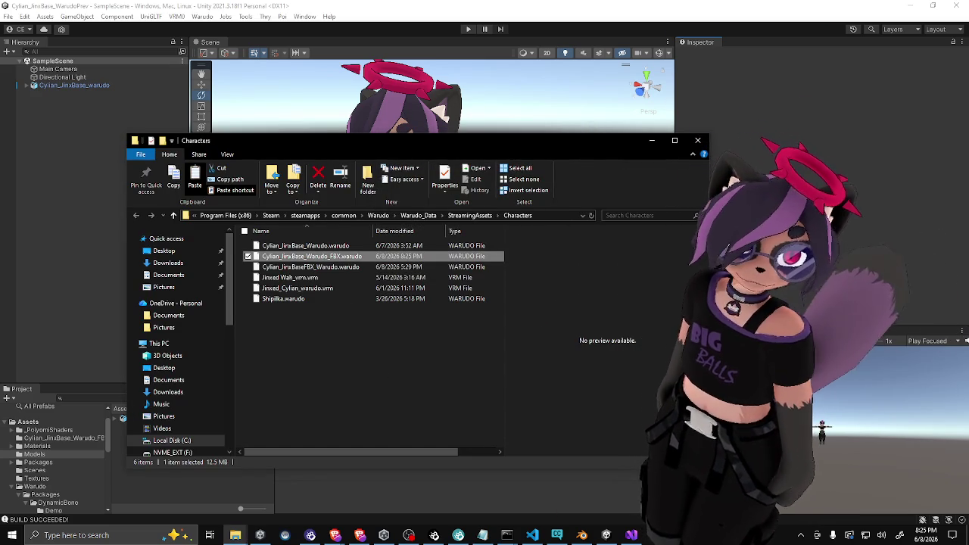
Check the updated avatar in Warudo, then return to the Unity editor
key("alt+Tab")
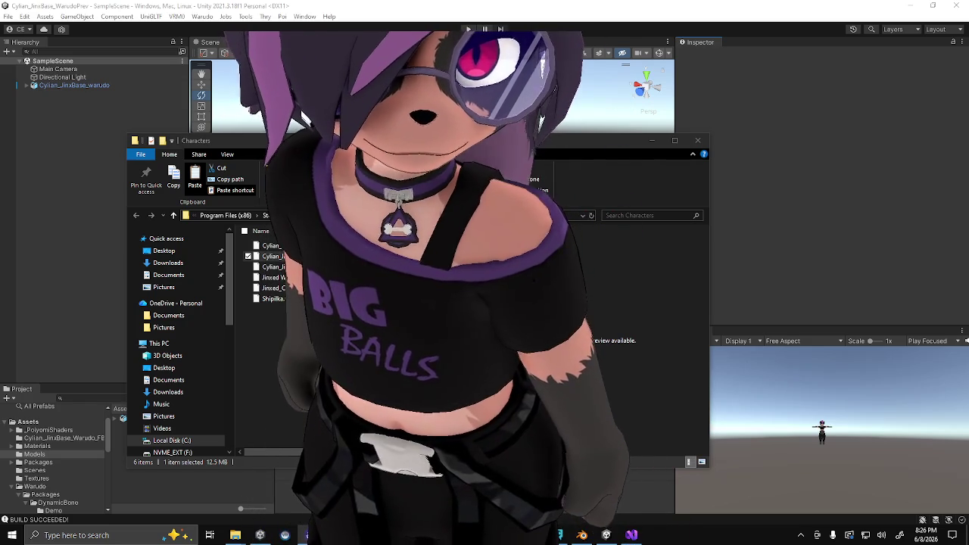
left_click(66, 183)
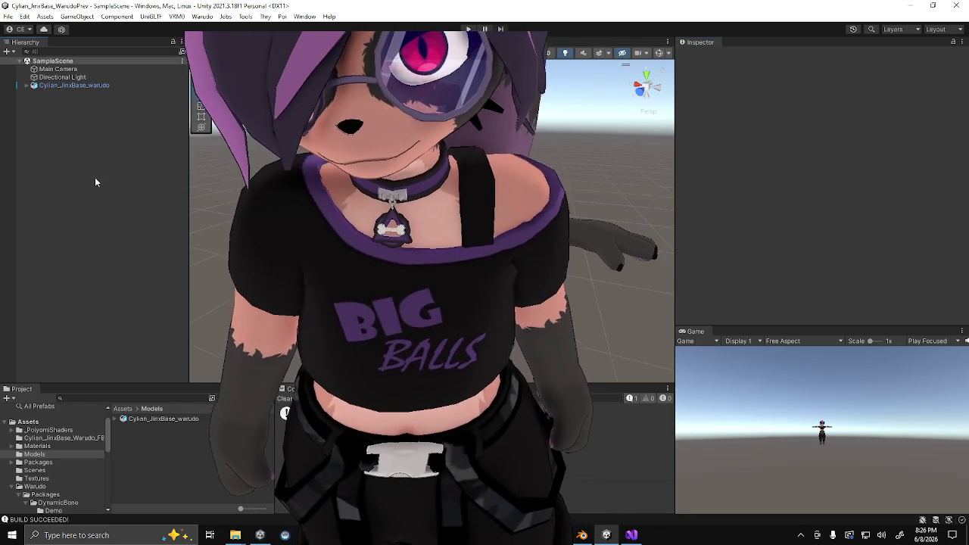
Reimport the model with a 173 smoothing angle and rebuild the Warudo mod from the avatar root
left_click(142, 425)
scroll(762, 198, "down", 5)
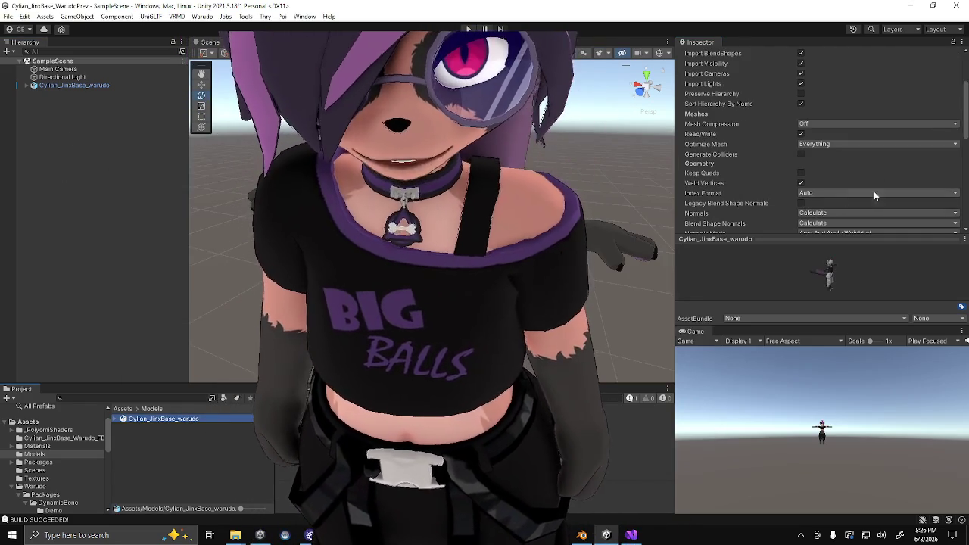
left_click_drag(871, 145, 925, 145)
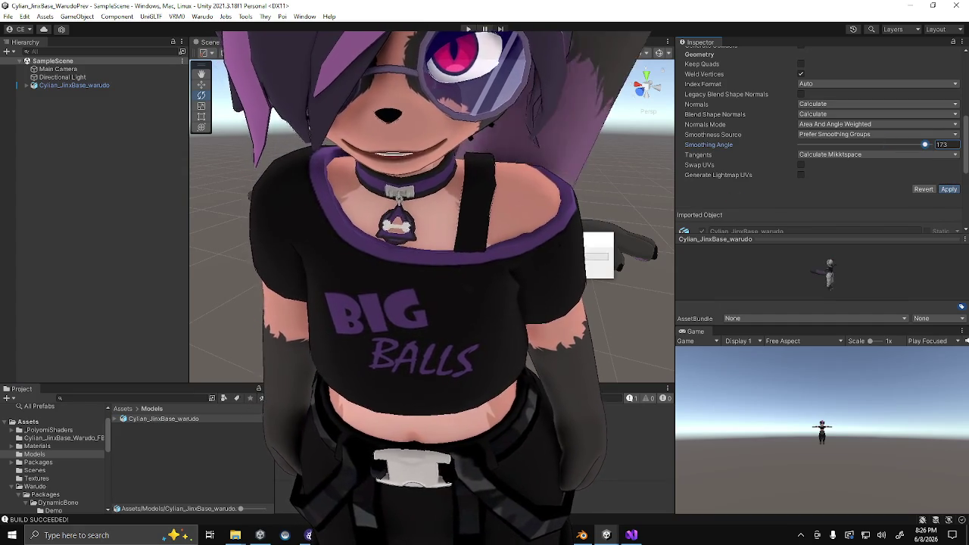
left_click(949, 190)
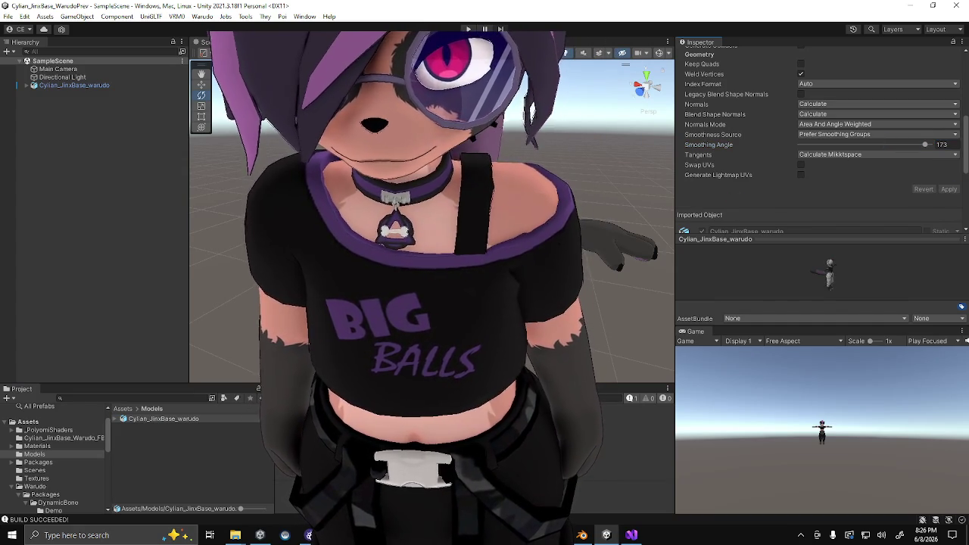
left_click(112, 87)
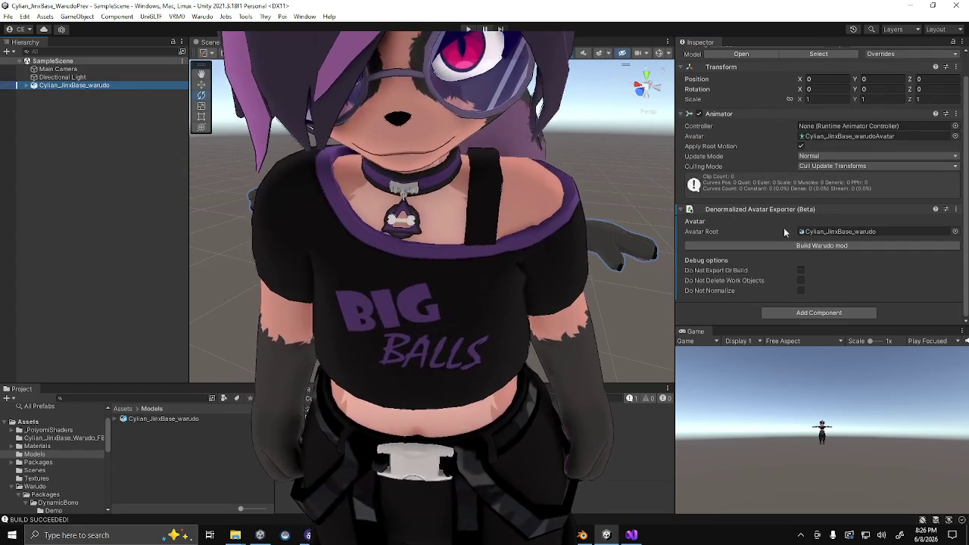
left_click(802, 246)
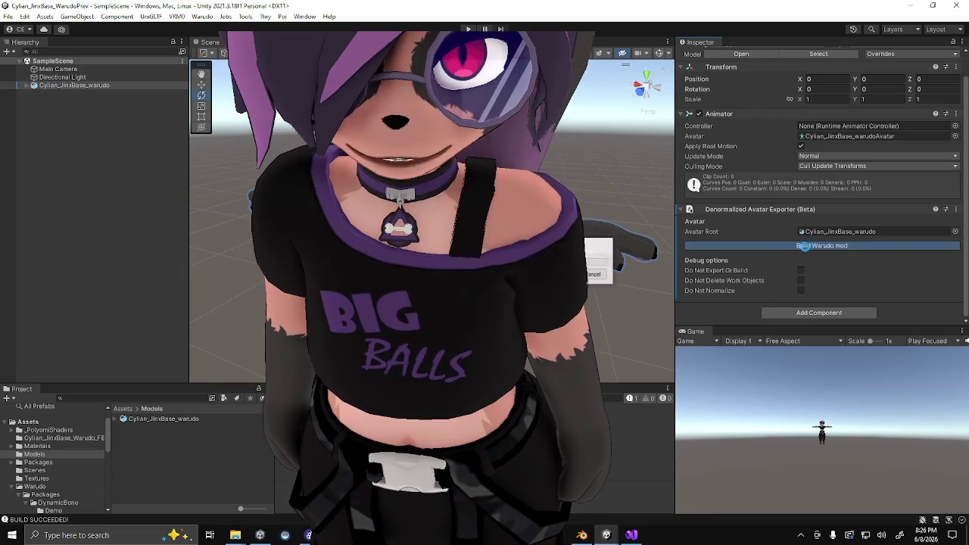